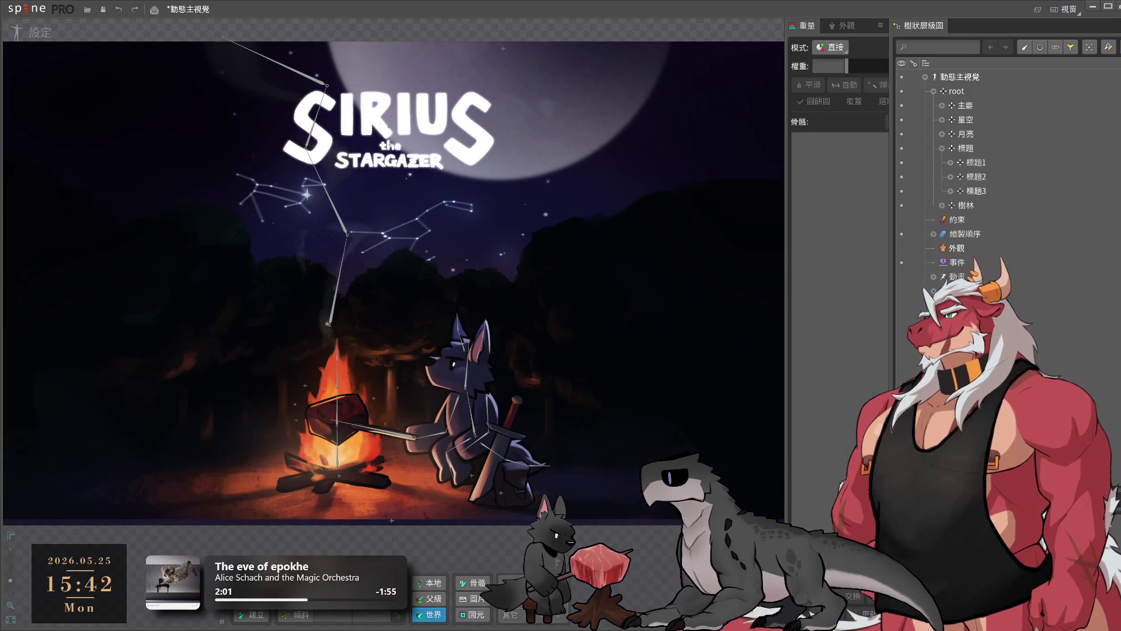
- Select the root bone and switch the campfire scene into Animate mode
left_click_drag(410, 99, 583, 100)
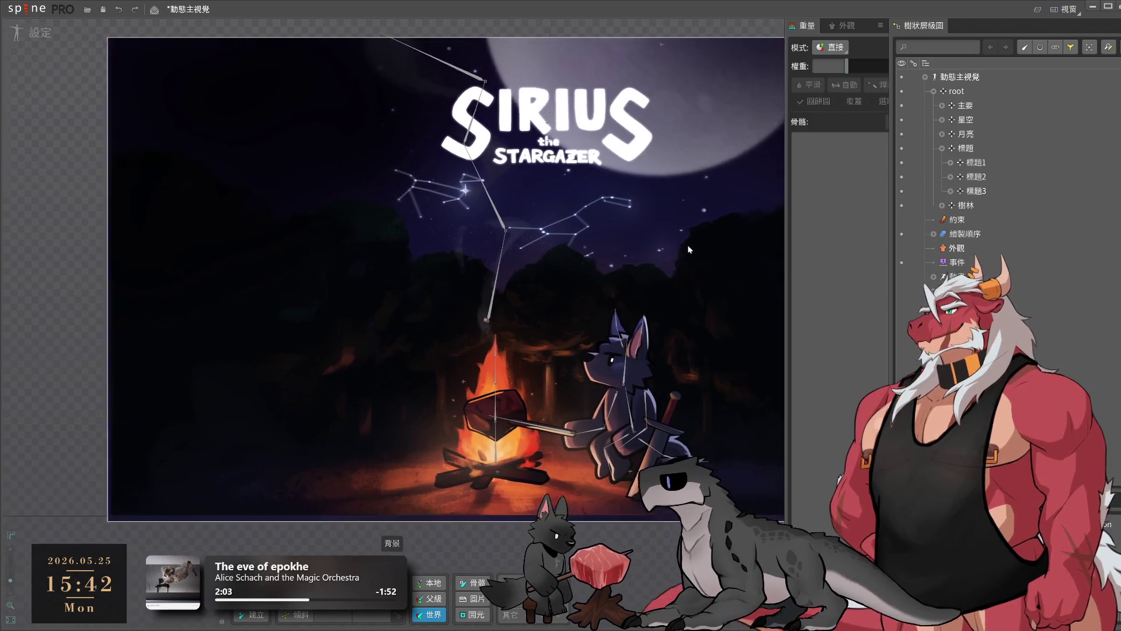
left_click(958, 92)
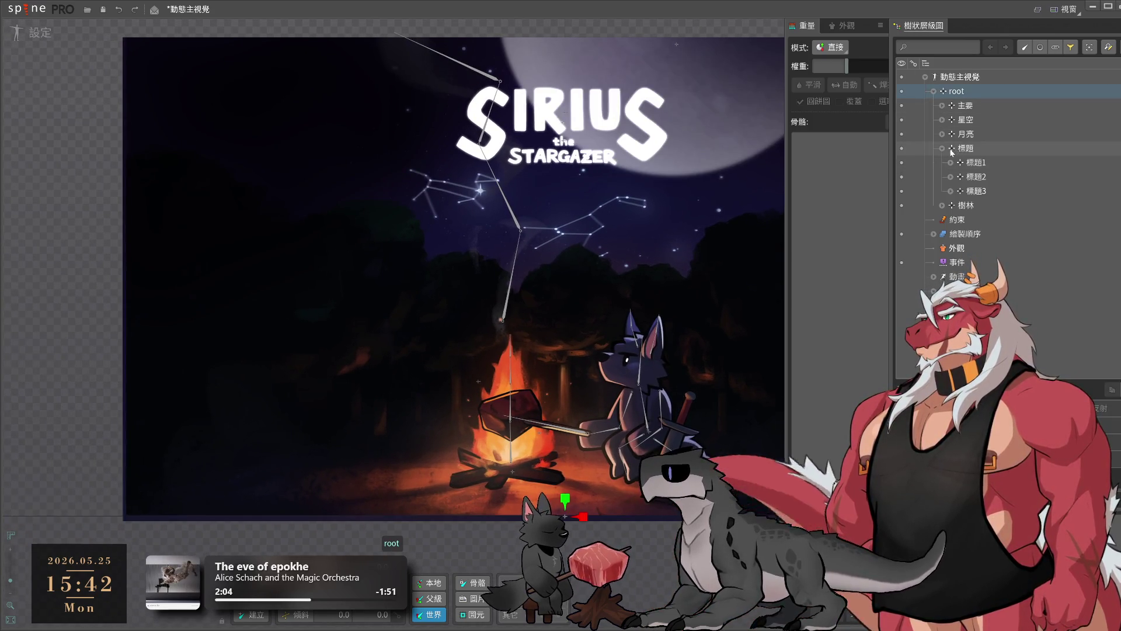
left_click(942, 149)
scroll(770, 312, "up", 2)
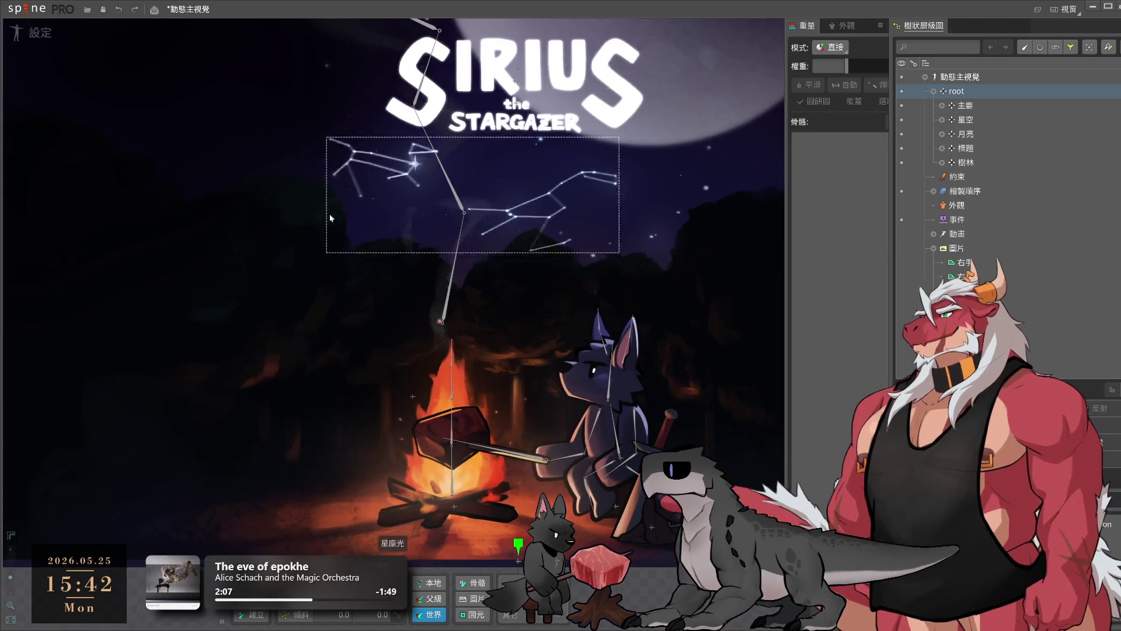
left_click(37, 45)
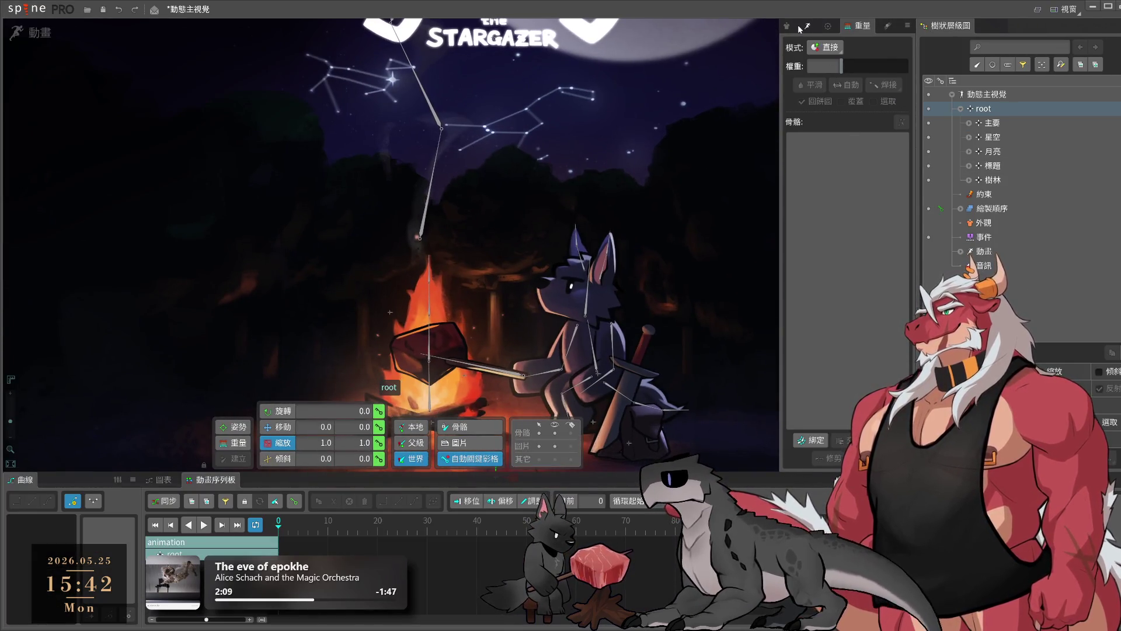
- Rename the default animation from 'animation' to 'idle'
left_click(792, 28)
double_click(839, 53)
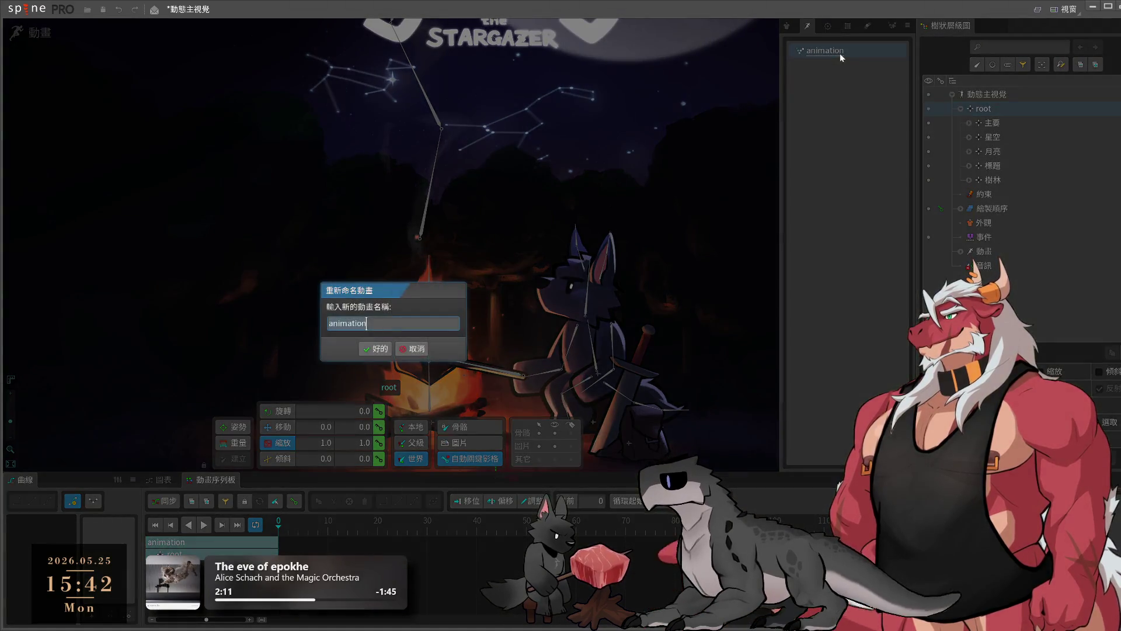
type("idle")
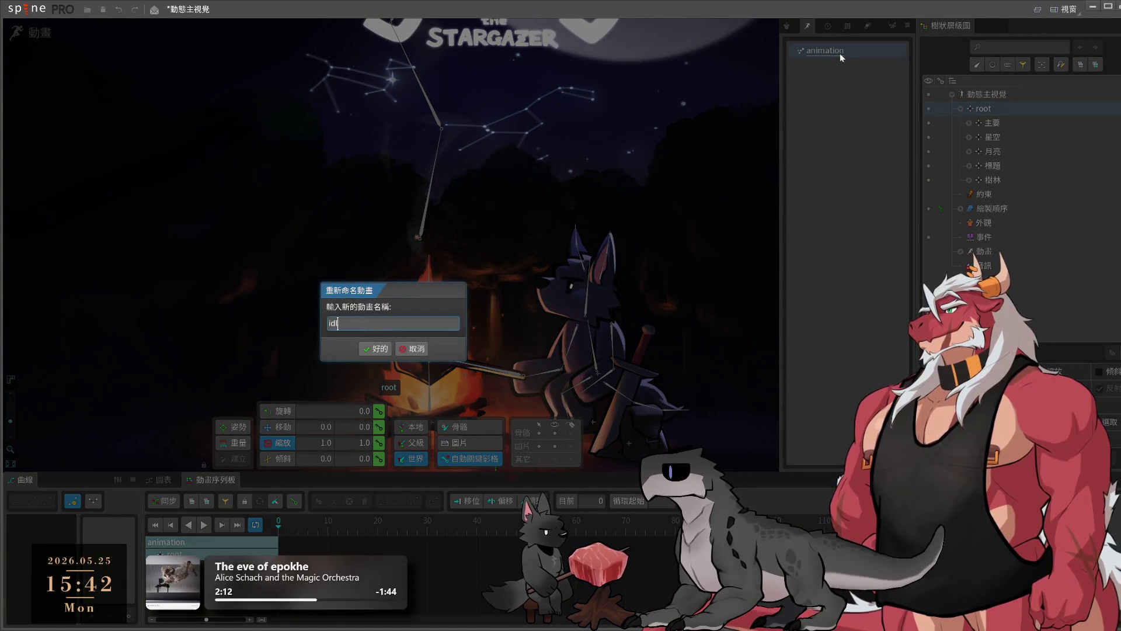
key("Return")
- Frame the view on the campfire and wolf
scroll(695, 352, "up", 4)
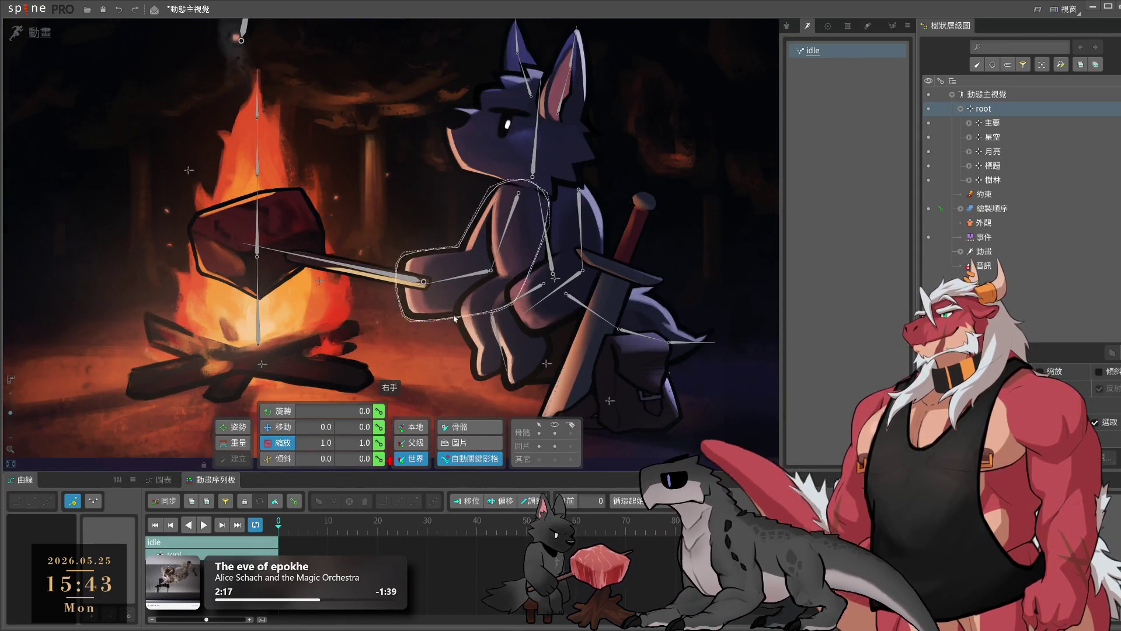
left_click_drag(300, 356, 457, 372)
left_click(472, 337)
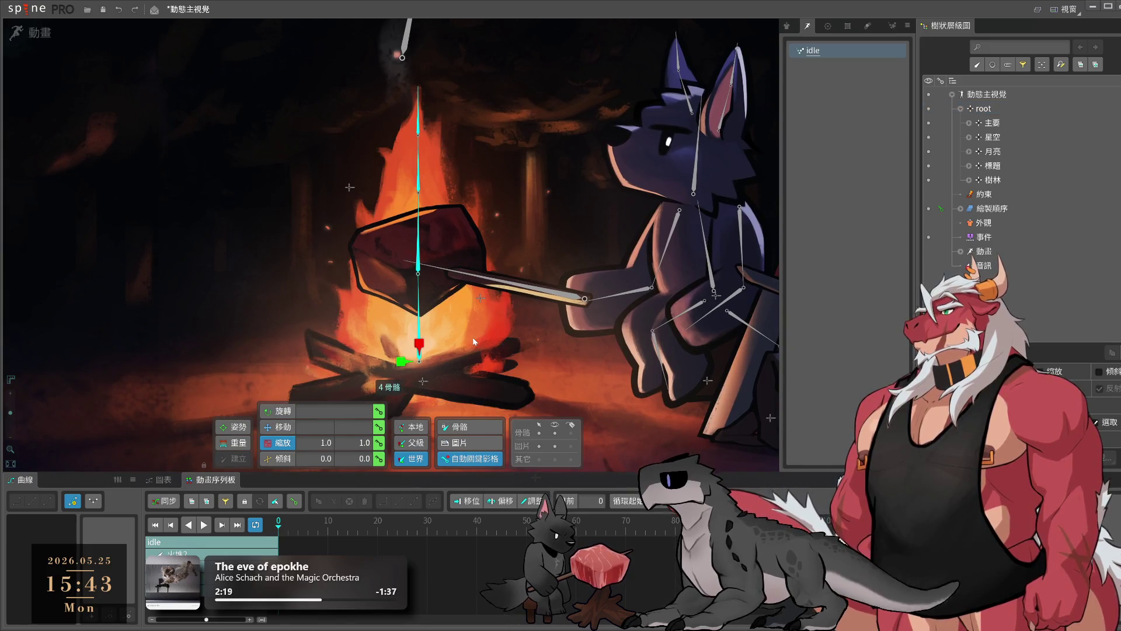
scroll(472, 338, "down", 1)
scroll(471, 337, "down", 1)
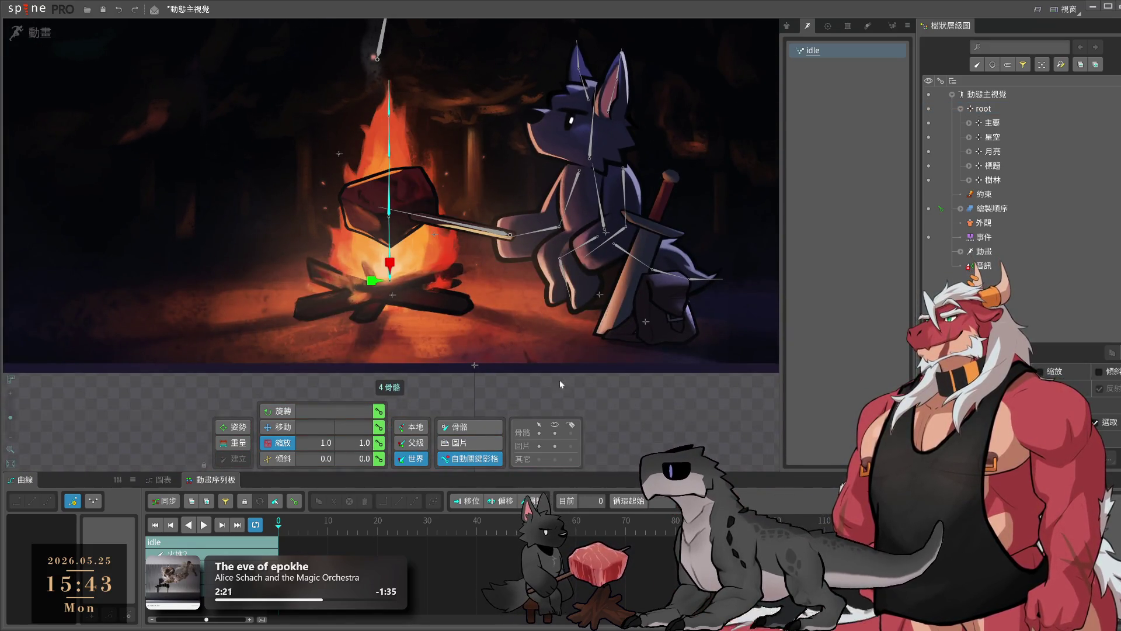
left_click_drag(654, 431, 749, 434)
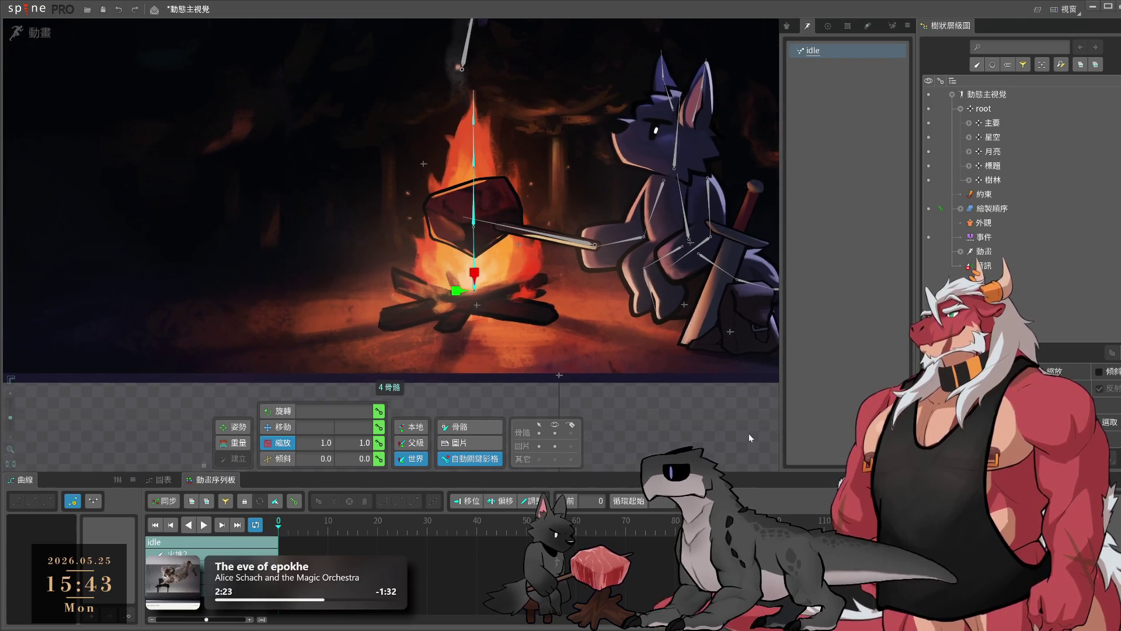
- Back in Setup mode, bind the campfire mesh to fire bones 火堆 through 火堆5
key("c")
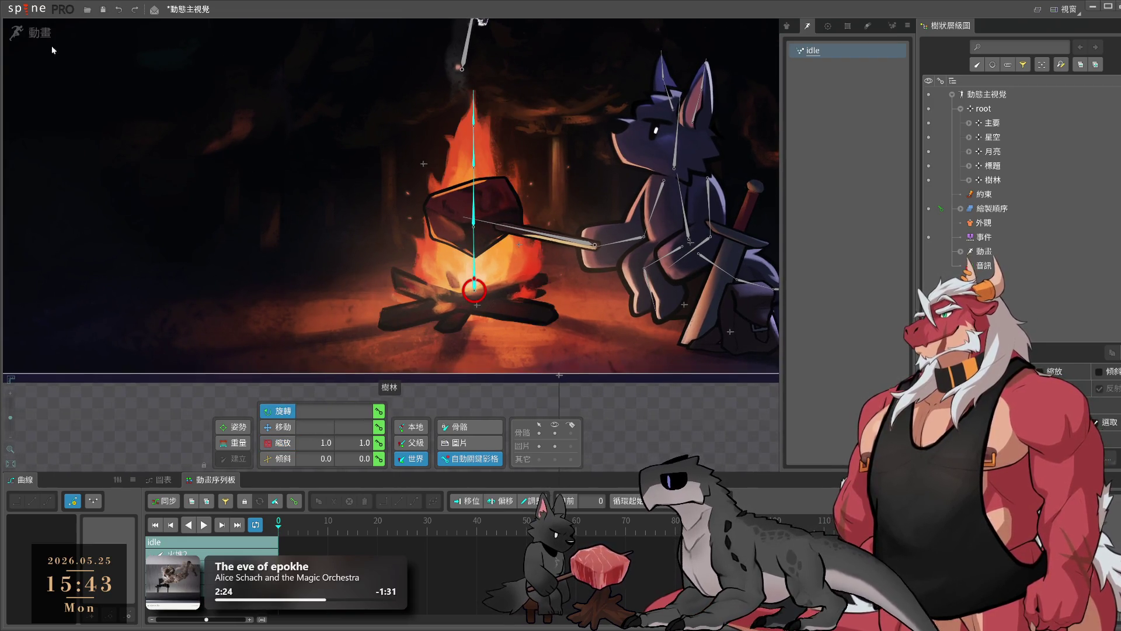
left_click(39, 33)
left_click(461, 275)
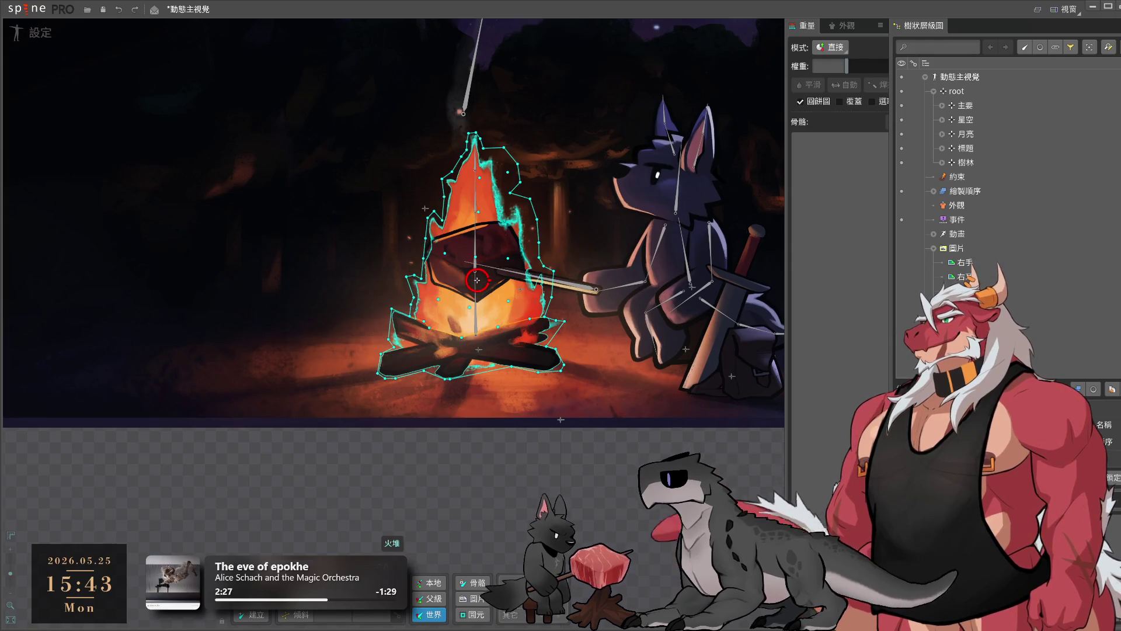
scroll(570, 431, "up", 2)
left_click(485, 327)
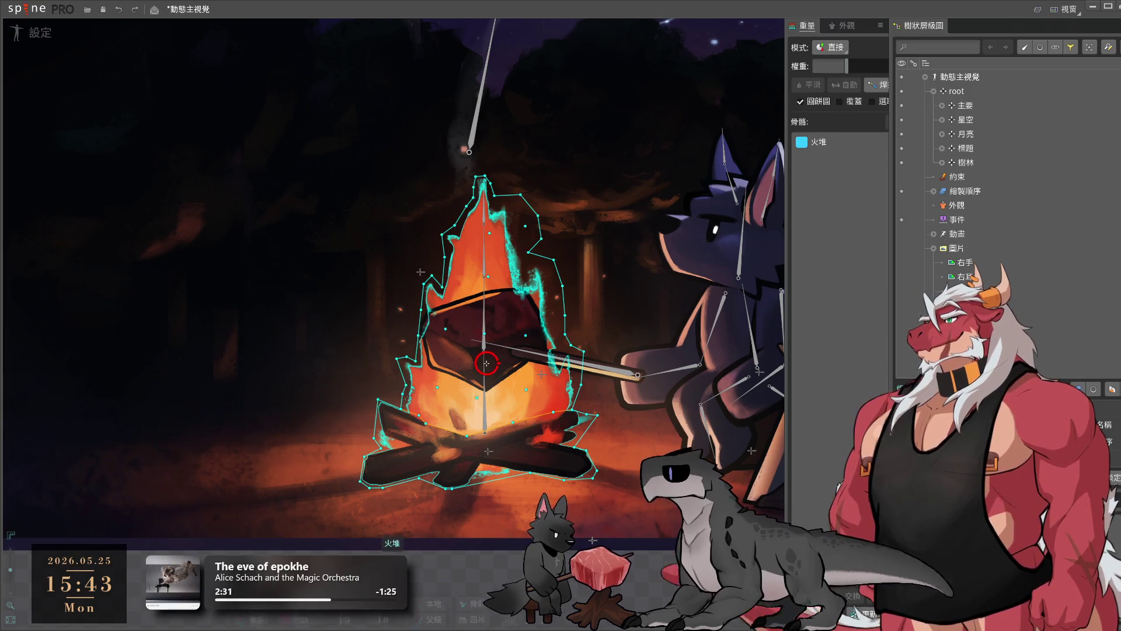
left_click(485, 402)
left_click(484, 292)
left_click(483, 234)
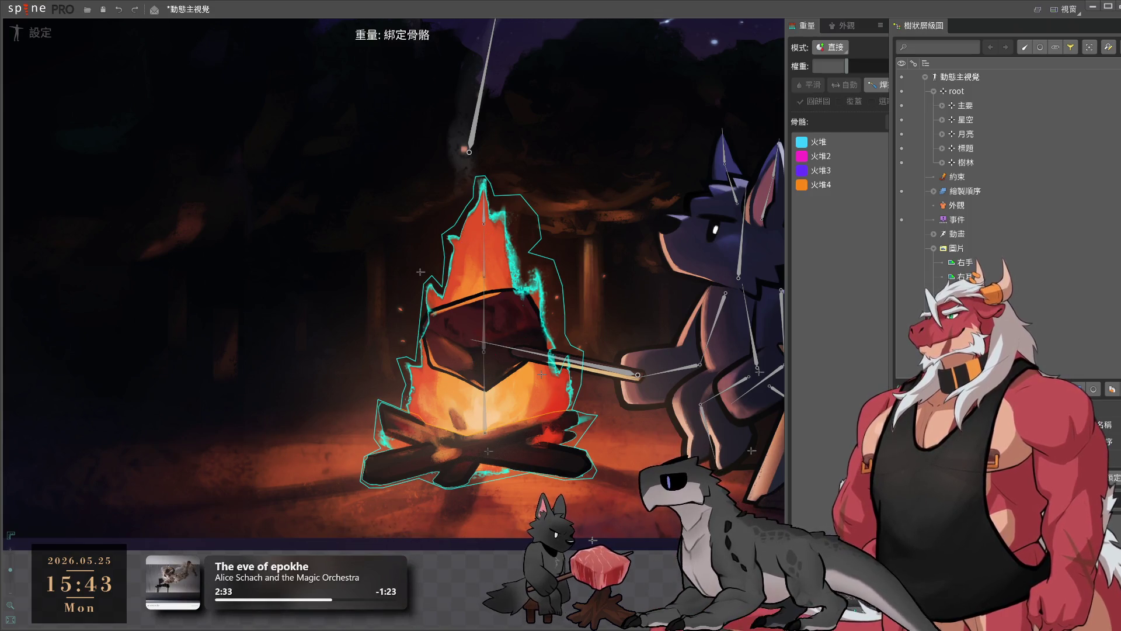
left_click(528, 248)
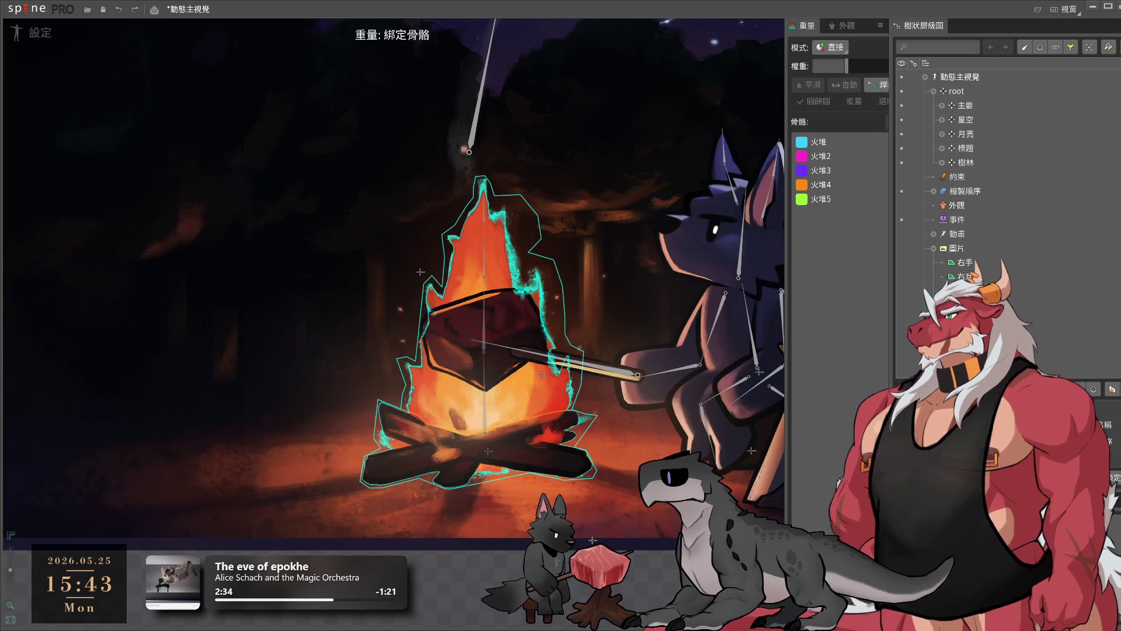
key("Return")
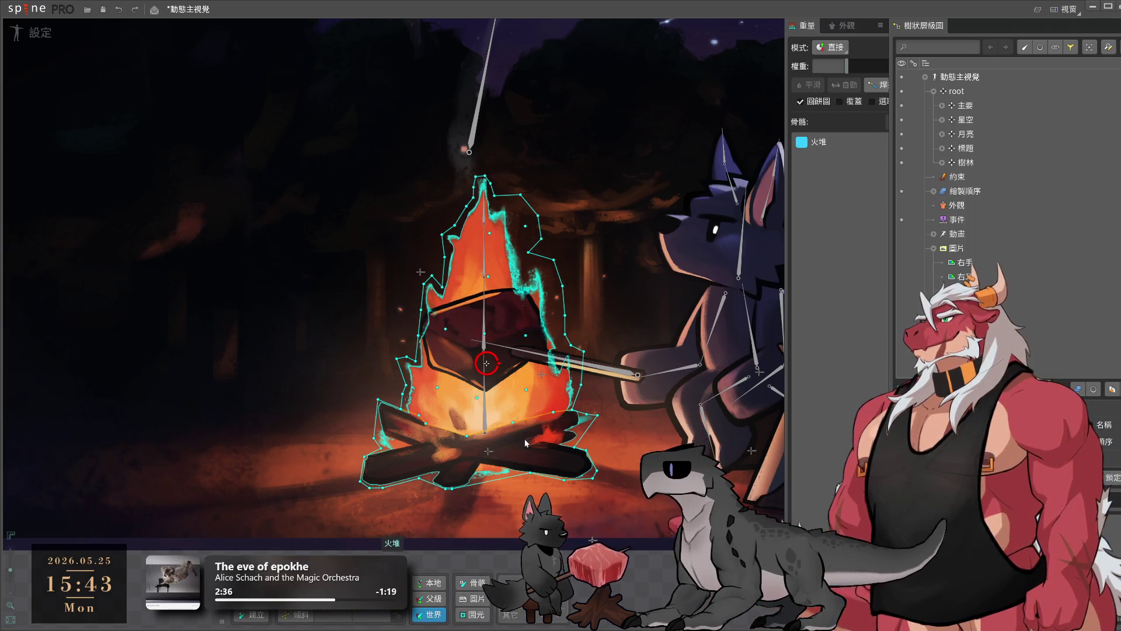
- Rebind 火堆2–火堆4 to the campfire mesh, then undo the extra bindings
left_click(479, 315)
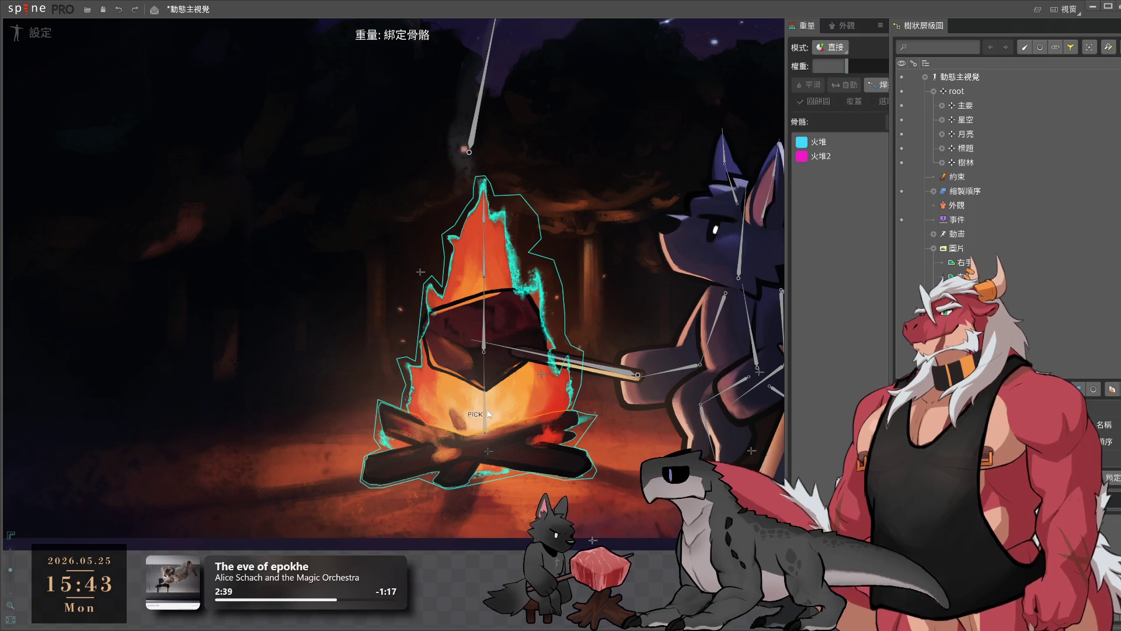
left_click(477, 314)
left_click(480, 259)
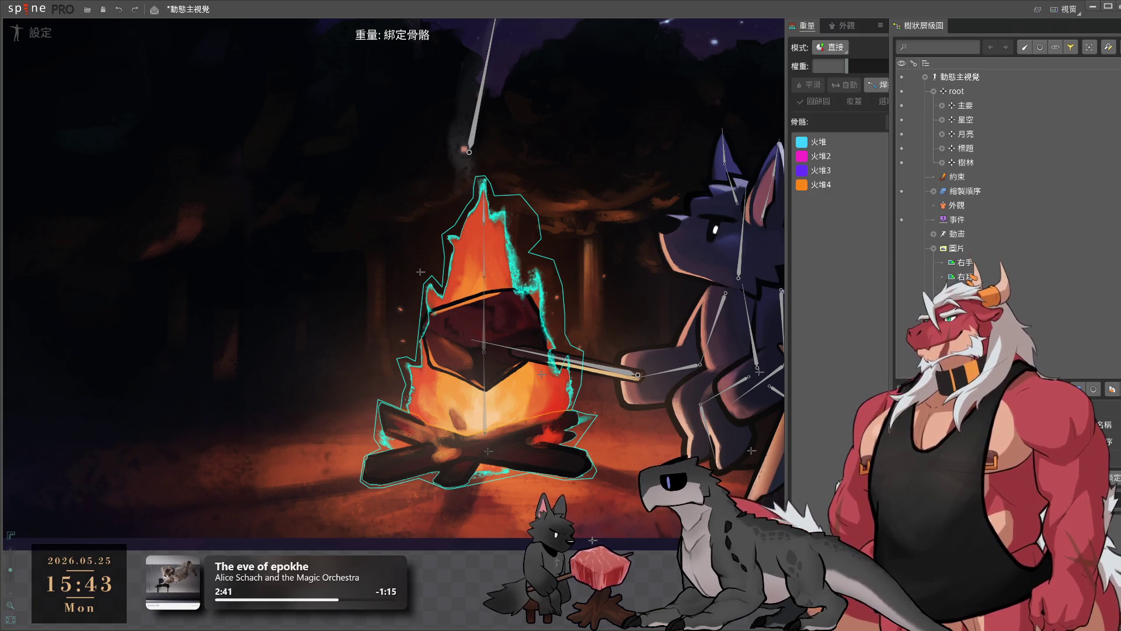
key("Return")
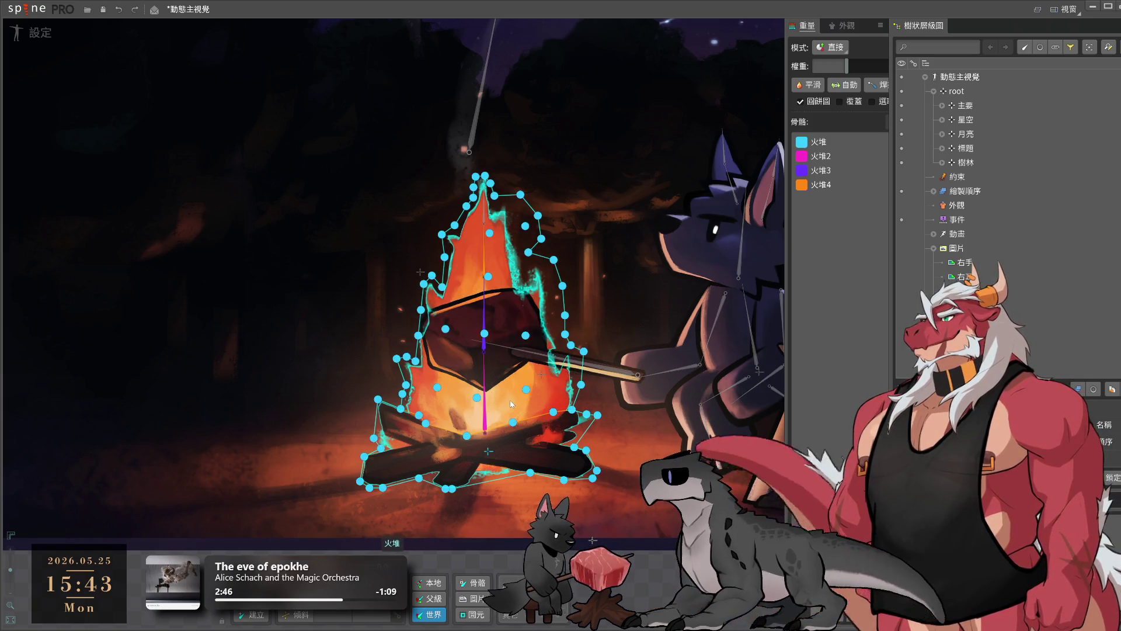
key("ctrl+a")
key("ctrl+z")
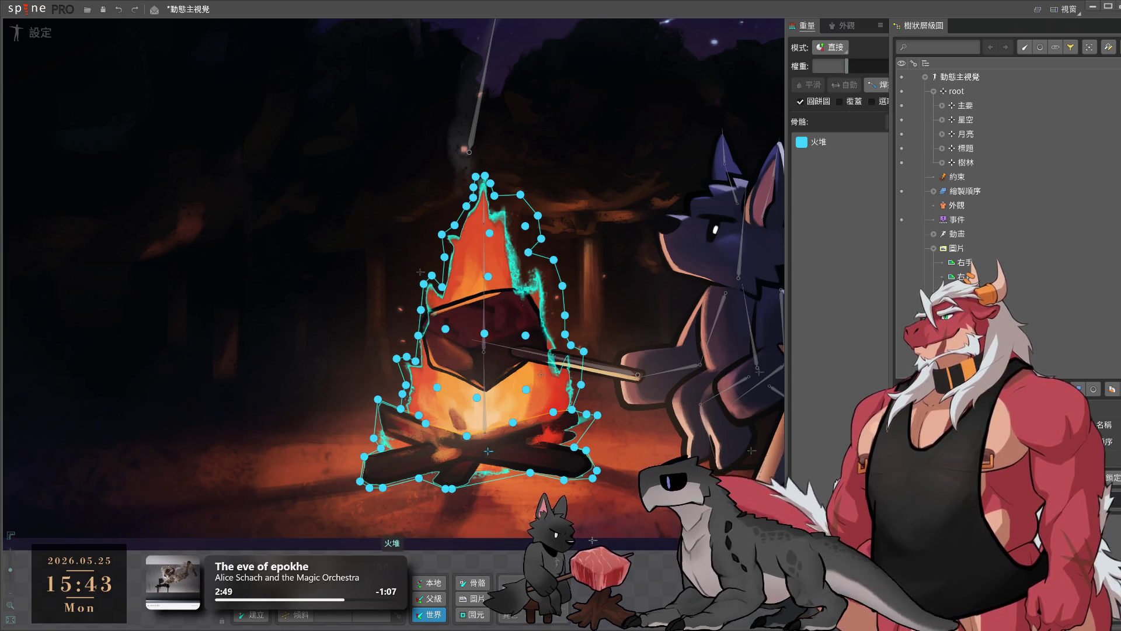
key("Escape")
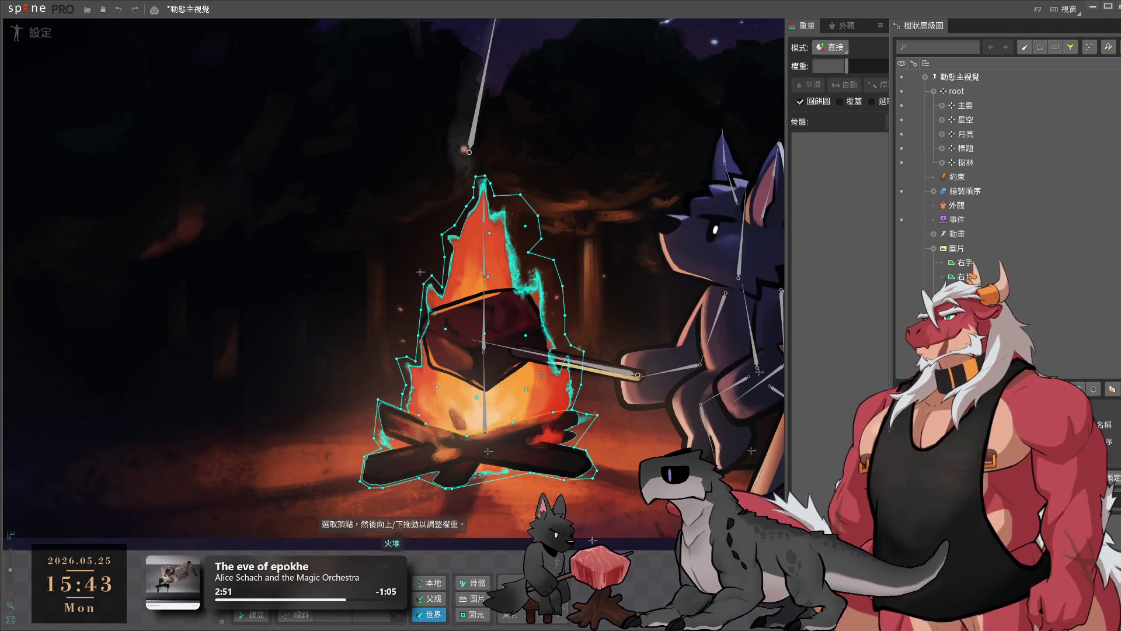
- Add the 火堆 bone to the binding, select it for painting, and set weights to Add mode
key("b")
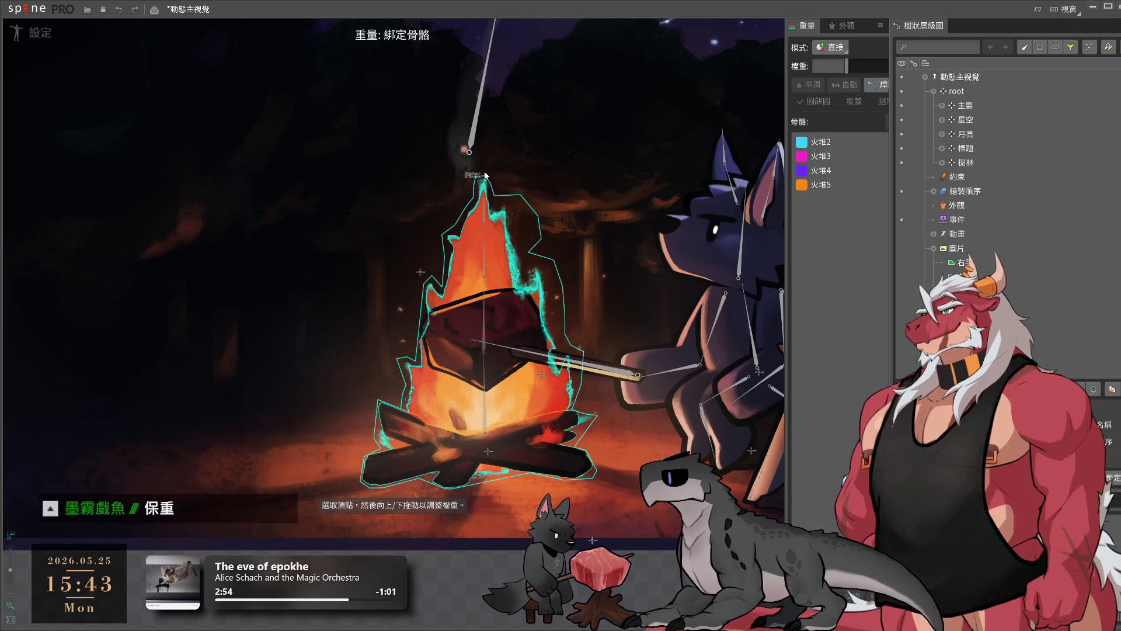
key("b")
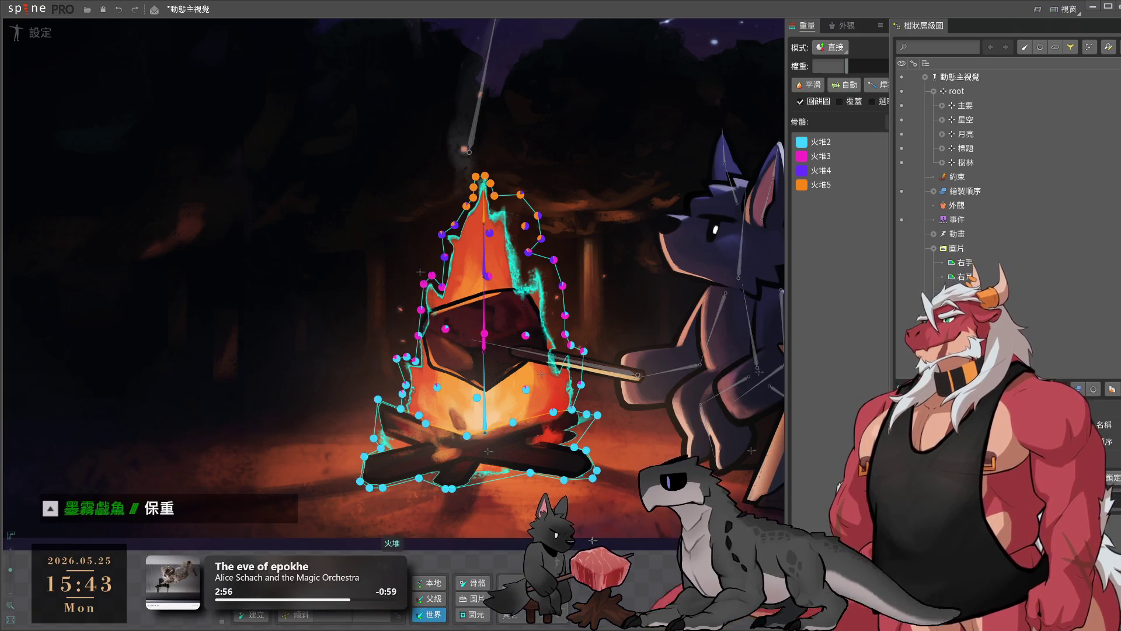
key("b")
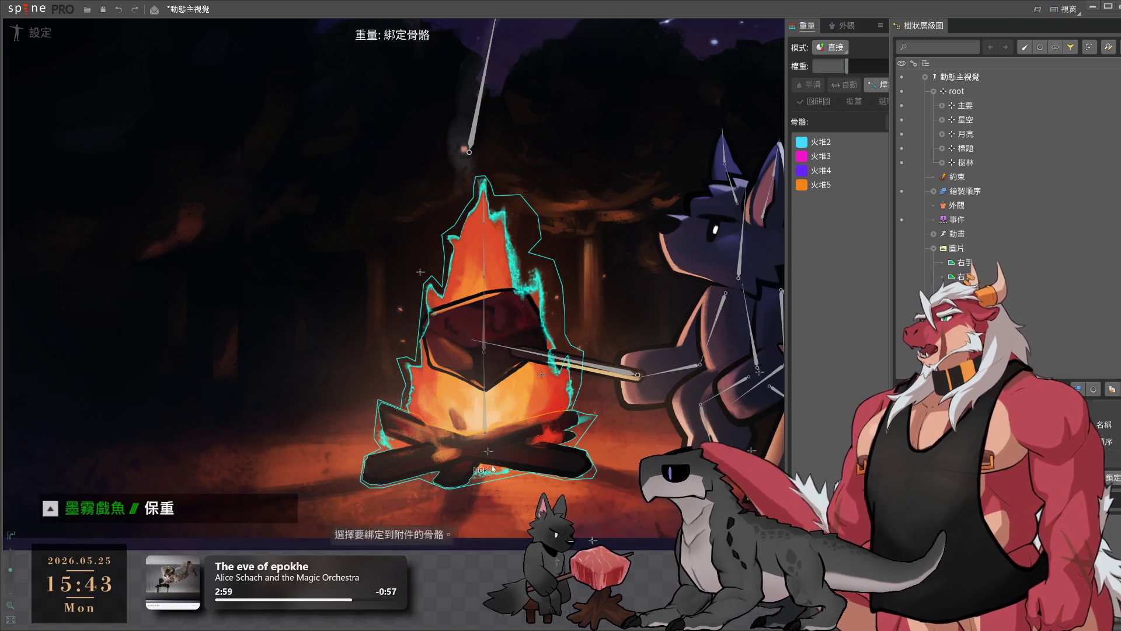
left_click(485, 451)
key("b")
left_click(836, 202)
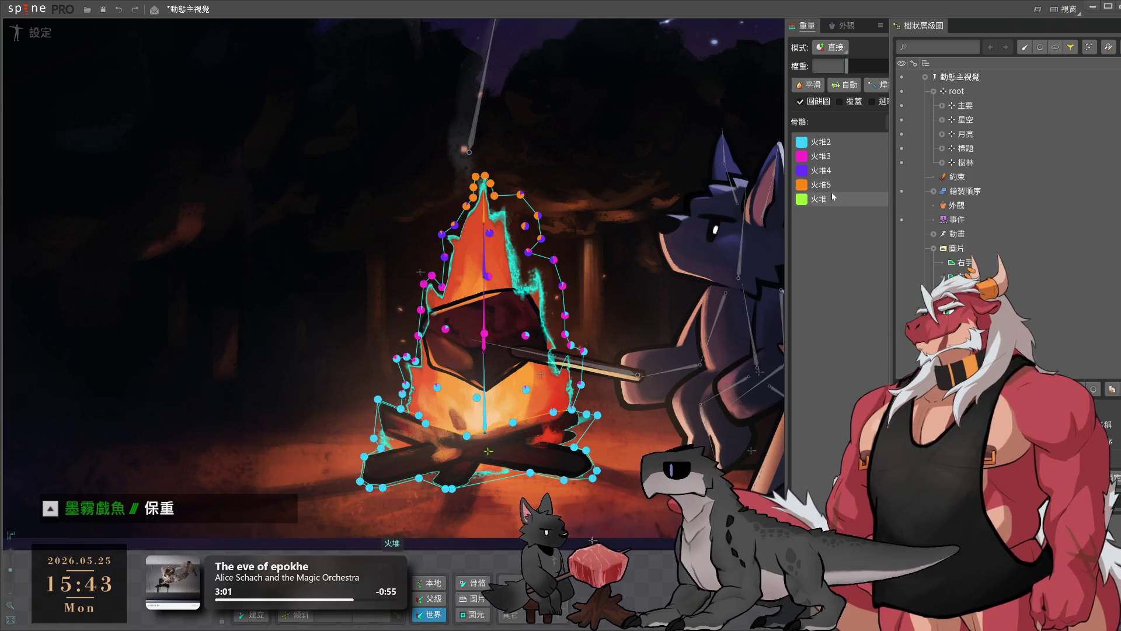
left_click(835, 48)
left_click(840, 76)
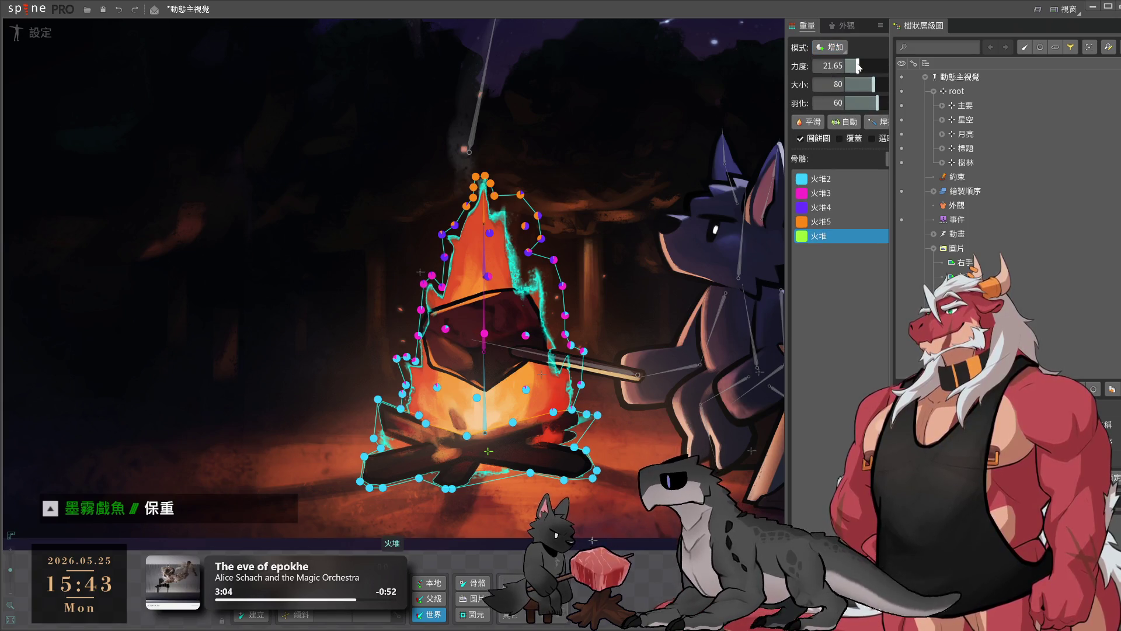
- Paint 火堆 weight at strength 100 over the bottom log vertices, then deselect the fire mesh
left_click_drag(897, 63, 899, 64)
mouse_move(360, 482)
left_mouse_down()
mouse_move(549, 473)
mouse_move(488, 450)
left_mouse_up()
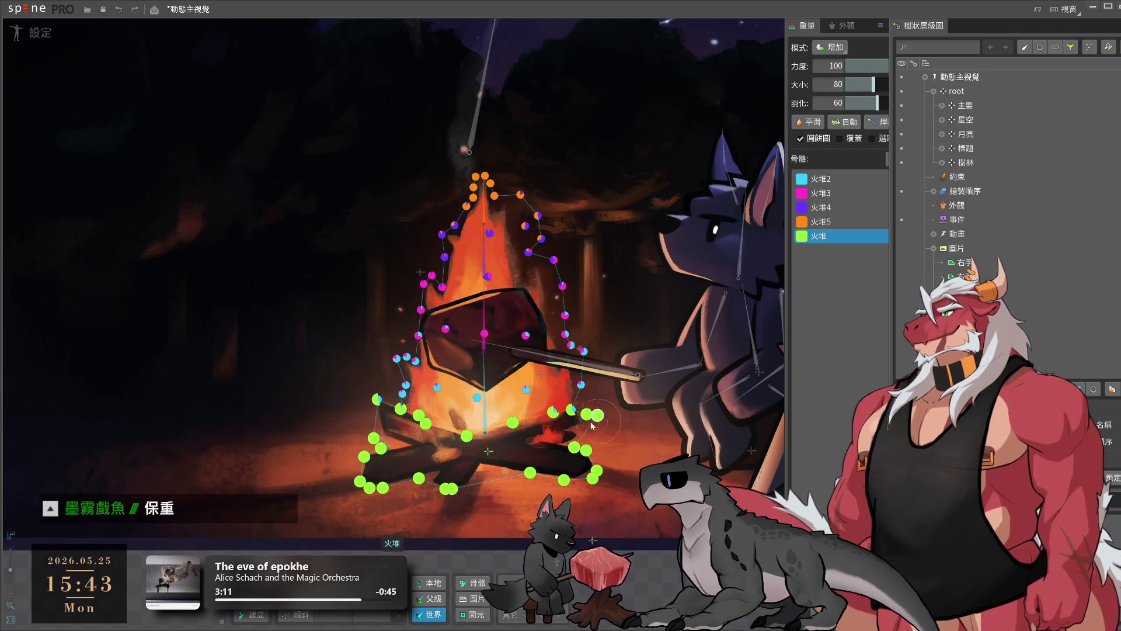
left_click_drag(488, 450, 610, 433)
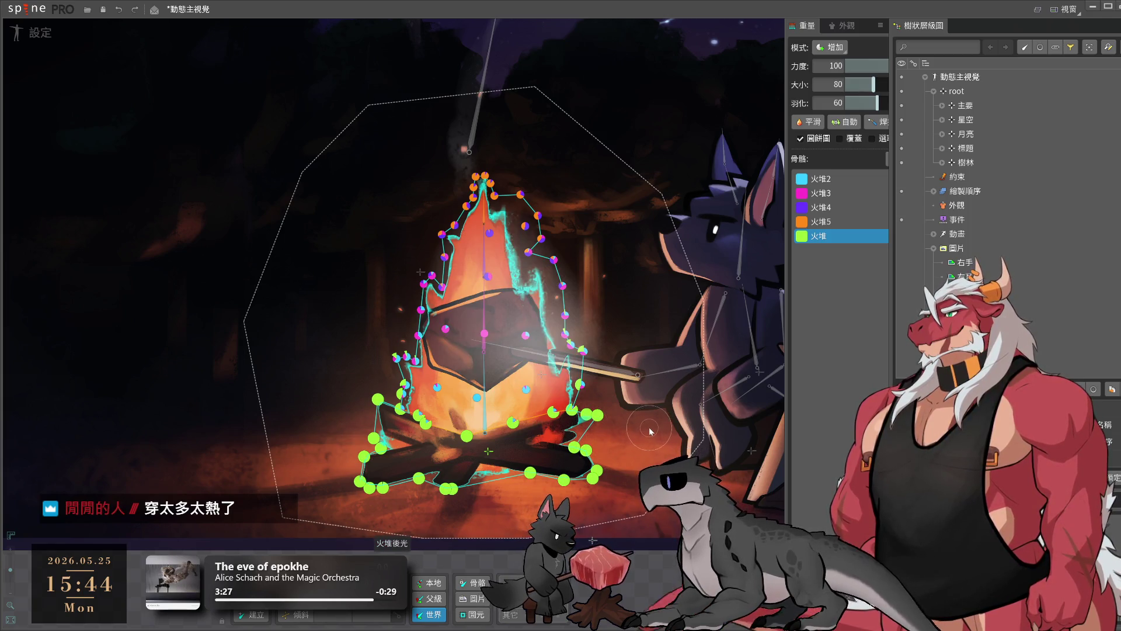
key("Escape")
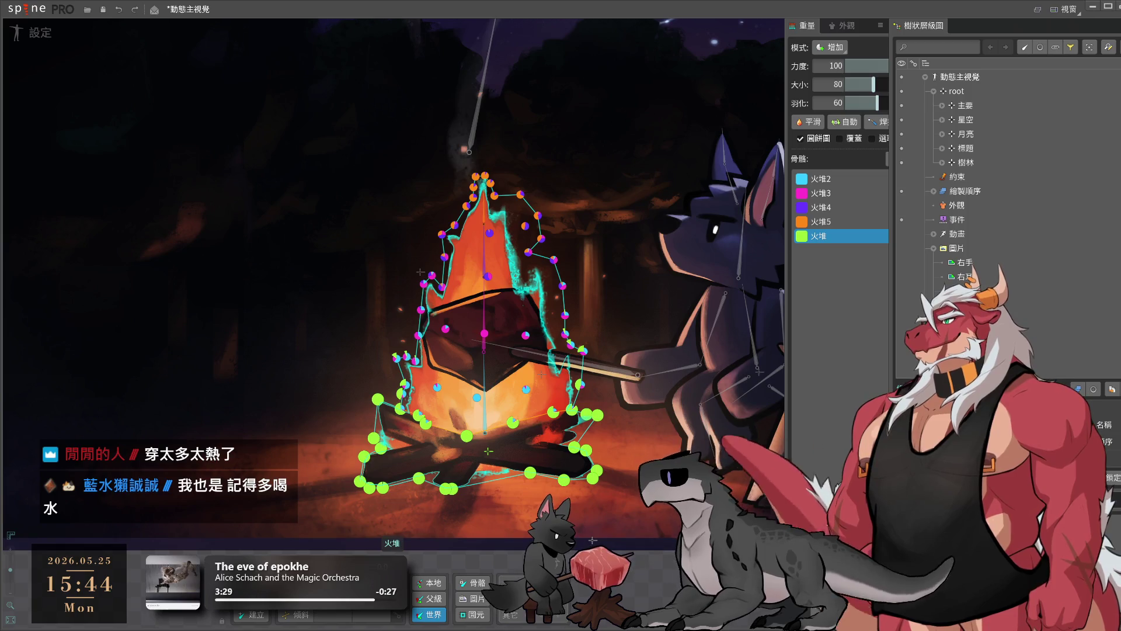
key("Escape")
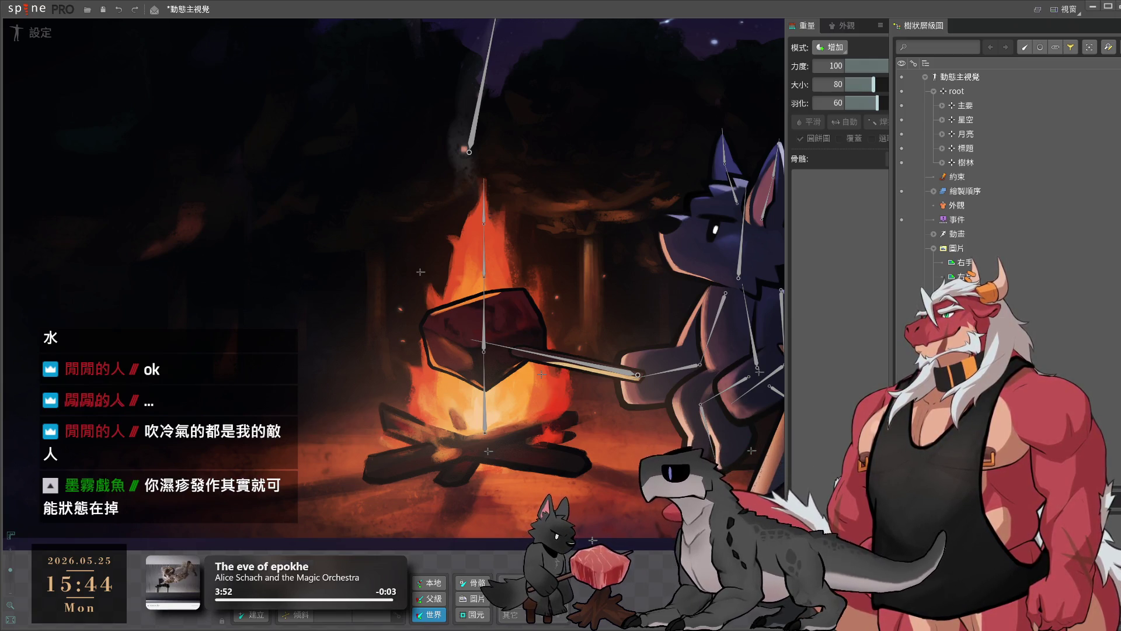
left_click(523, 413)
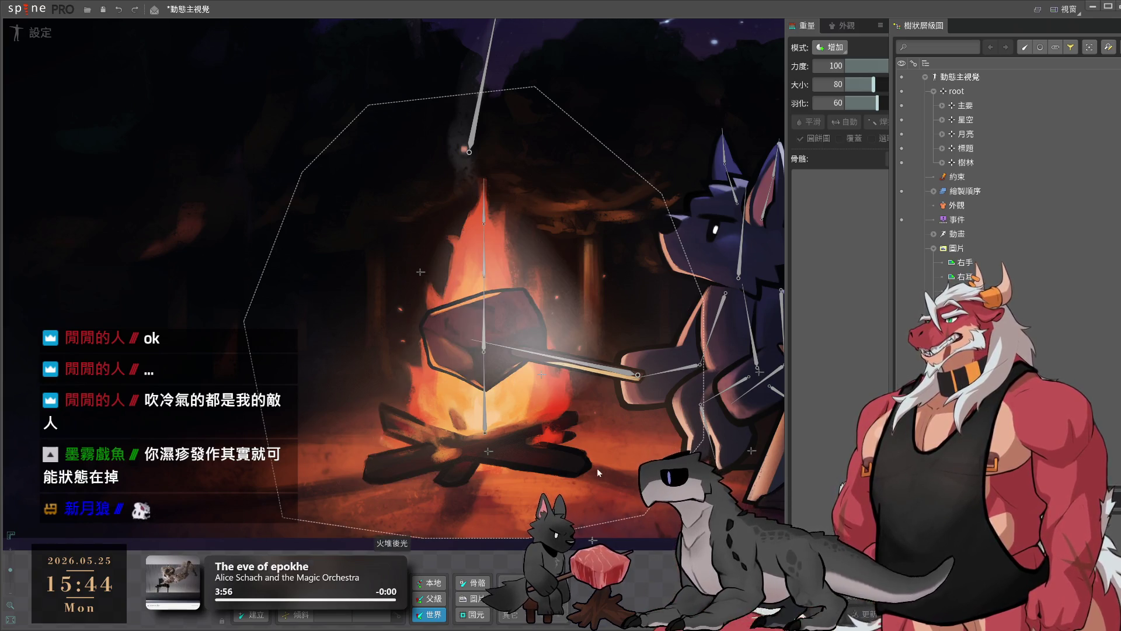
left_click(484, 420)
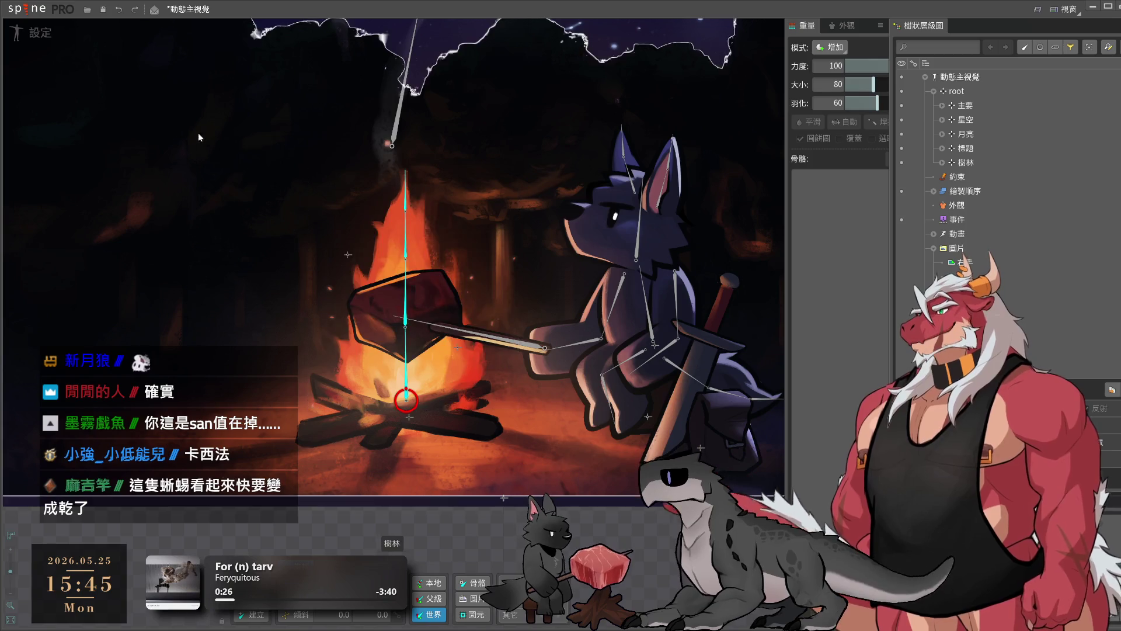
key("Tab")
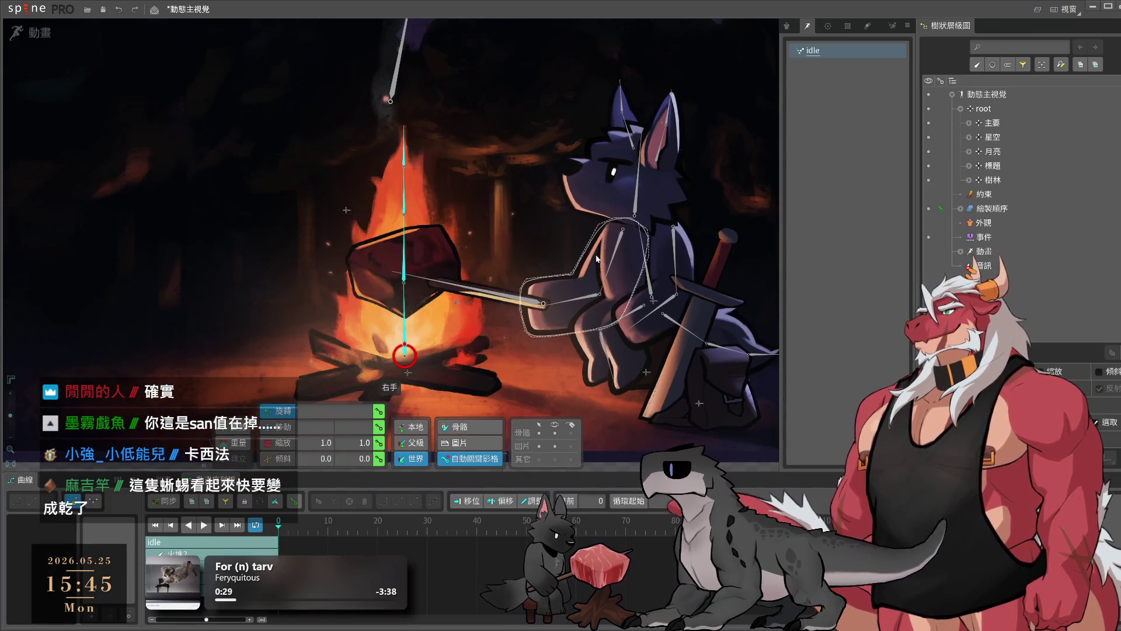
- Select the fire bone chain and copy-paste its keyframes
scroll(446, 264, "up", 2)
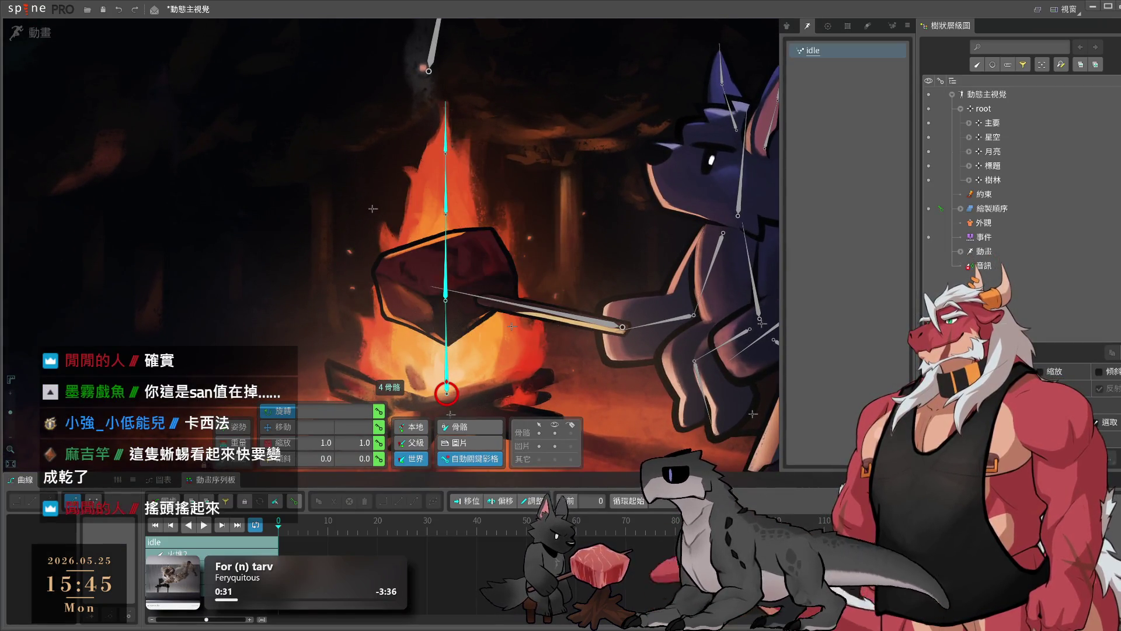
left_click(446, 350)
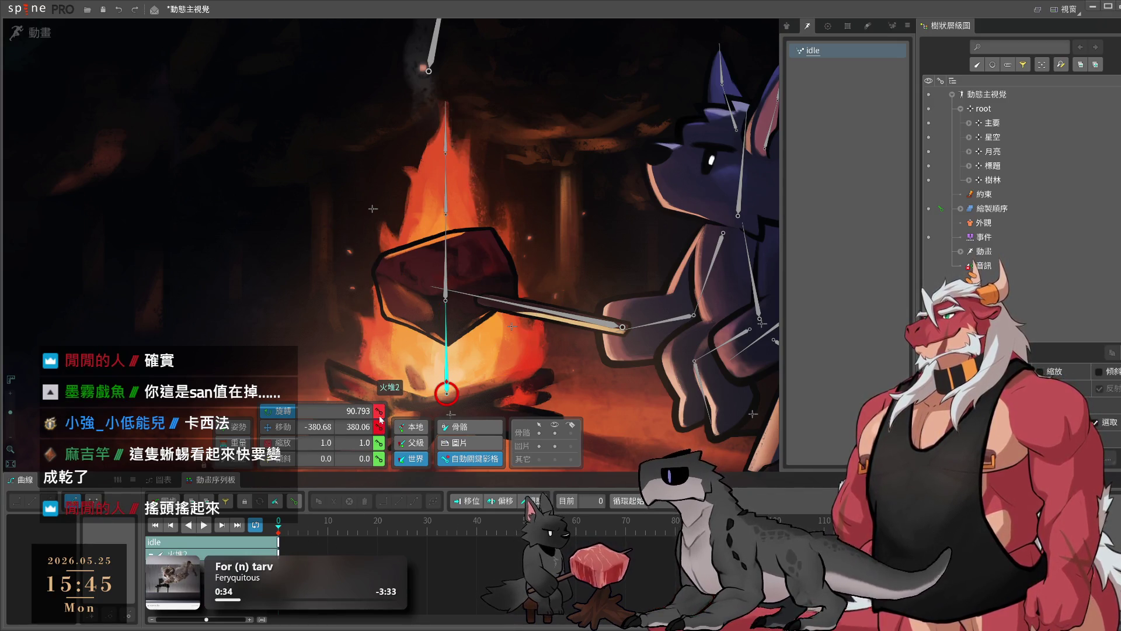
key("ctrl+z")
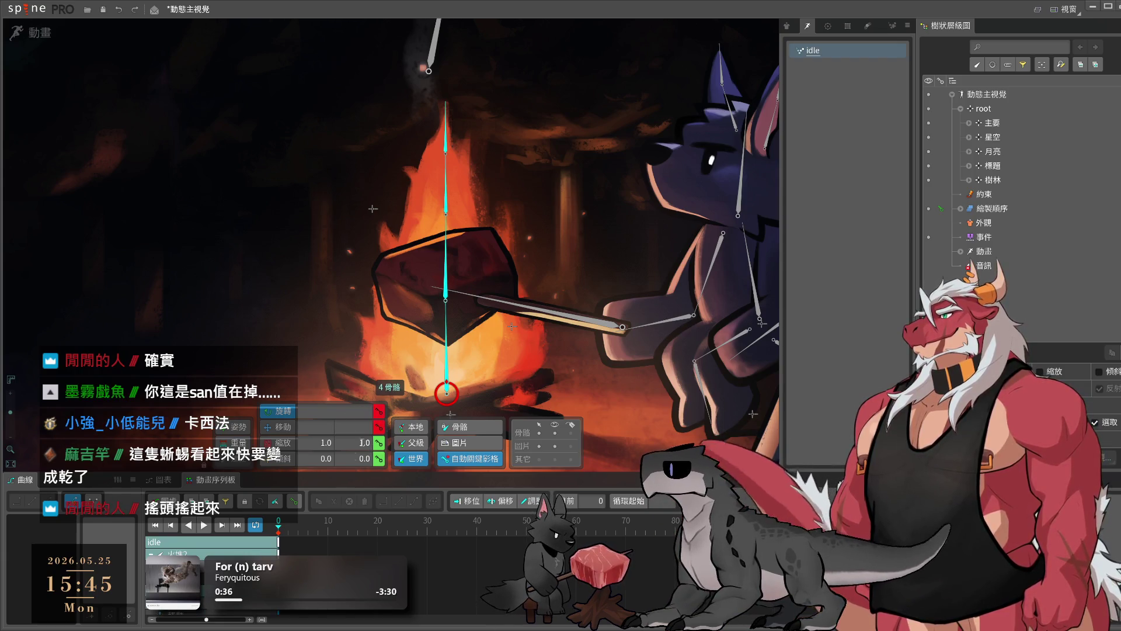
key("ctrl+c")
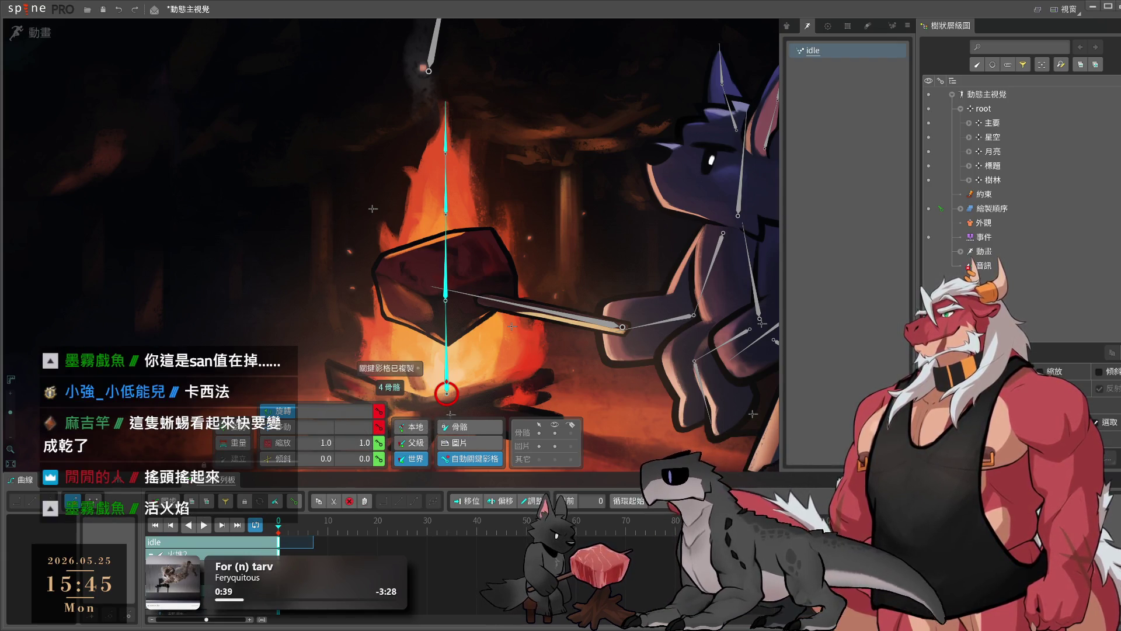
key("ctrl+v")
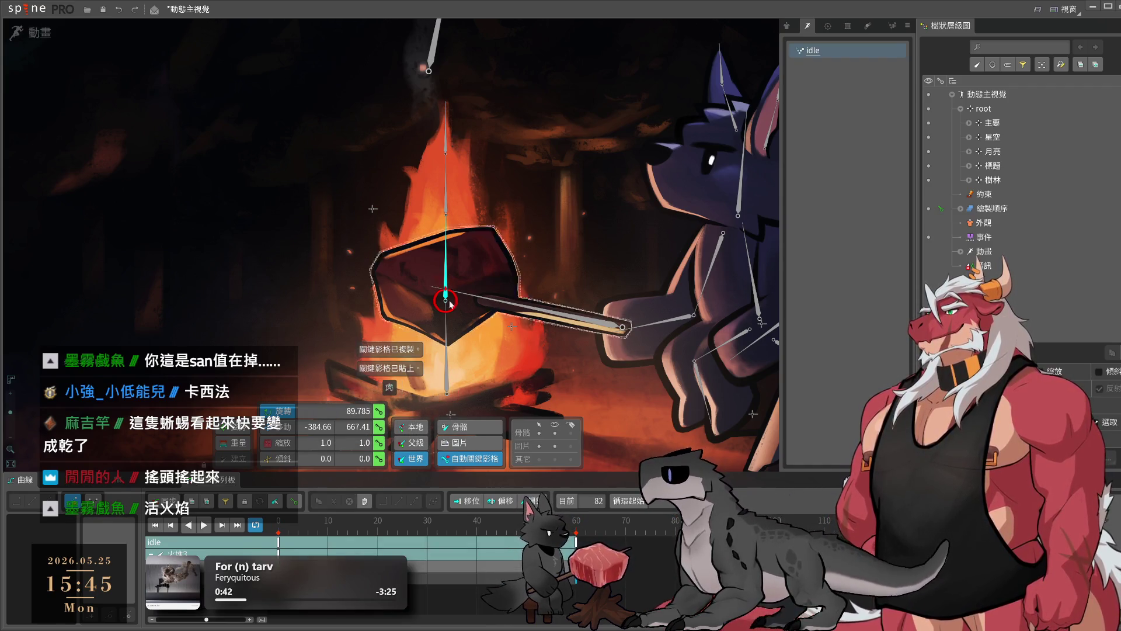
- Copy the four fire bones' starting keys and paste them at frame 60
left_click(447, 368)
key("ctrl+a")
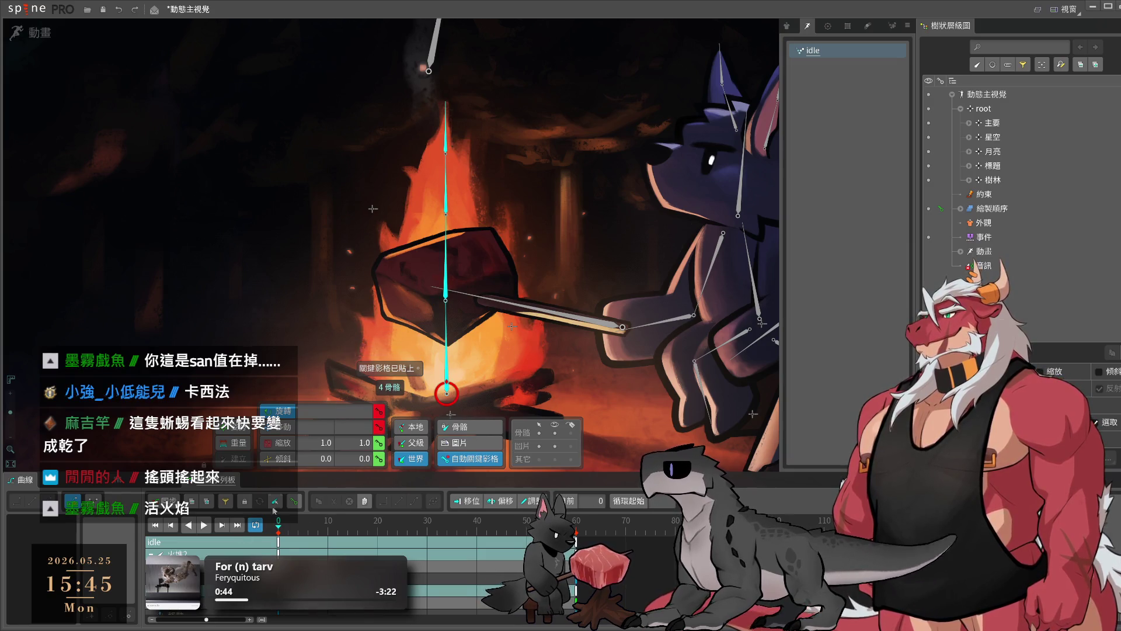
scroll(499, 198, "down", 3)
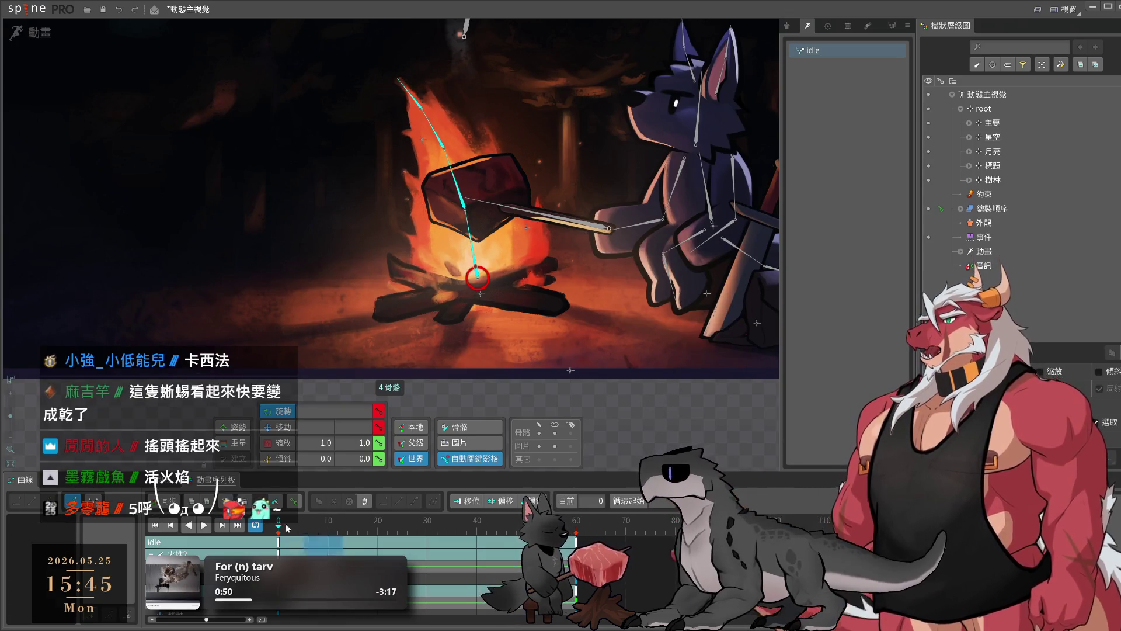
key("ctrl+c")
left_click(576, 521)
key("ctrl+v")
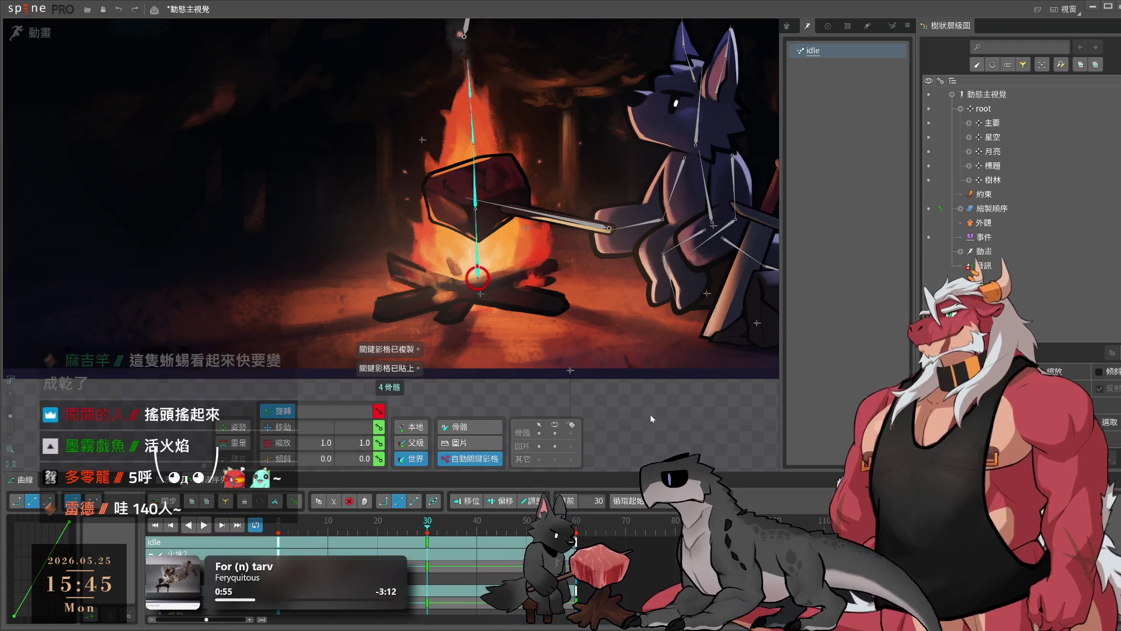
- Key a bent flame pose at frame 30 and select the middle fire bone 火堆3
key("ctrl+v")
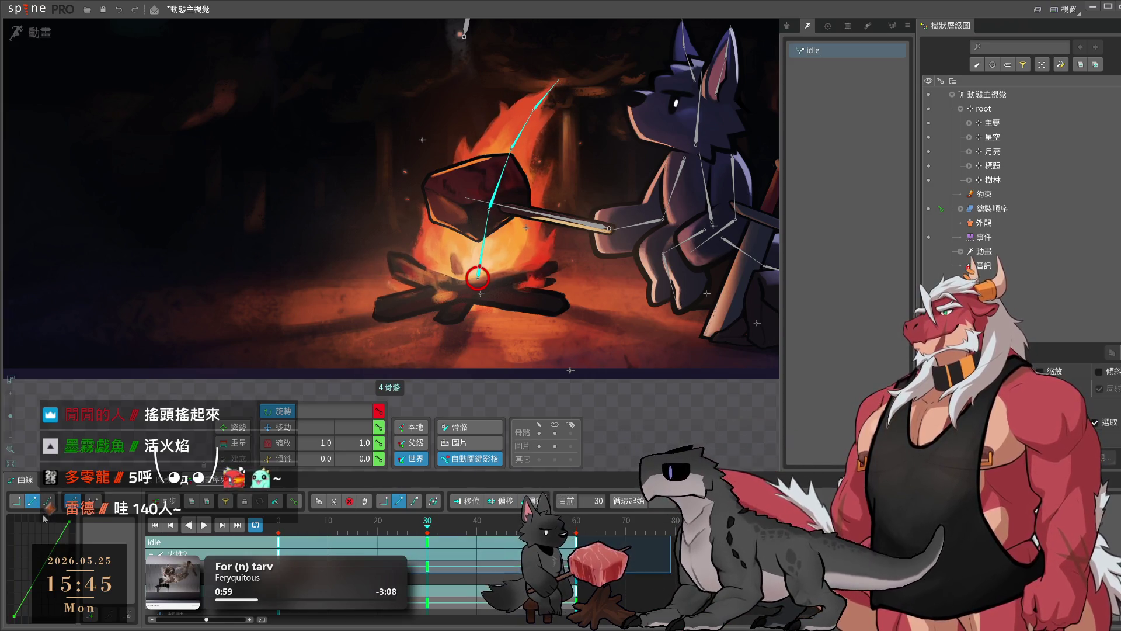
left_click_drag(639, 288, 630, 359)
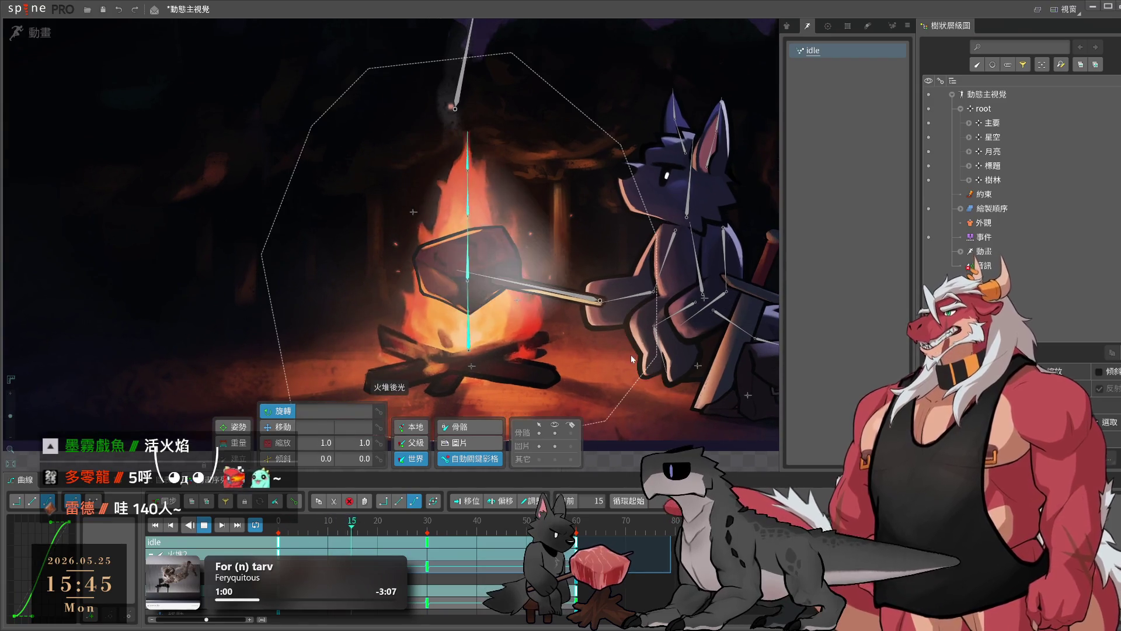
scroll(579, 352, "up", 2)
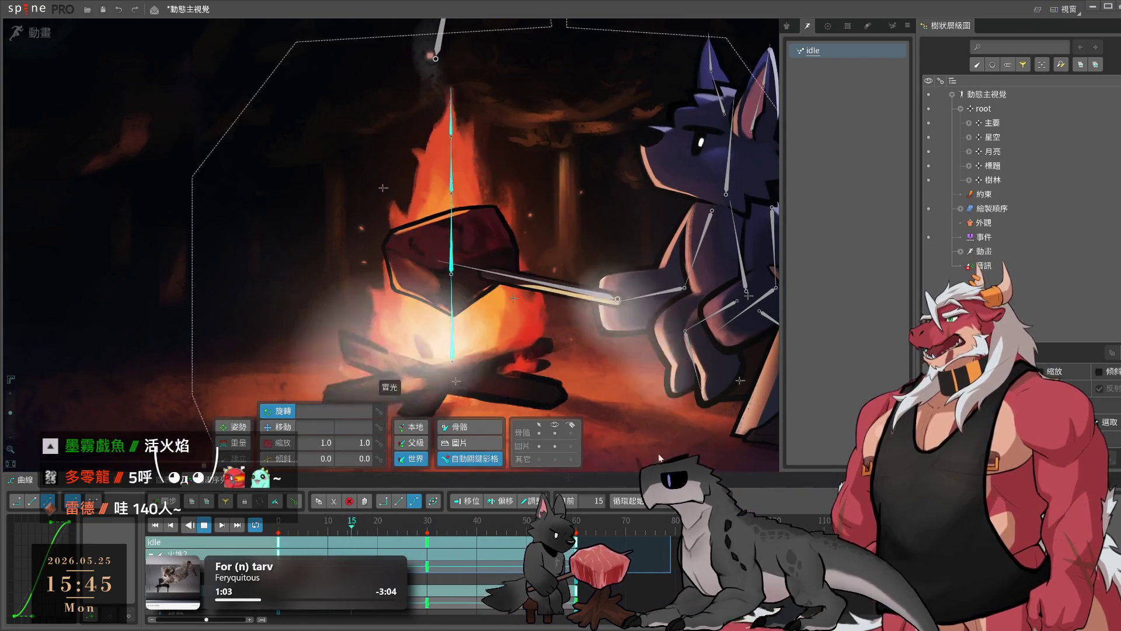
left_click_drag(580, 352, 631, 279)
scroll(670, 412, "down", 1)
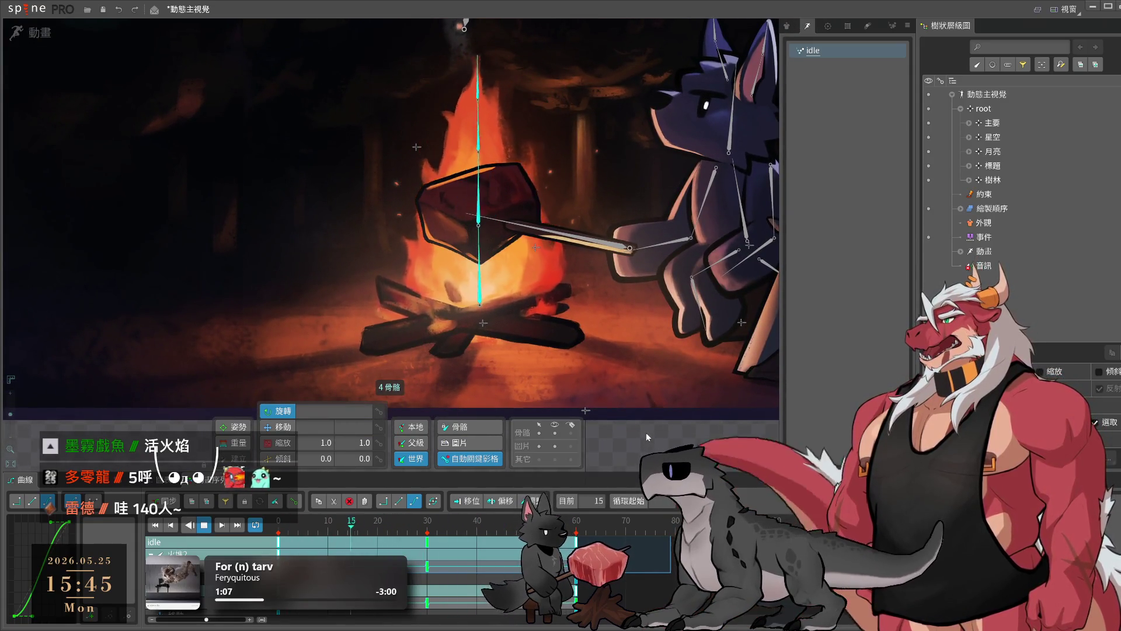
left_click(479, 207)
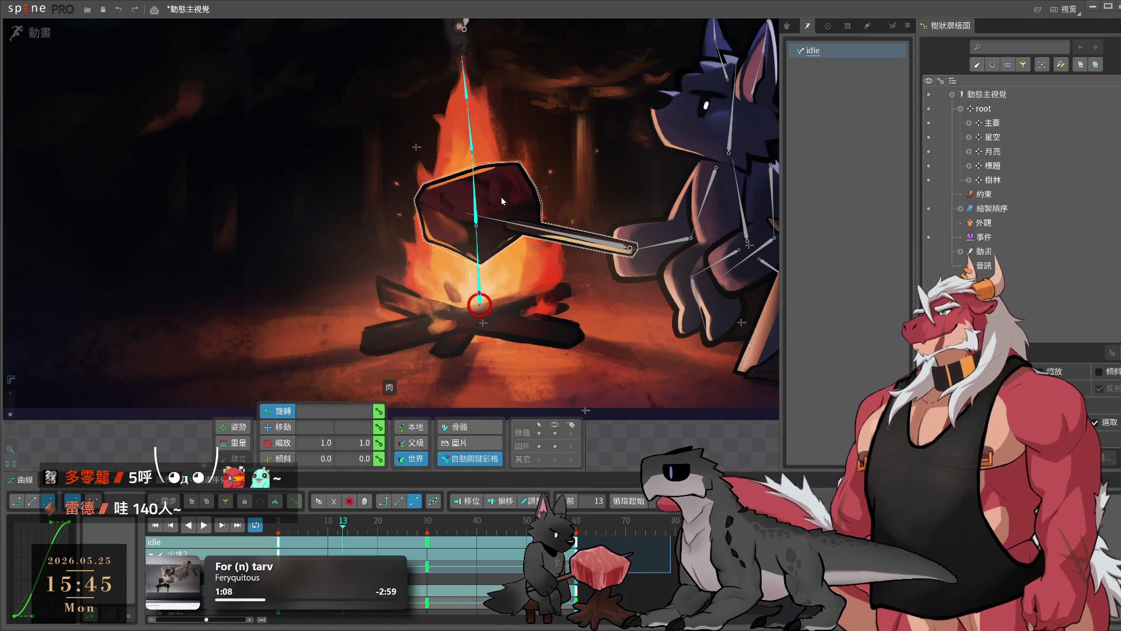
left_click(477, 207)
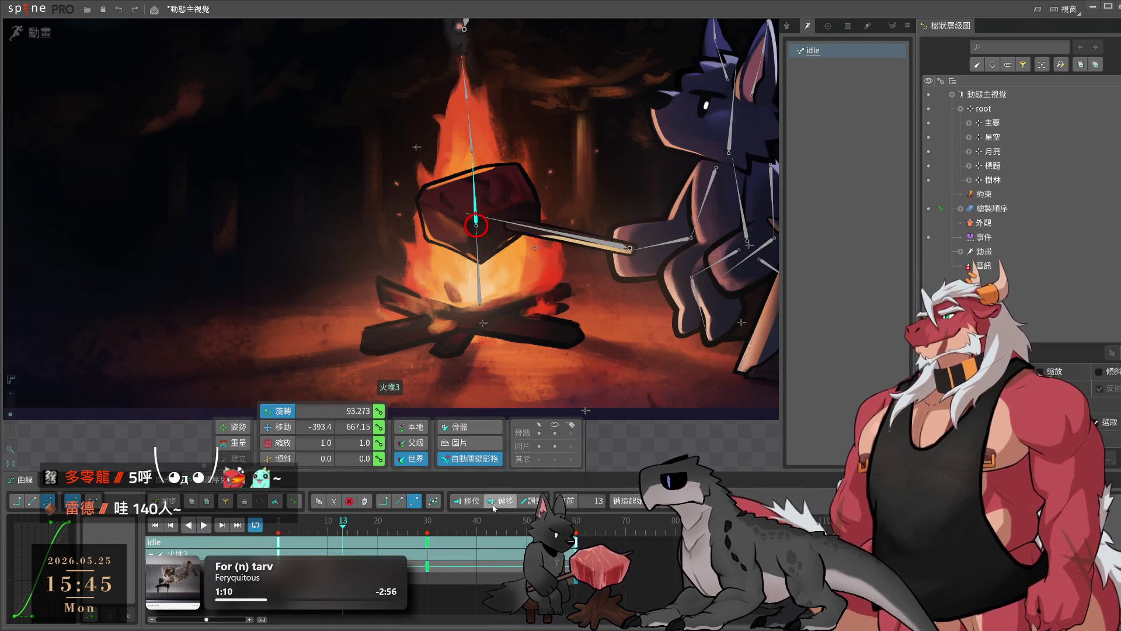
- Pose fire bones 火堆4 and 火堆5 at frame 34, preview the flicker, then return to Setup
left_click(448, 588)
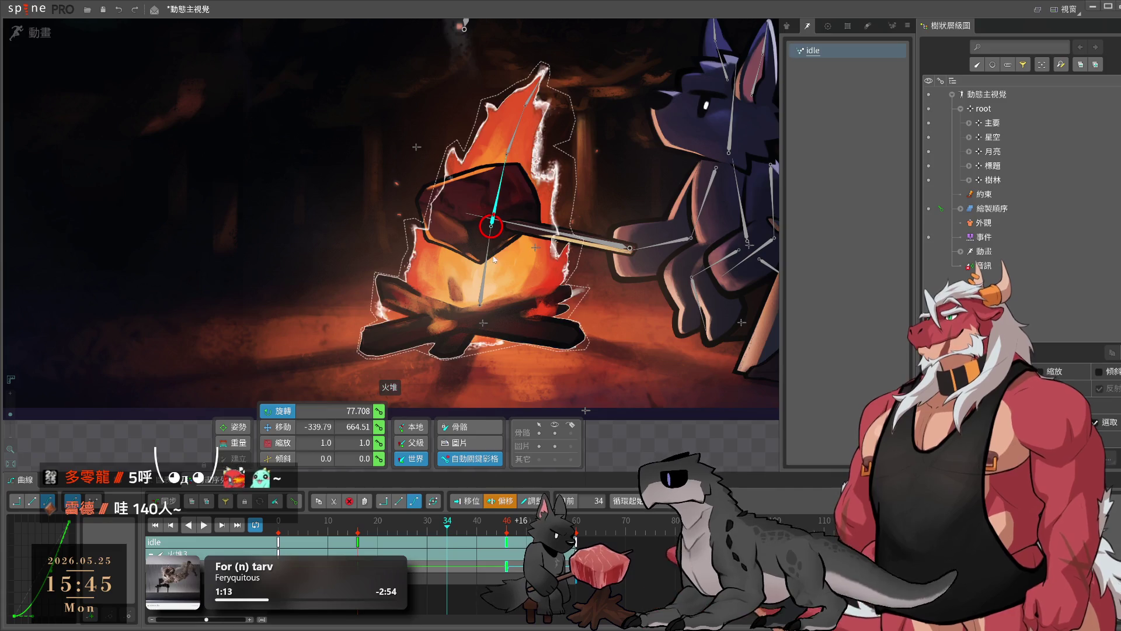
left_click(506, 147)
left_click(506, 153)
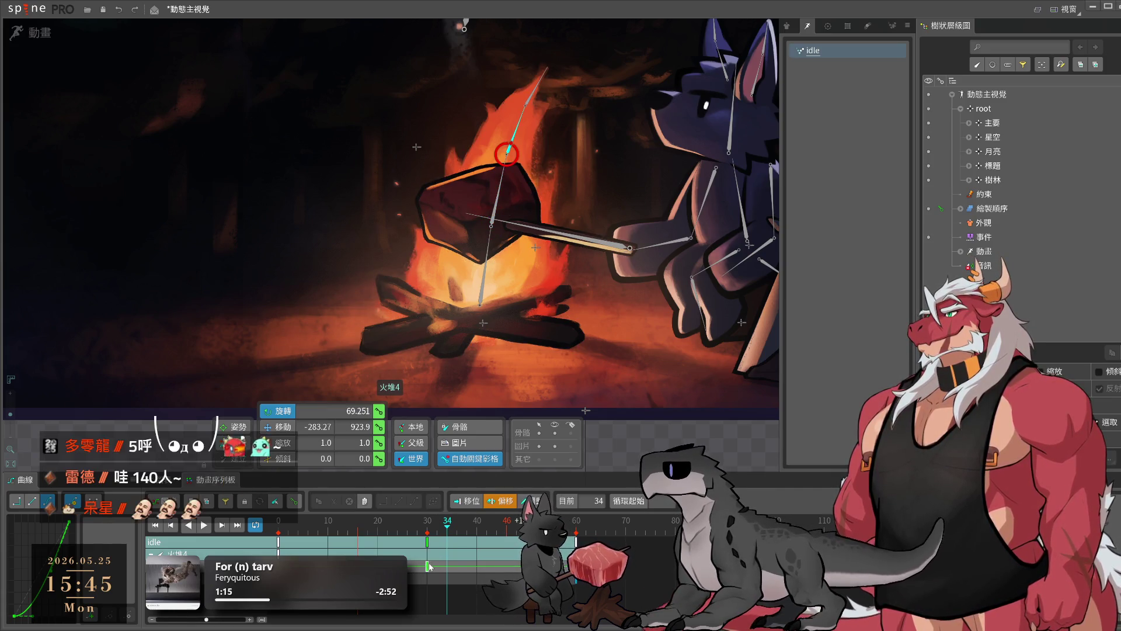
left_click(512, 100)
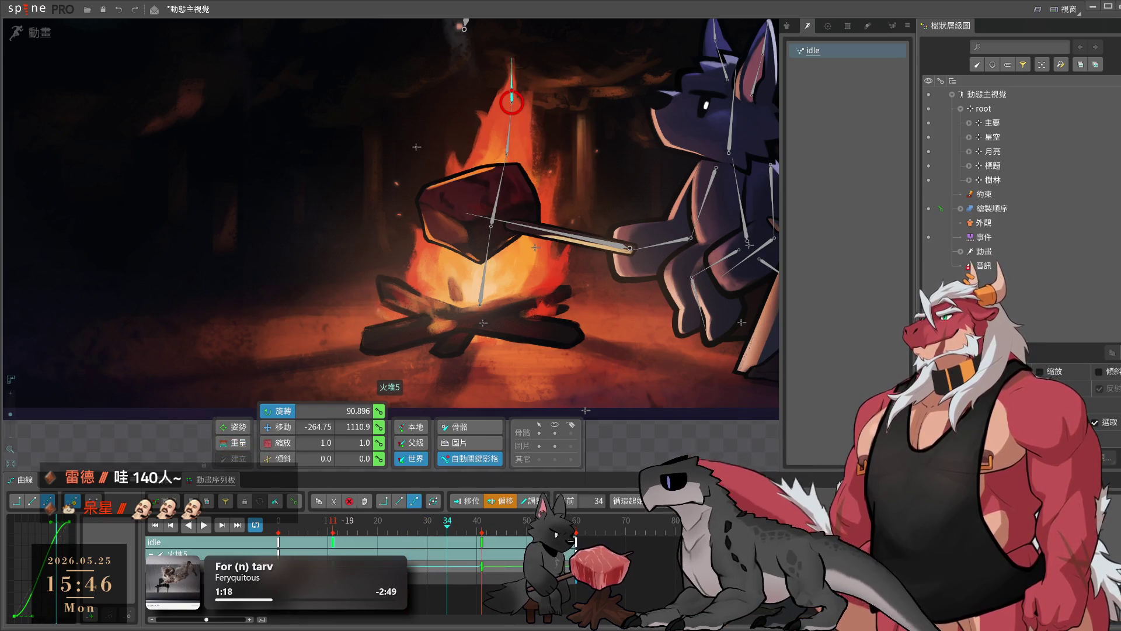
left_click(512, 100)
key("l")
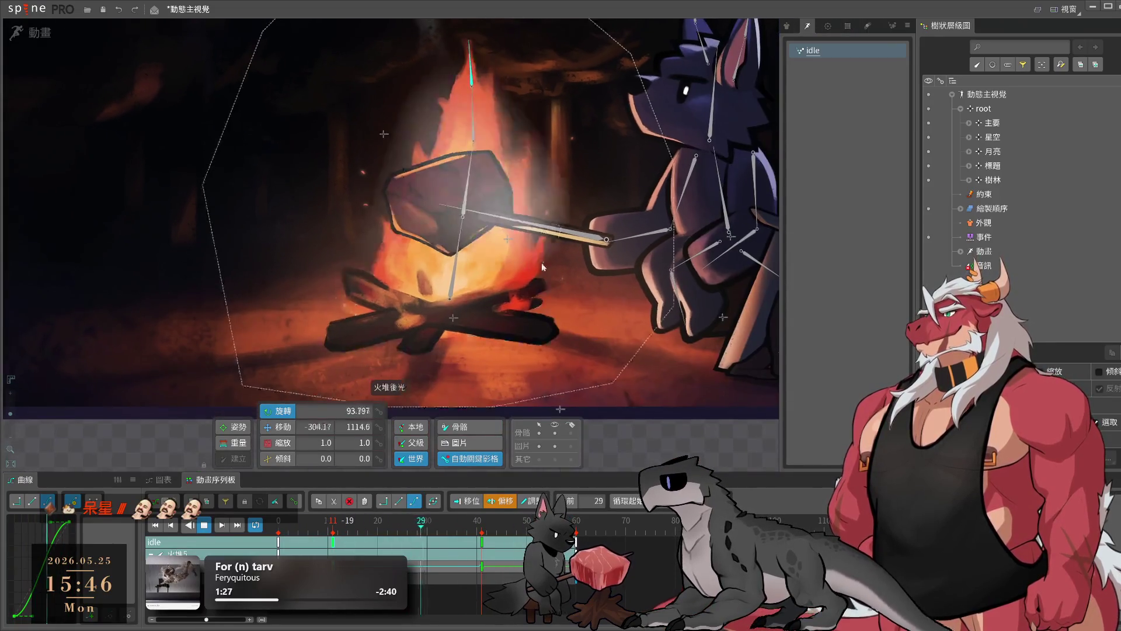
left_click(36, 33)
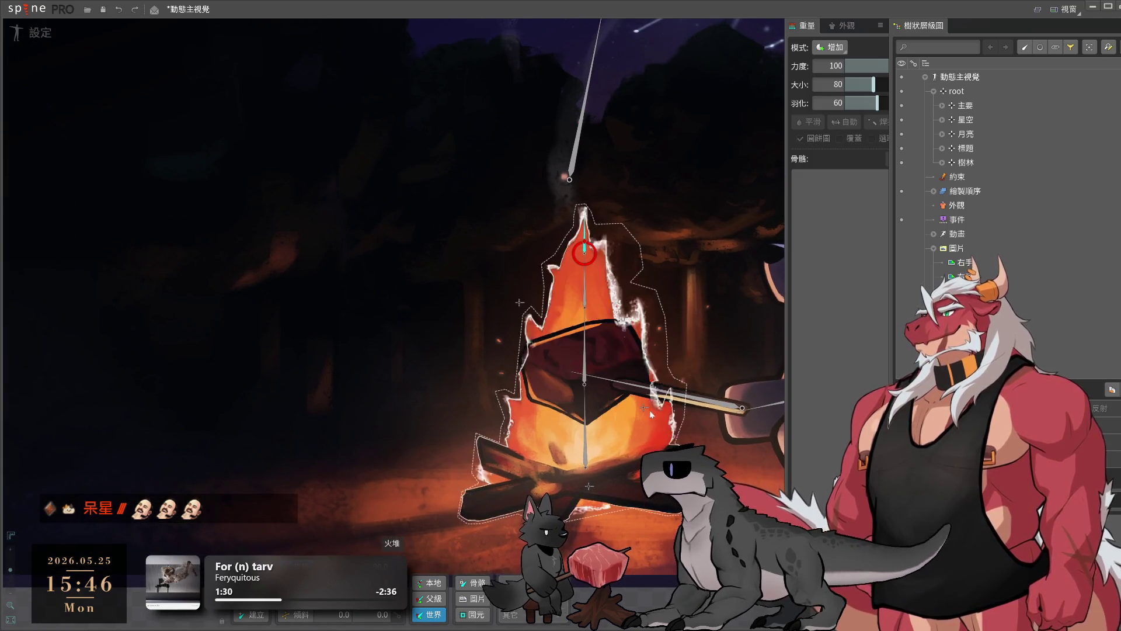
- Select the campfire mesh and bind the new bones 火堆6 and 火堆7 to it
left_click(553, 427)
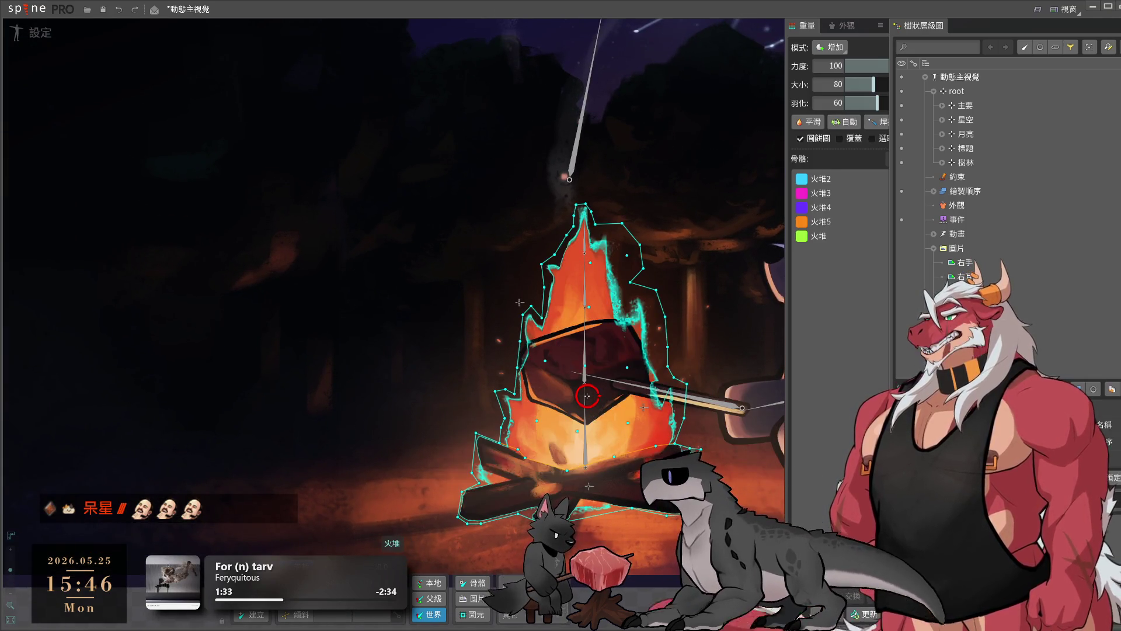
left_click(520, 301)
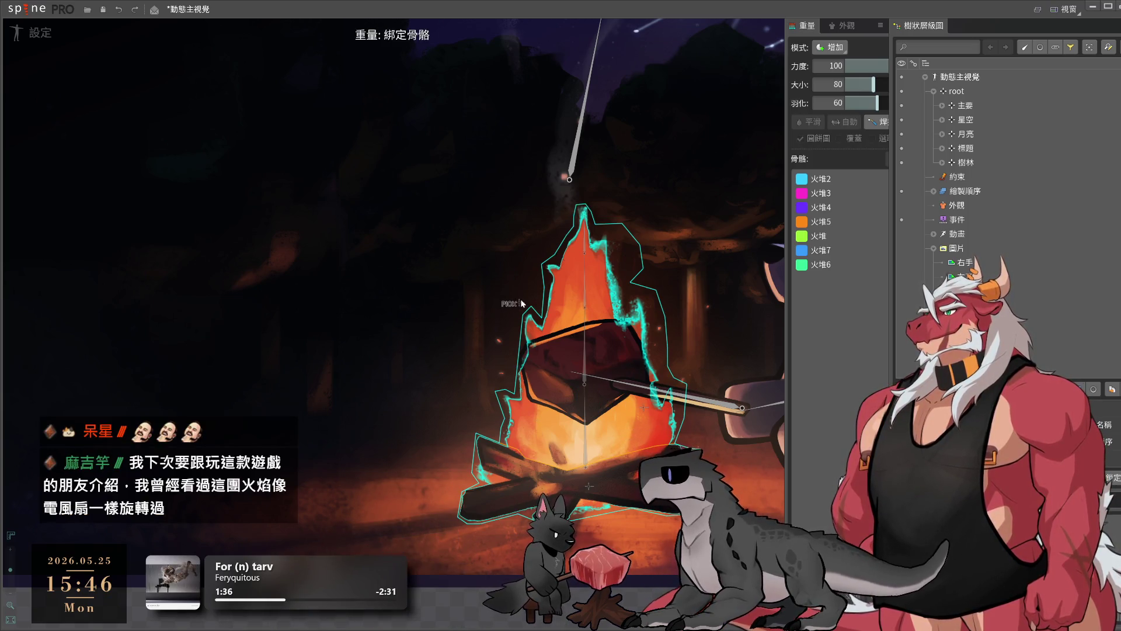
key("Return")
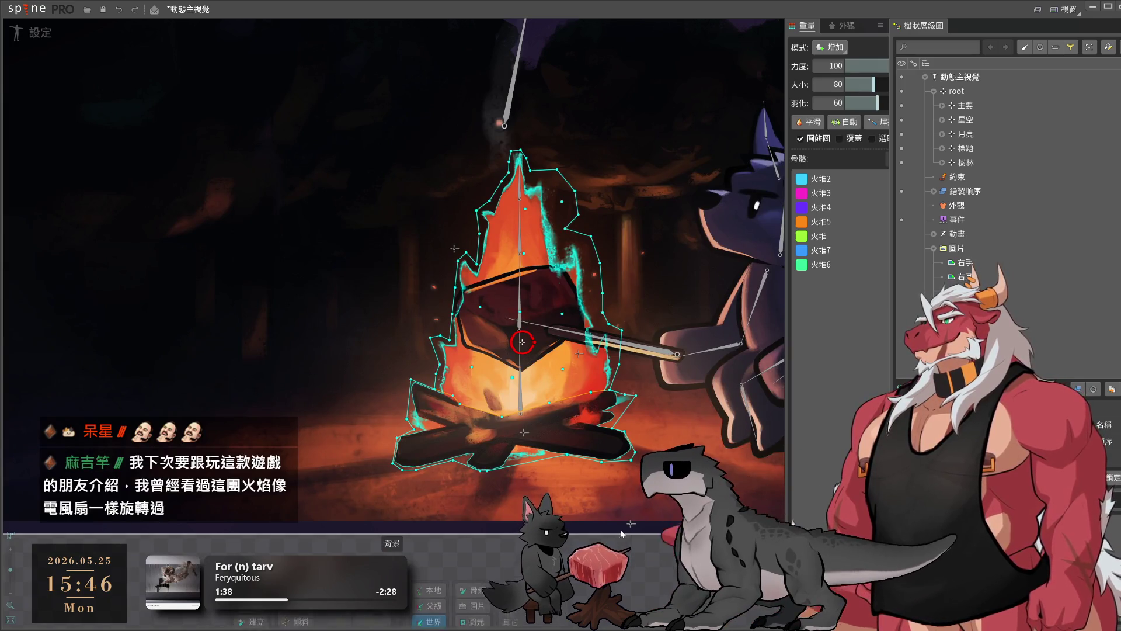
- Enlarge the weight brush, reselect the fire mesh and pick bone 火堆6 for painting
scroll(555, 362, "up", 2)
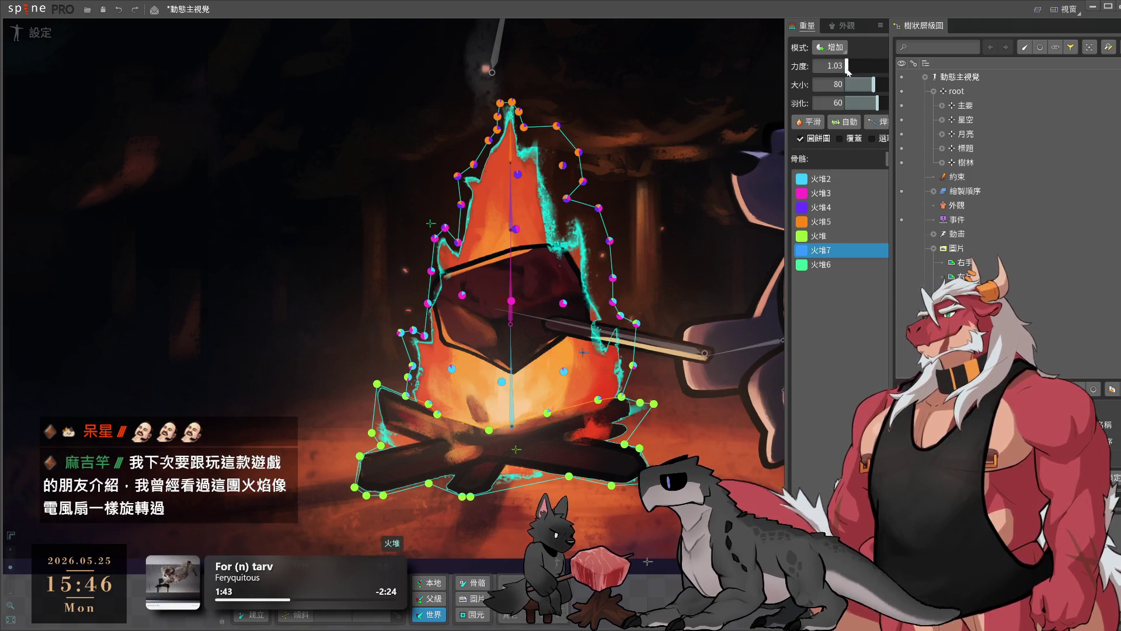
left_click_drag(642, 292, 740, 315)
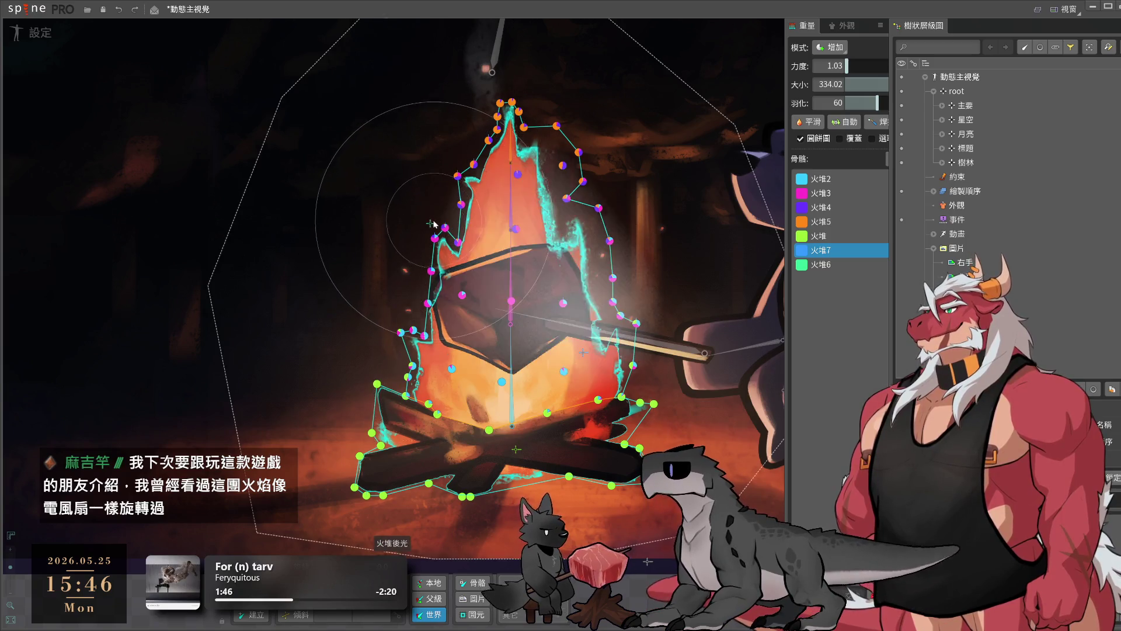
key("space")
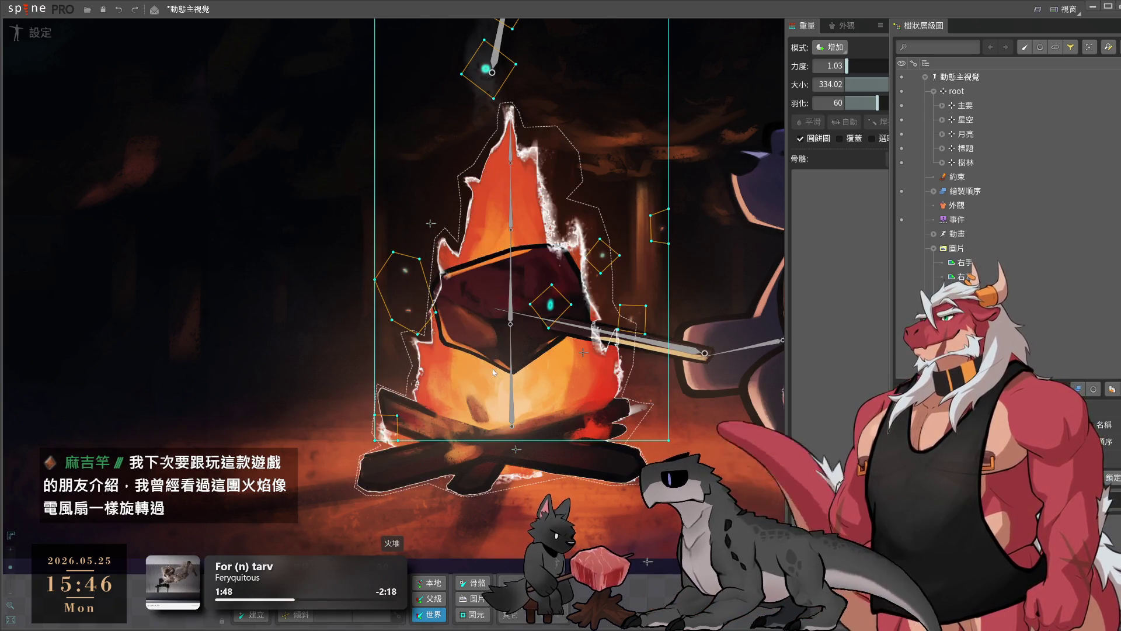
left_click(492, 368)
left_click(821, 264)
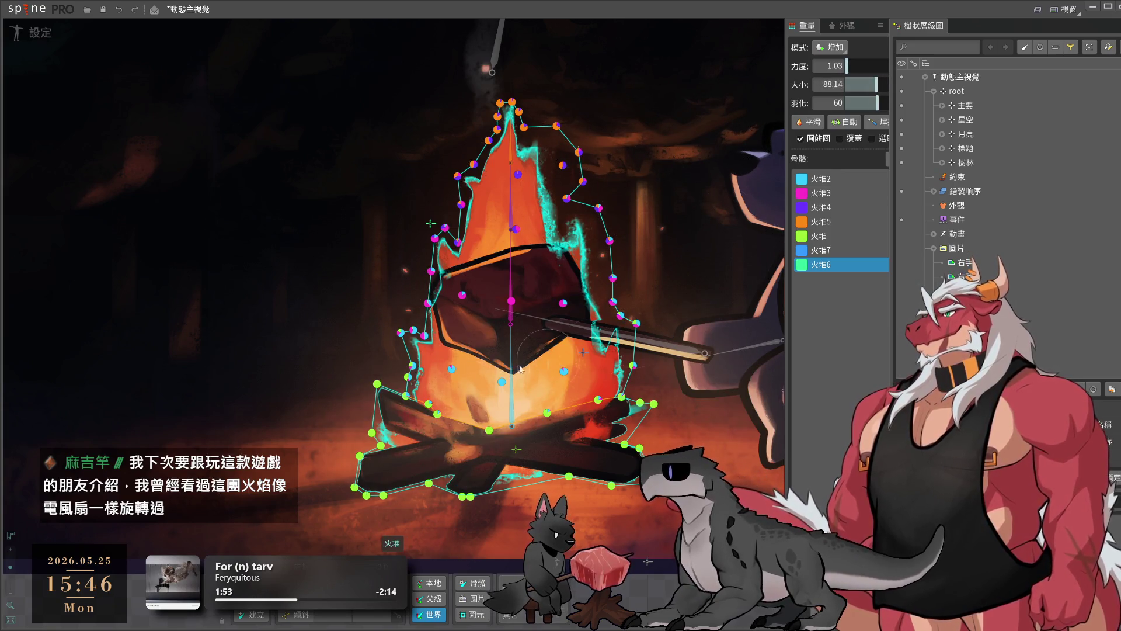
scroll(403, 281, "down", 4)
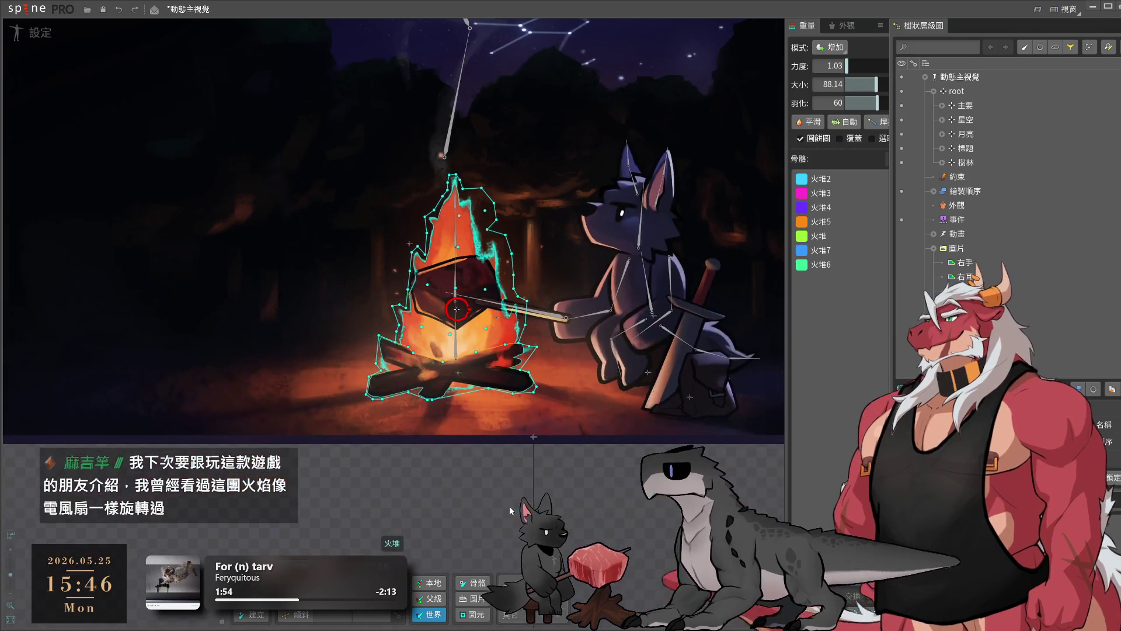
- Reselect the fire mesh and frame it to inspect the 火堆6 weights
key("space")
left_click(497, 317)
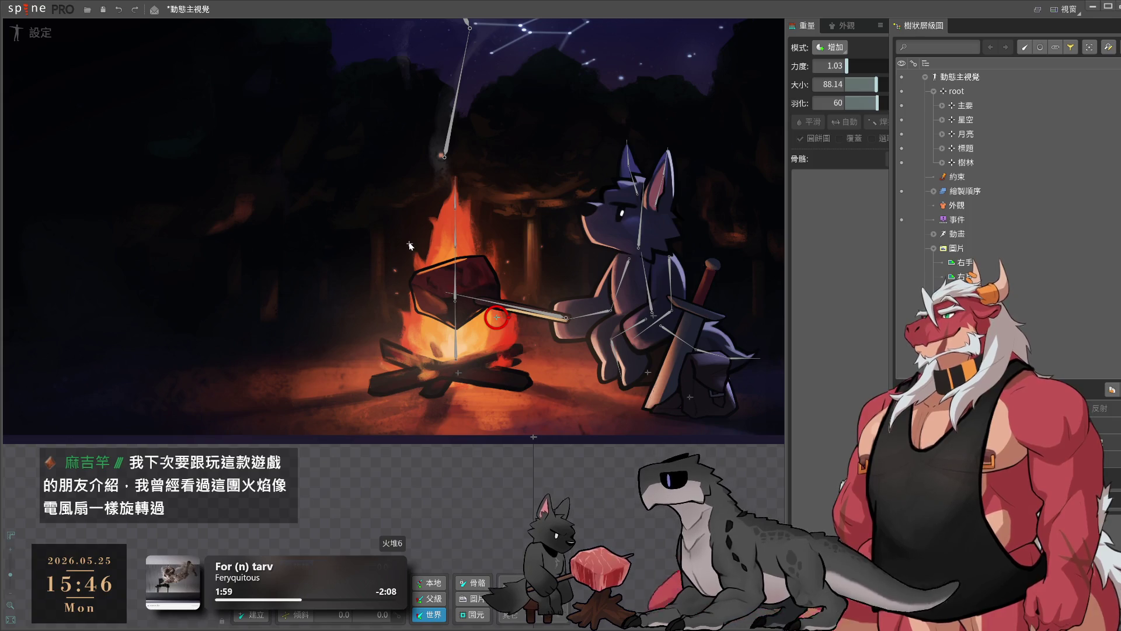
left_click(409, 244)
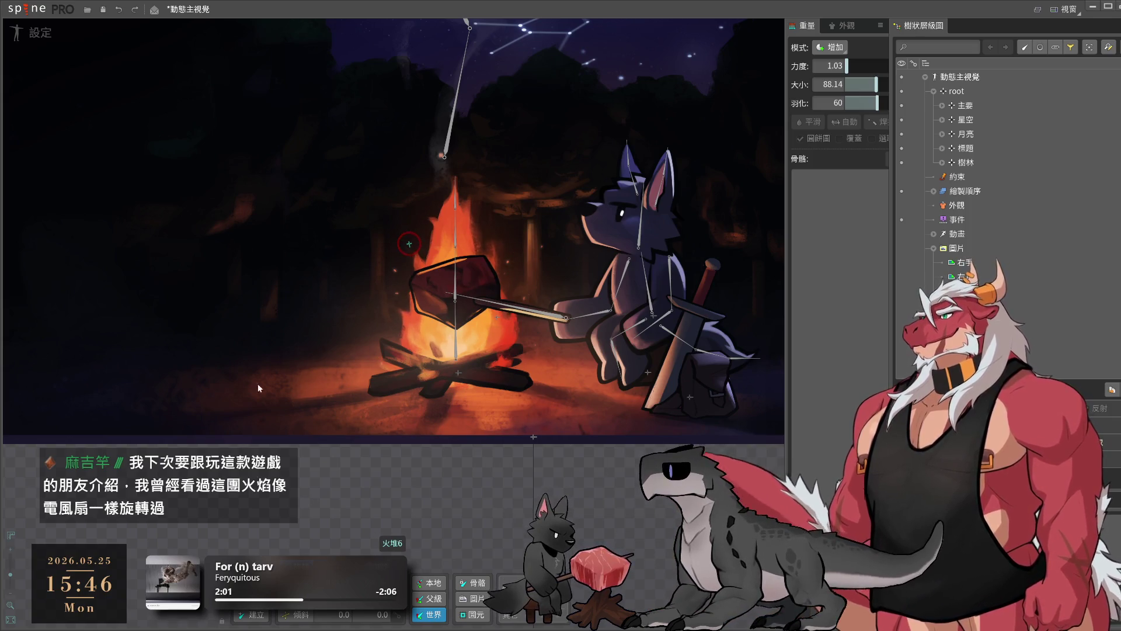
left_click(426, 380)
scroll(428, 350, "up", 3)
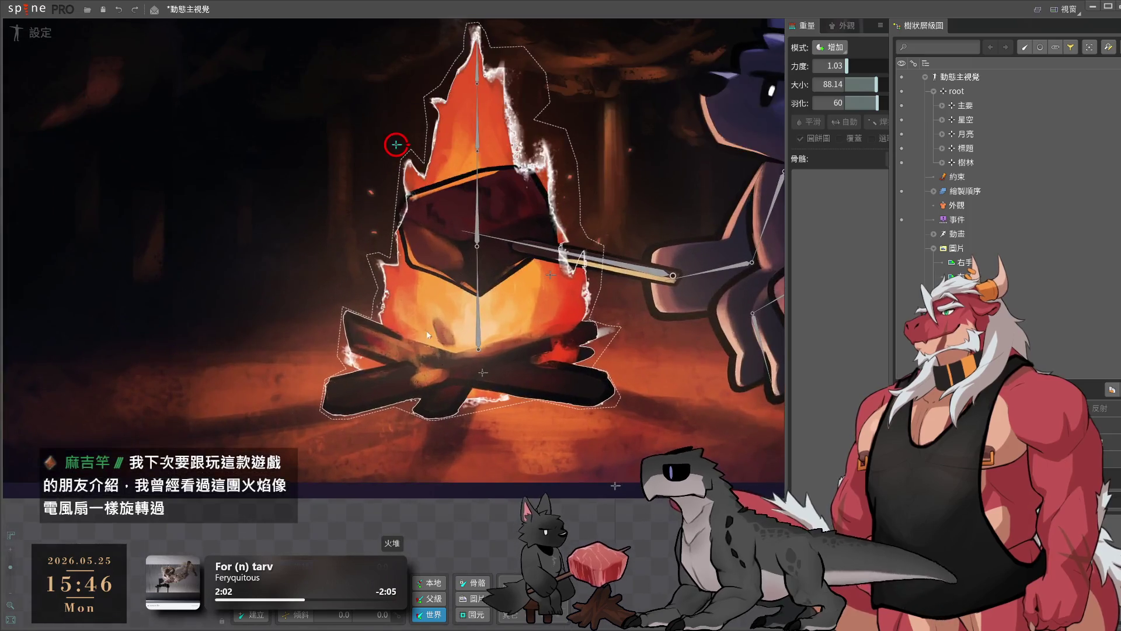
left_click(441, 312)
left_click_drag(441, 312, 444, 422)
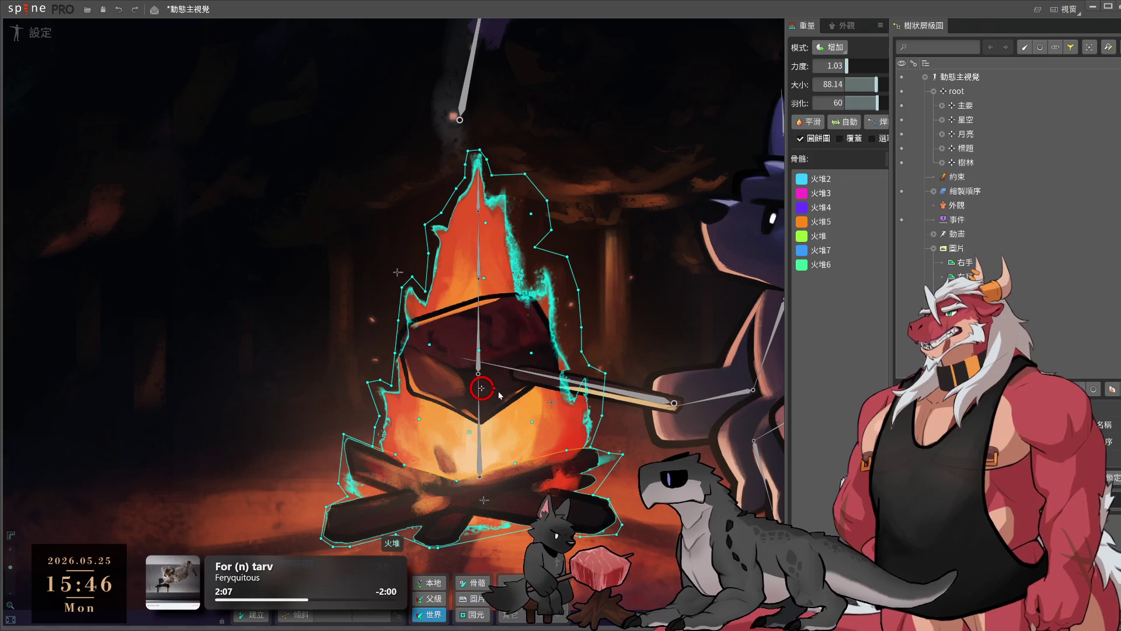
left_click_drag(534, 405, 528, 370)
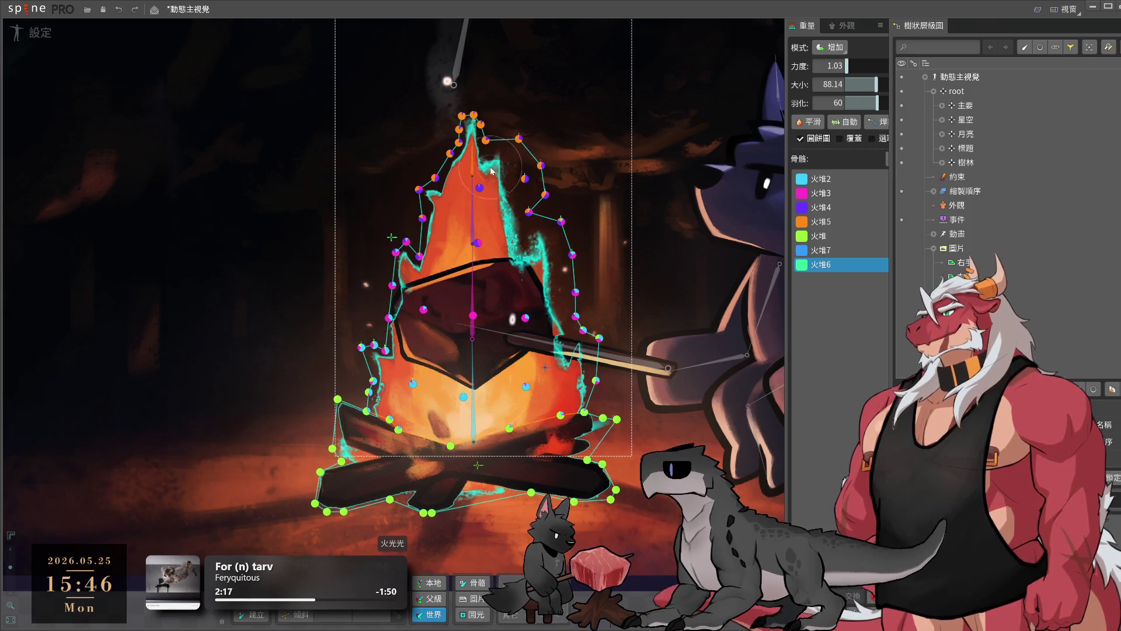
- View bone 火堆7's weights on the fire mesh, then switch to Animate mode
left_click(859, 265)
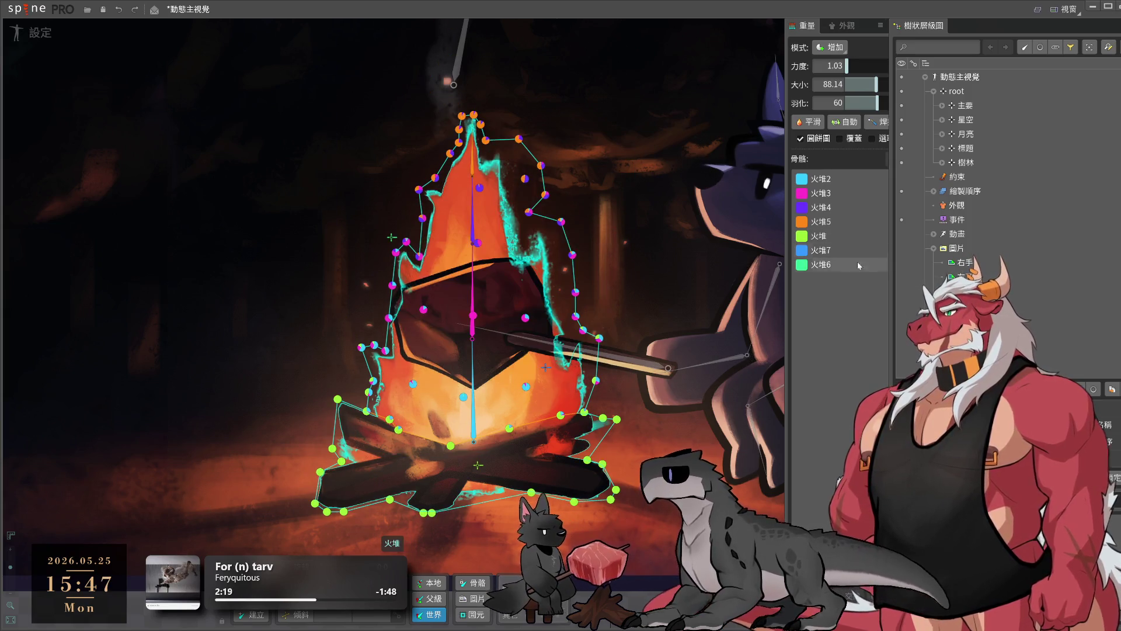
left_click(821, 250)
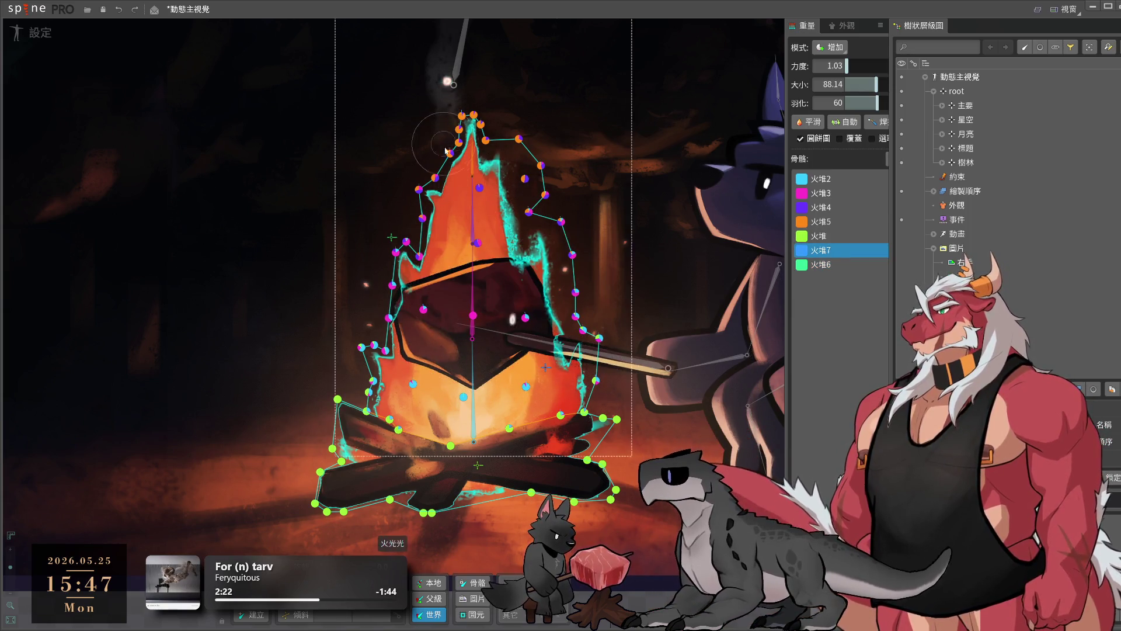
key("Escape")
scroll(597, 395, "down", 2)
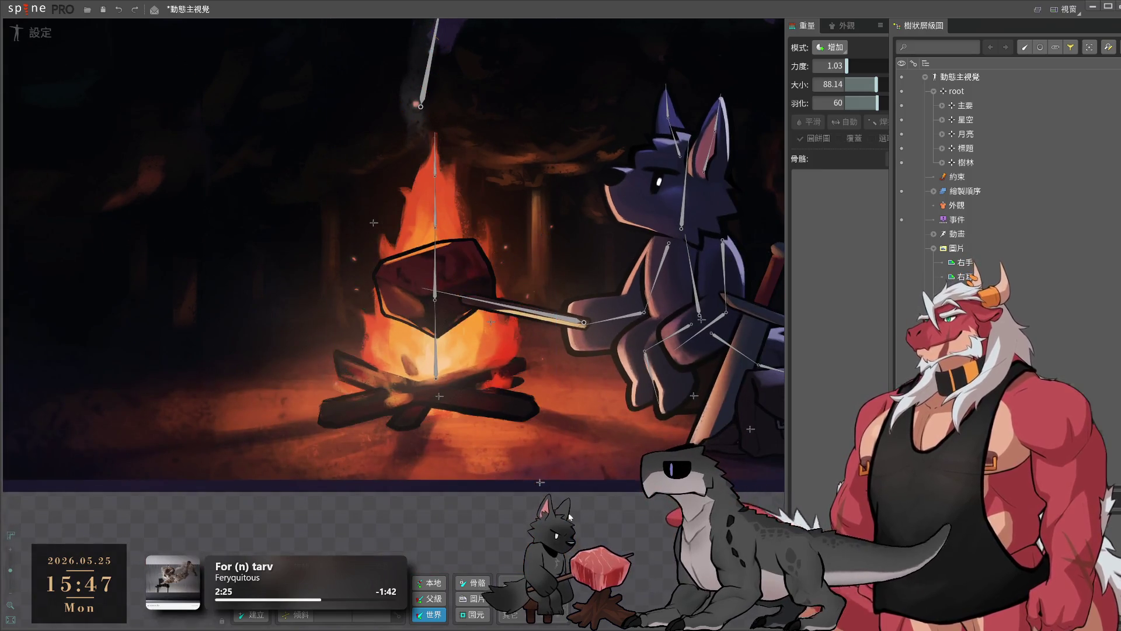
left_click(489, 318)
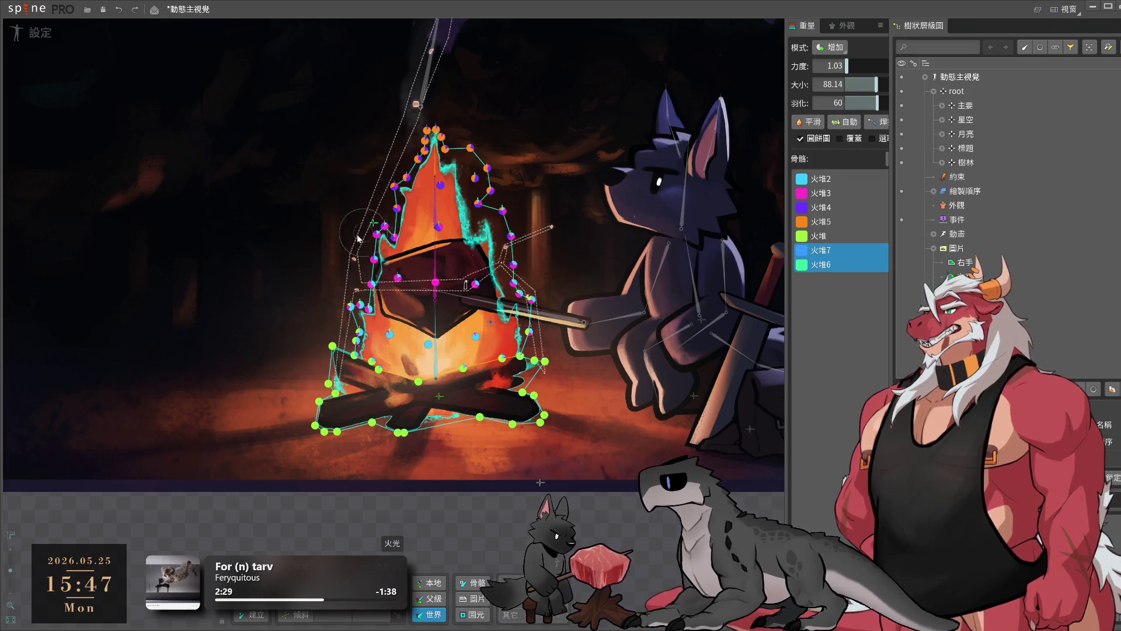
left_click(28, 35)
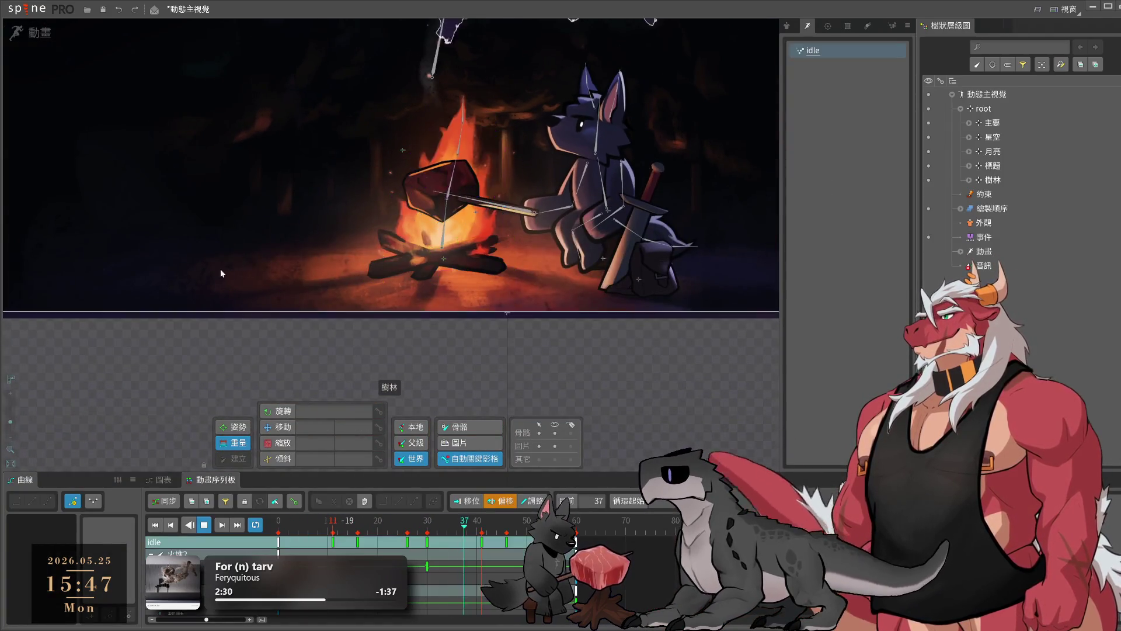
left_click(404, 149)
scroll(402, 151, "up", 4)
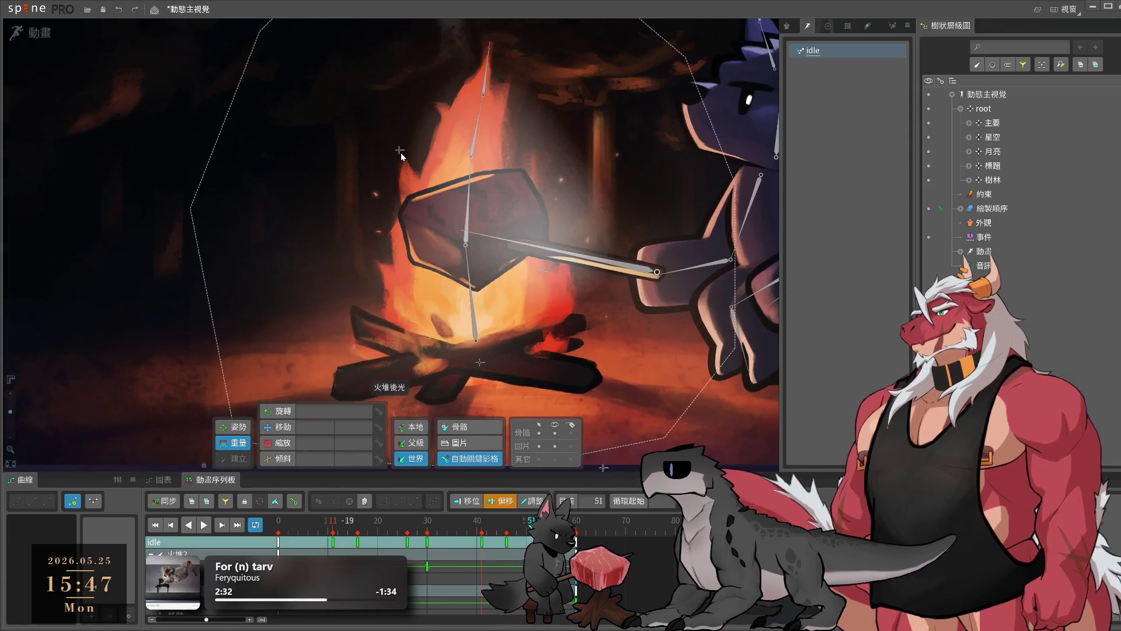
left_click(320, 118)
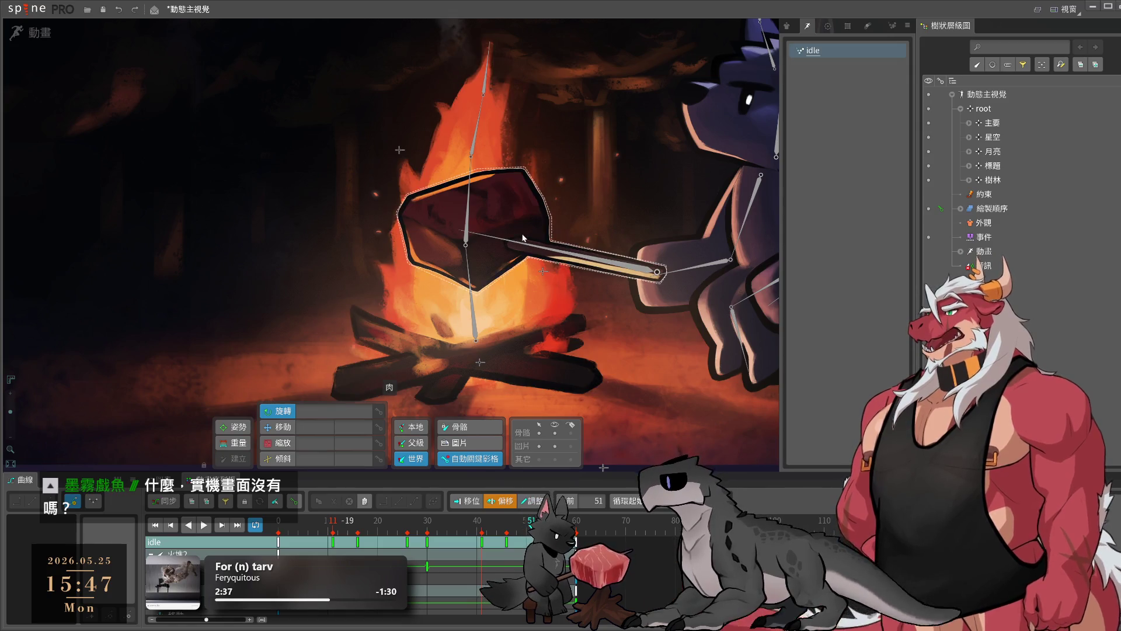
scroll(470, 209, "down", 3)
scroll(470, 208, "down", 2)
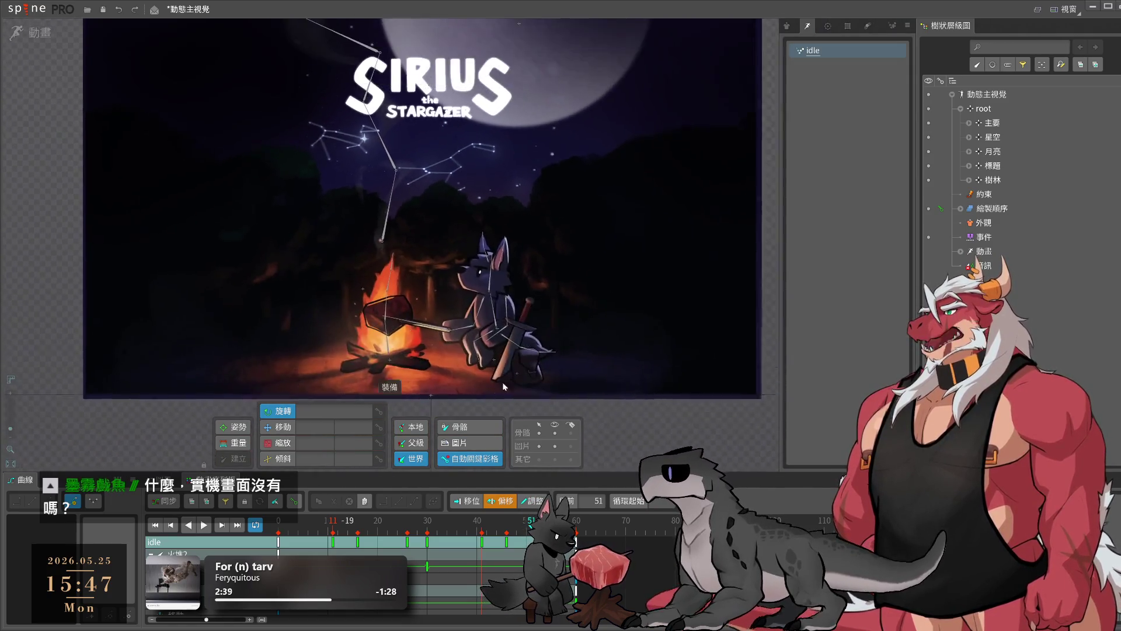
scroll(573, 348, "up", 1)
left_click_drag(592, 338, 576, 335)
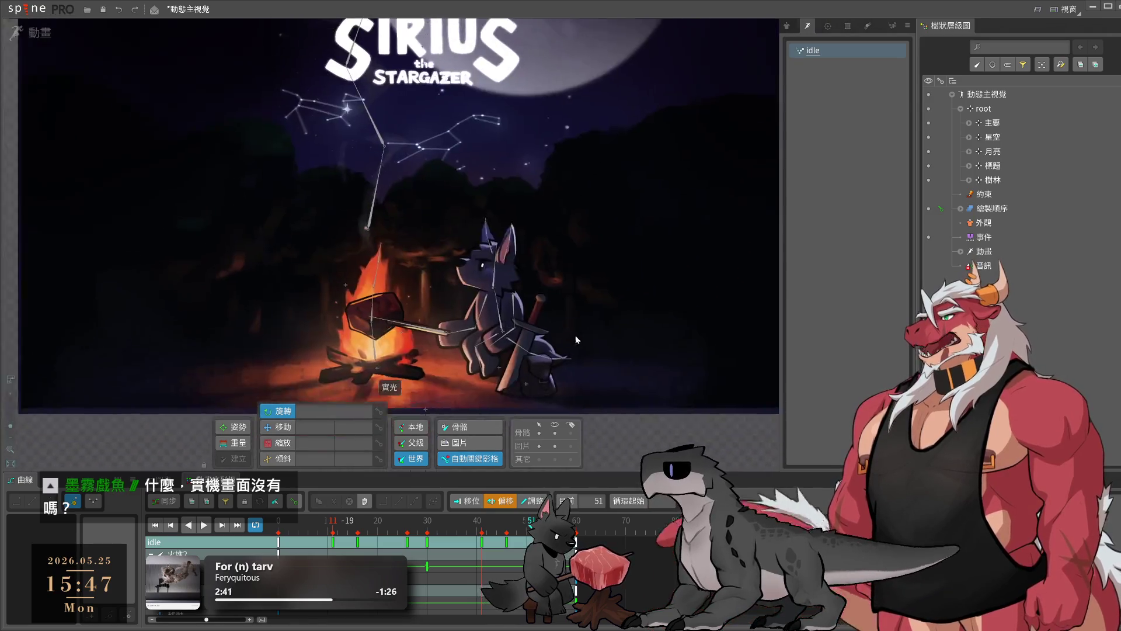
scroll(367, 321, "up", 2)
scroll(332, 253, "up", 2)
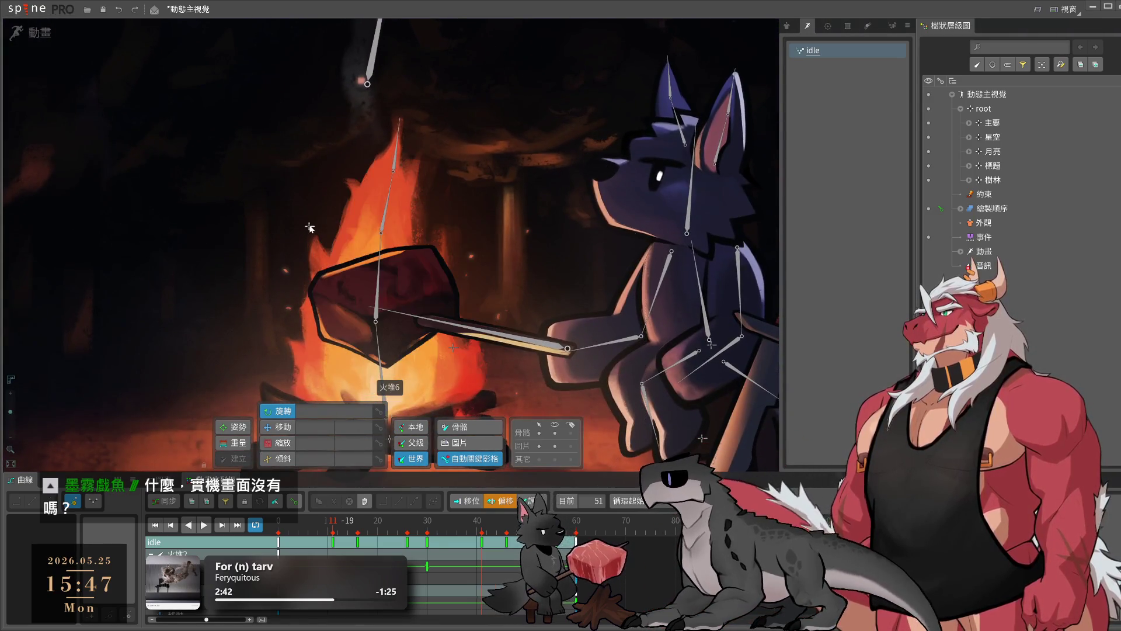
left_click(510, 241)
left_click(508, 258, "ctrl")
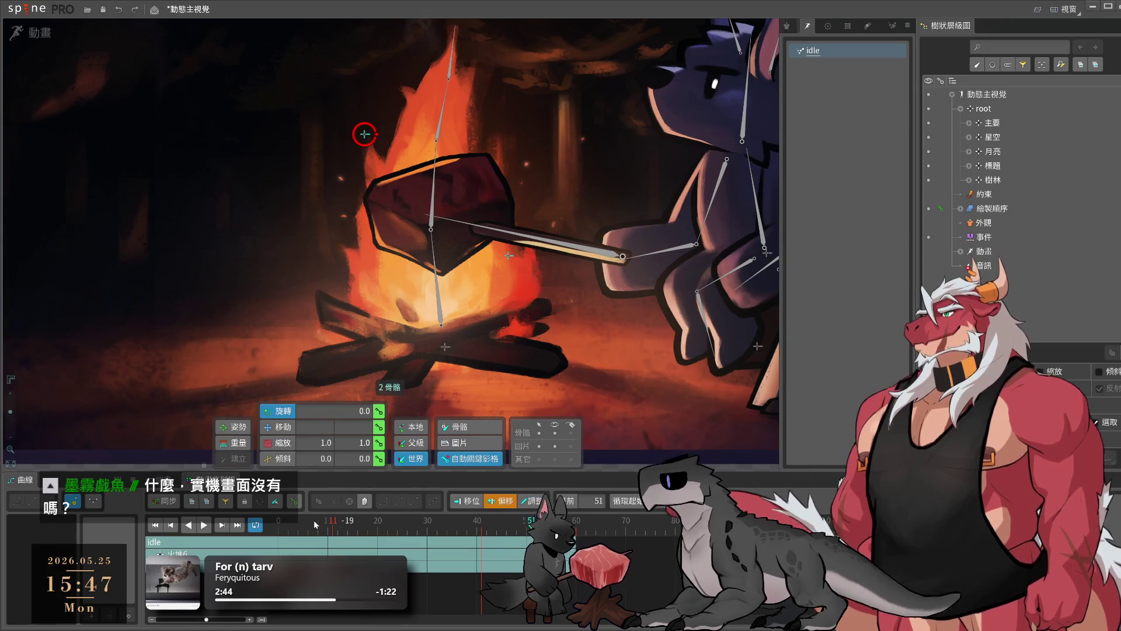
- Key rotation and translation on the selected bones and copy frame 0's keys to frame 60
left_click(379, 426)
left_click(378, 410)
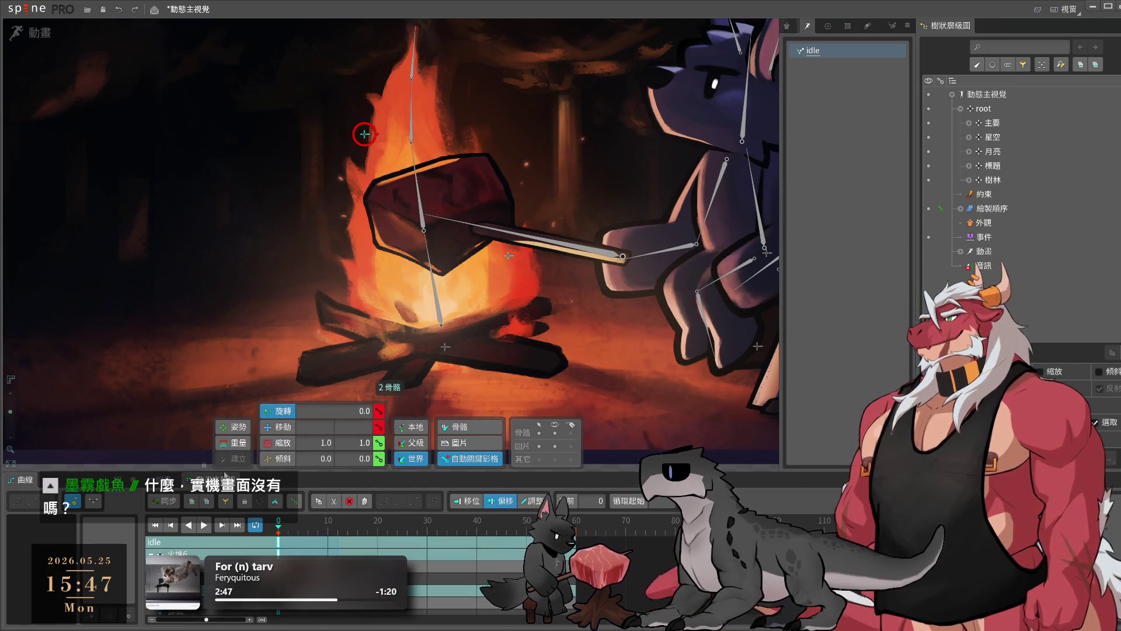
key("ctrl+c")
key("ctrl+v")
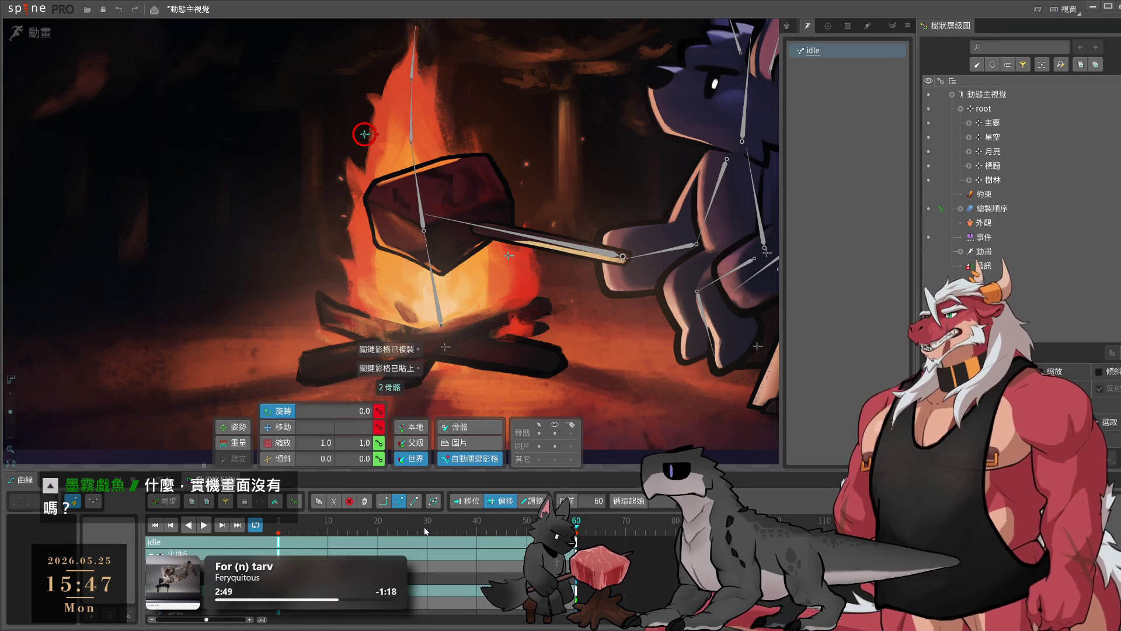
- Rotate the selected bones to about 117.8 at frame 30 and preview the animation
left_click(428, 529)
scroll(667, 425, "down", 2)
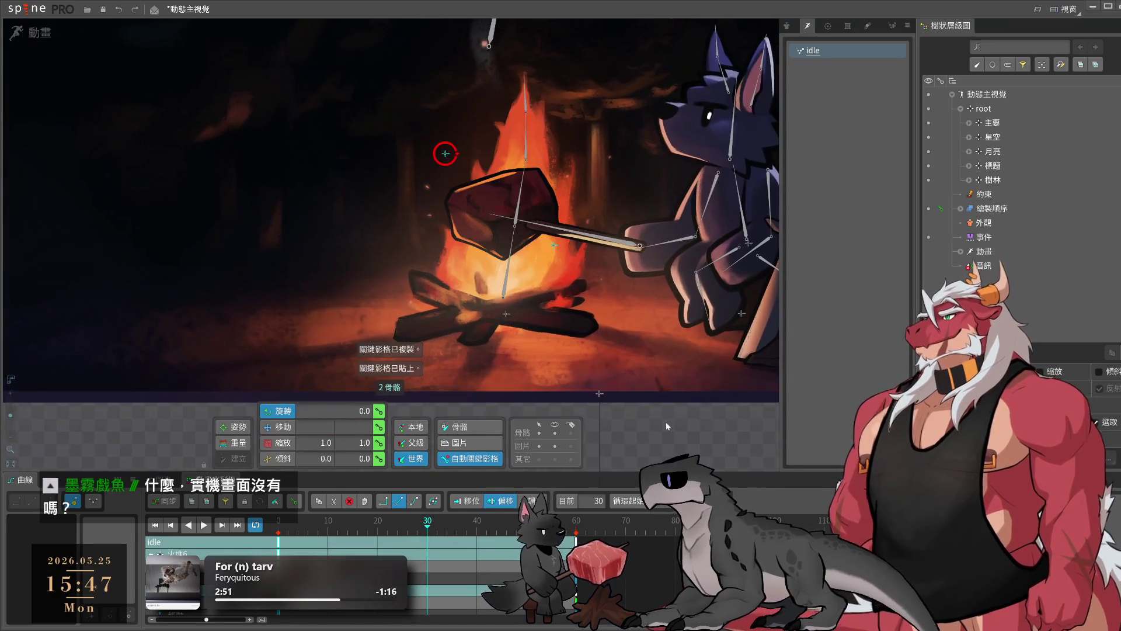
left_click_drag(609, 455, 653, 153)
left_click_drag(549, 485, 358, 270)
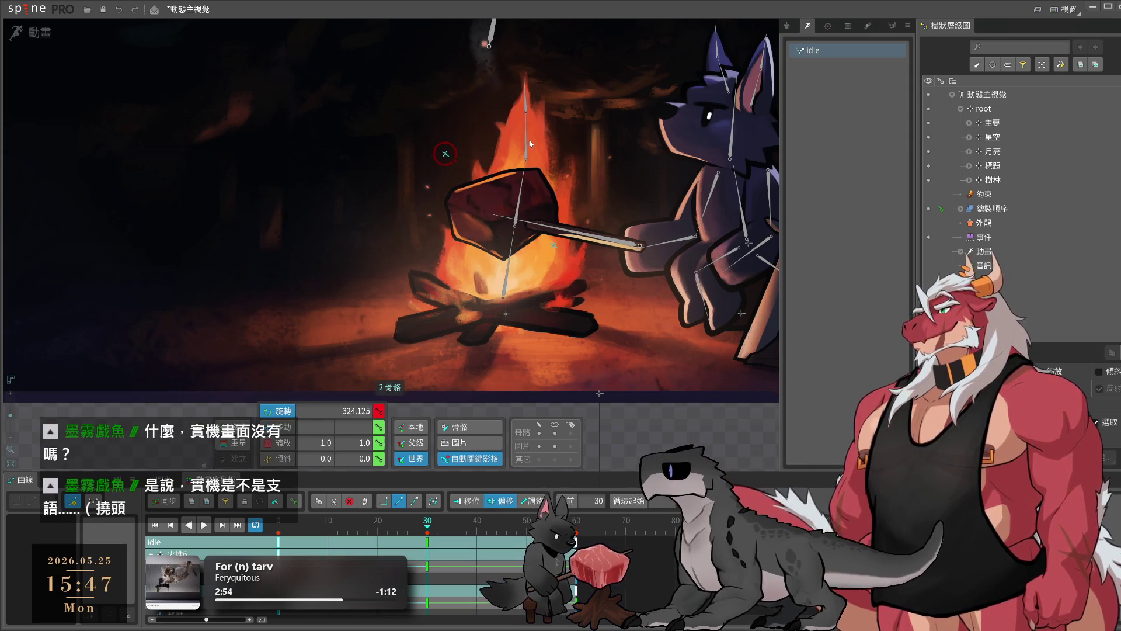
left_click_drag(358, 269, 347, 123)
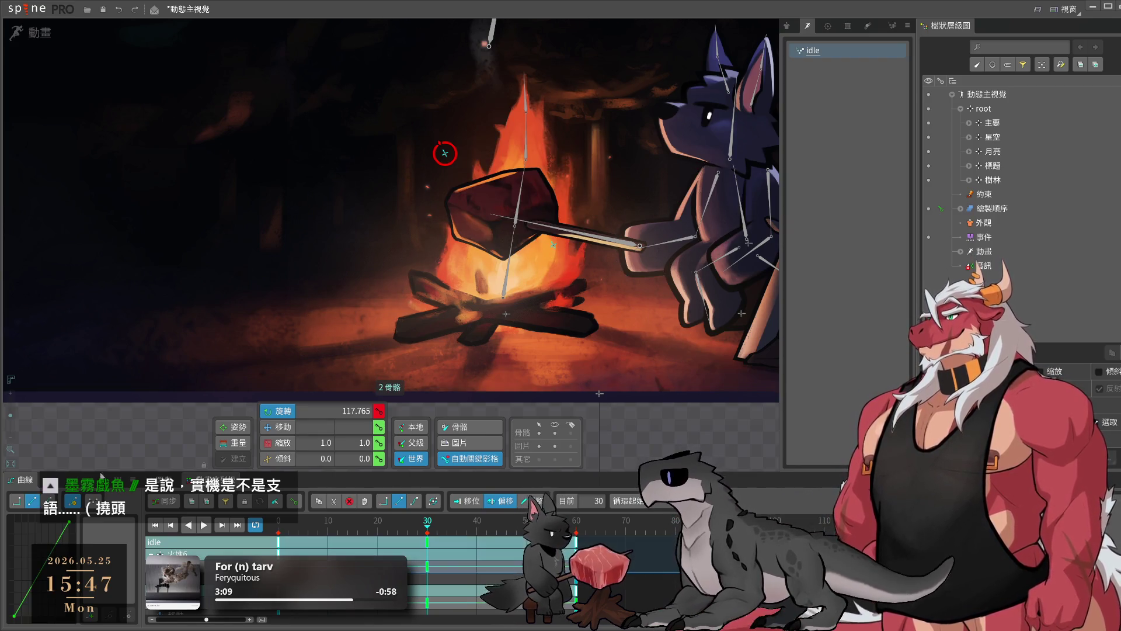
key("space")
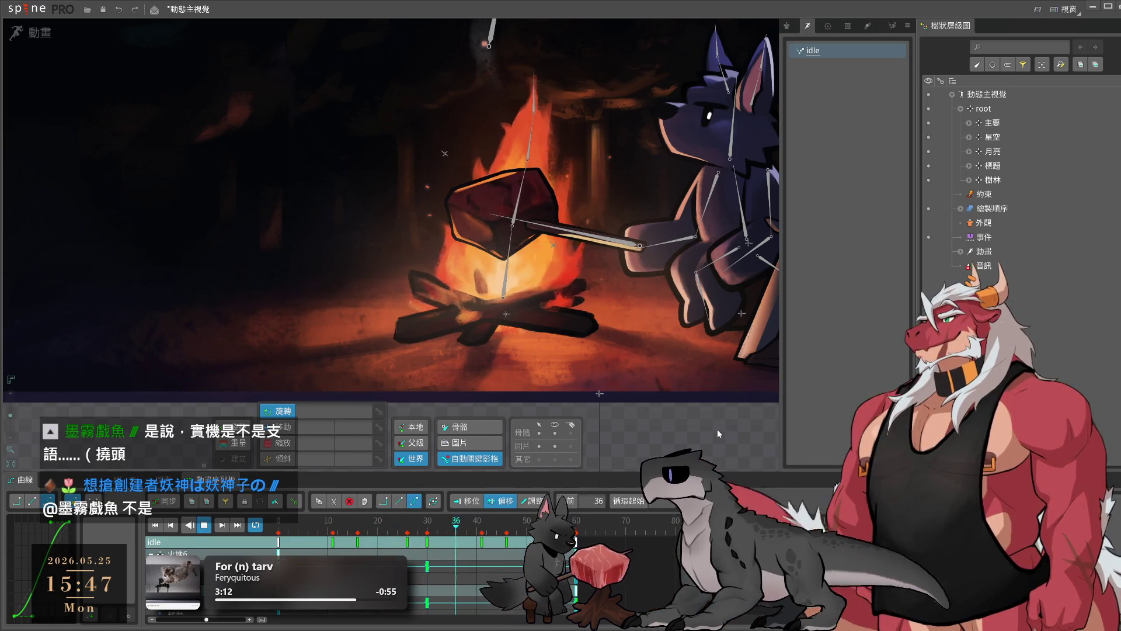
- Rotate 火堆2 slightly at frame 0 and paste that pose at frame 60
left_click(564, 259)
left_click(503, 295)
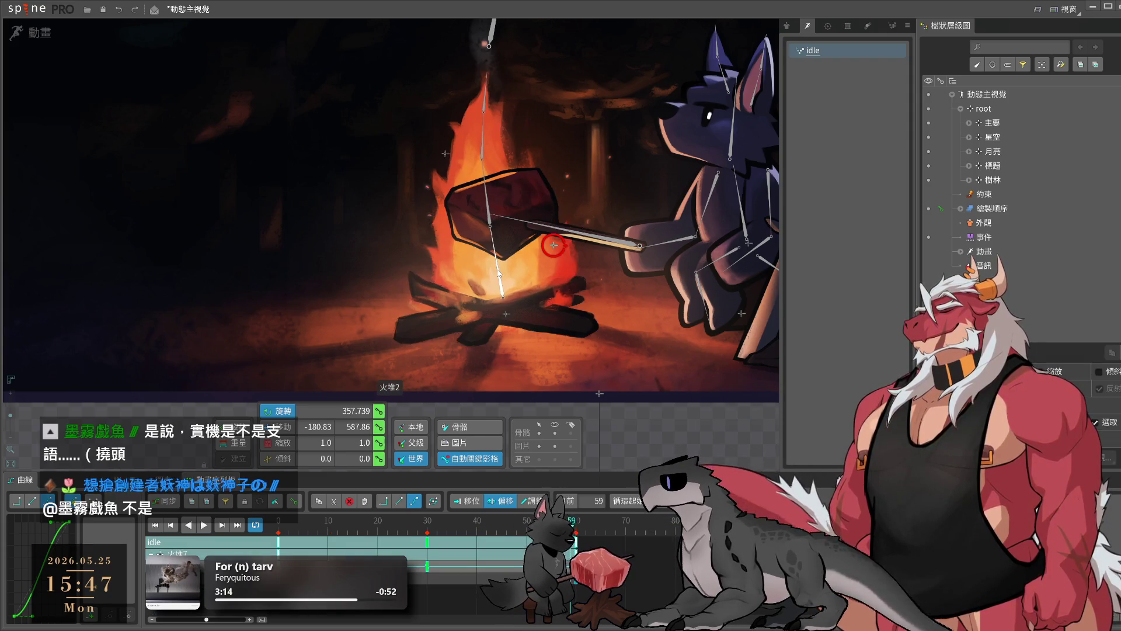
left_click(423, 528)
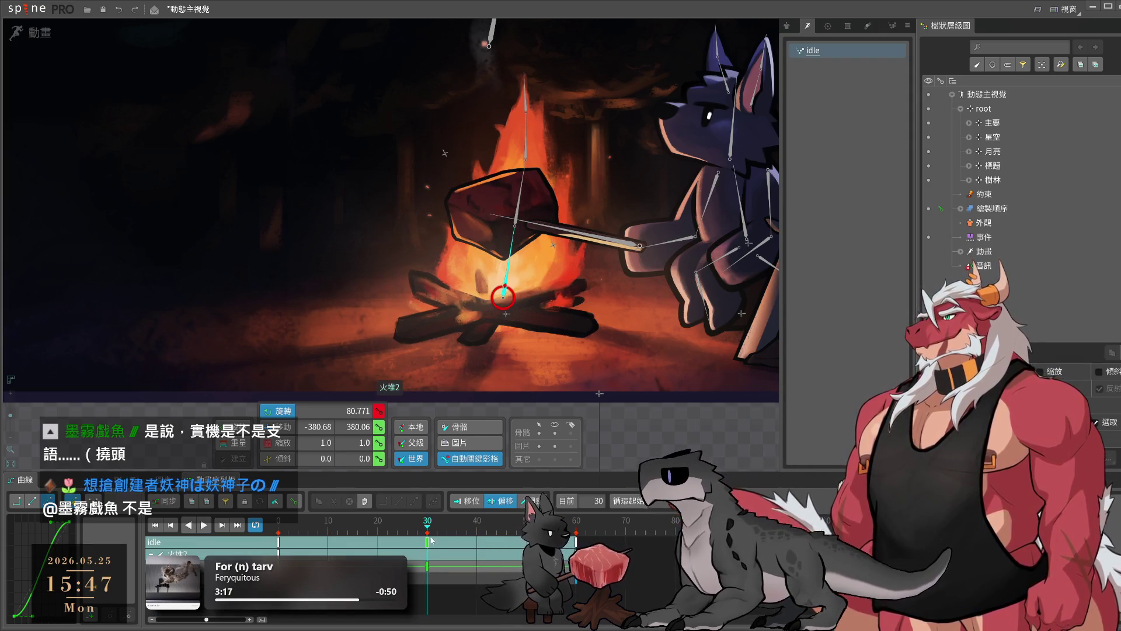
left_click_drag(431, 540, 136, 526)
left_click_drag(703, 430, 690, 446)
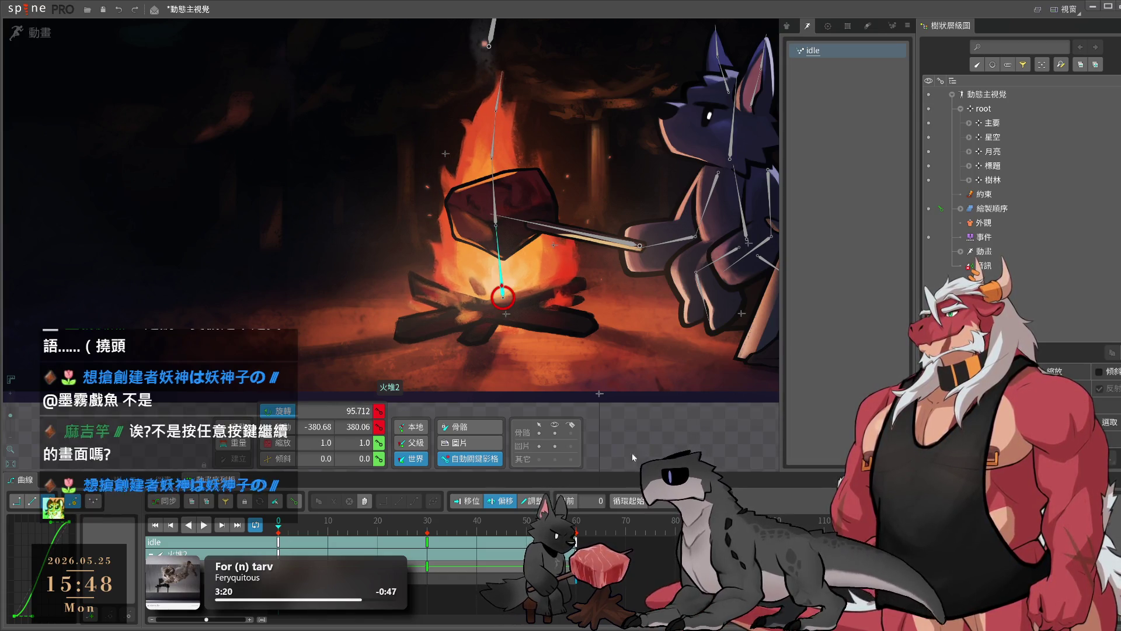
key("ctrl+c")
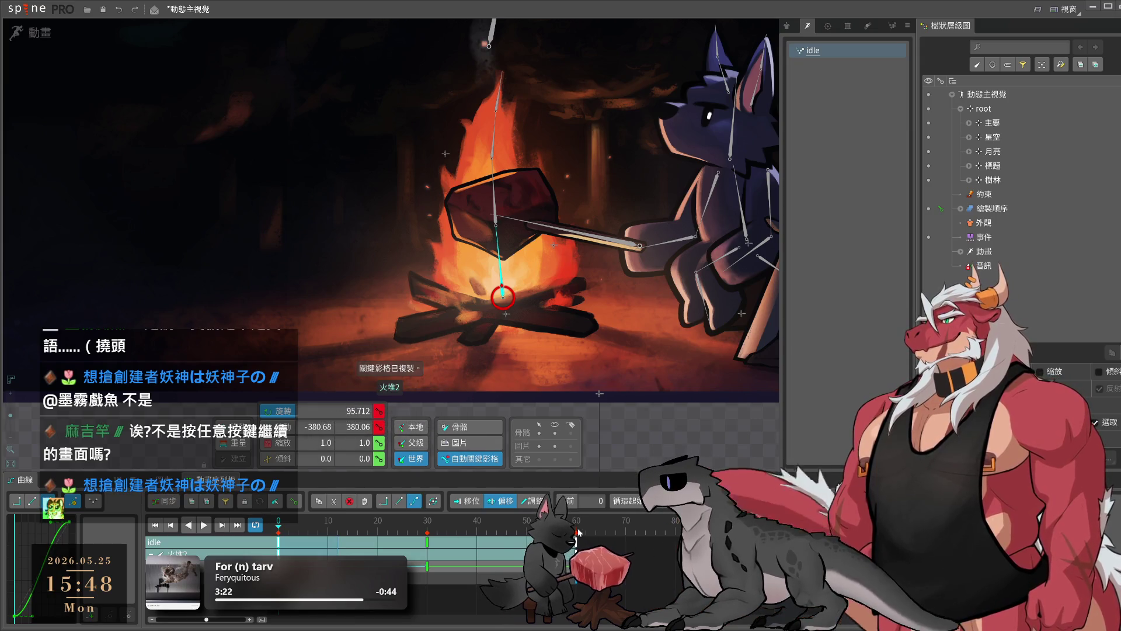
left_click(575, 528)
key("ctrl+v")
- Preview the fire sway, then select flame bone 火堆2 at frame 24
left_click(431, 530)
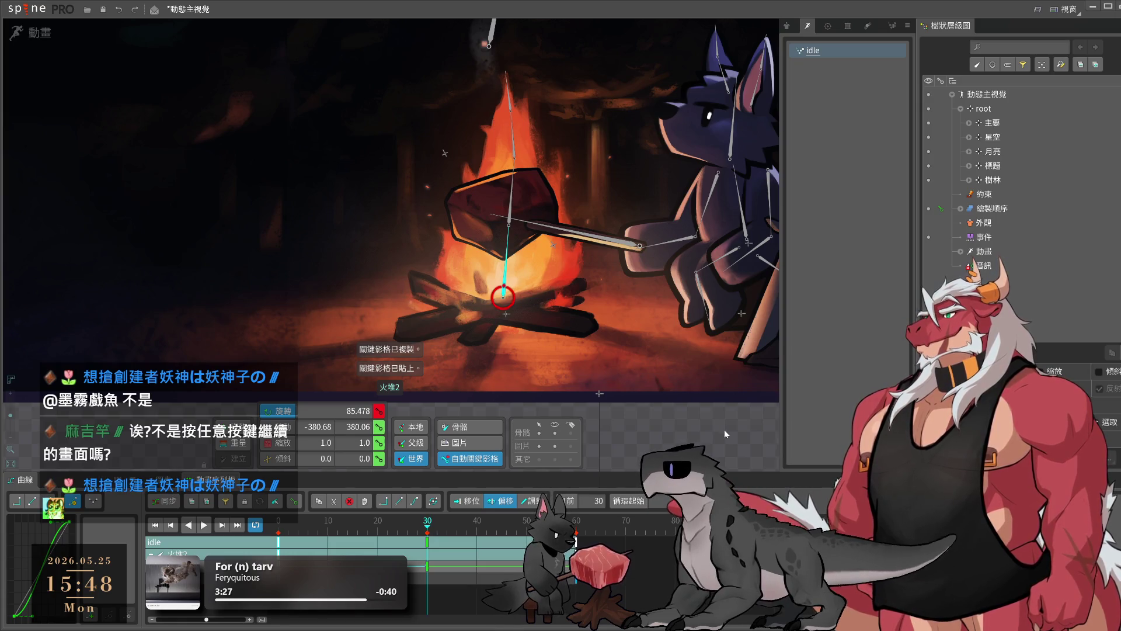
key("space")
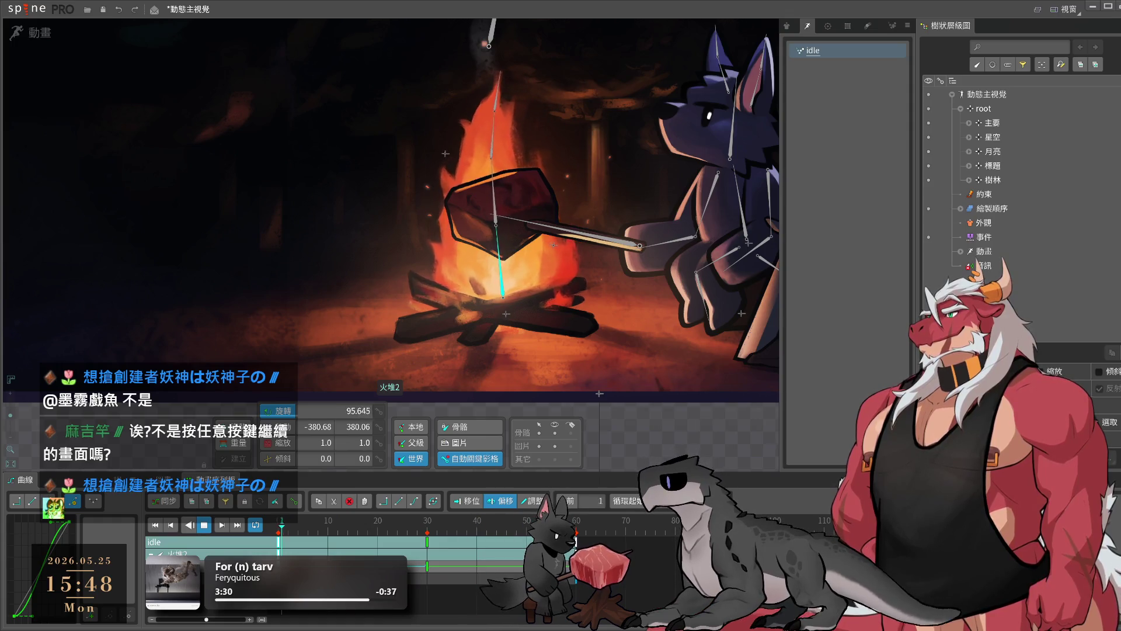
scroll(583, 353, "down", 3)
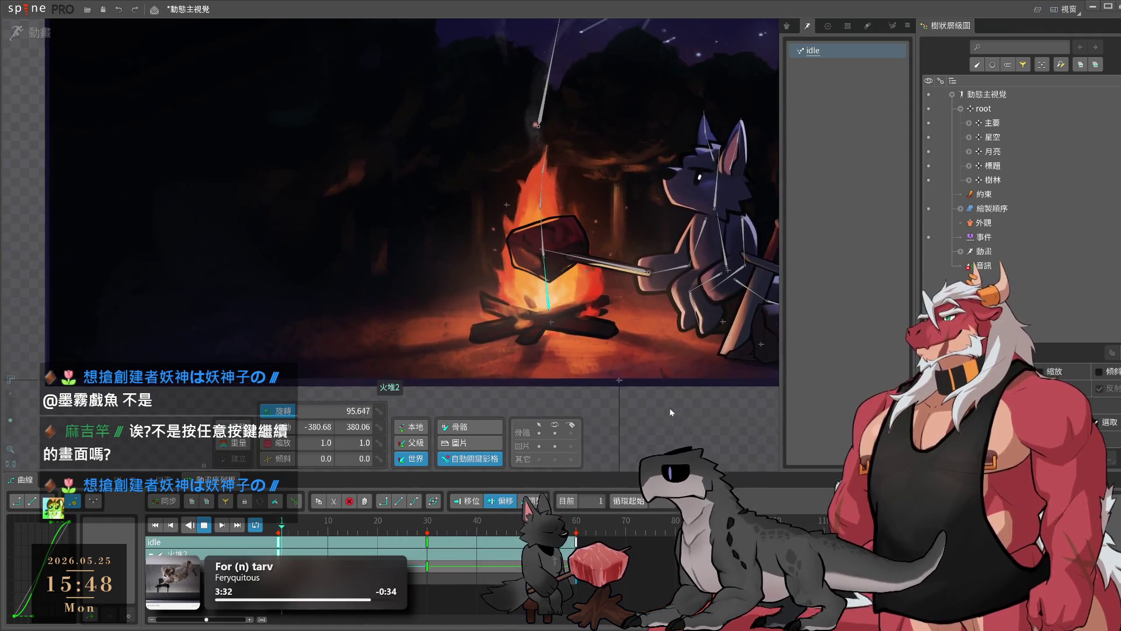
scroll(626, 269, "down", 2)
scroll(675, 293, "up", 3)
scroll(678, 272, "up", 2)
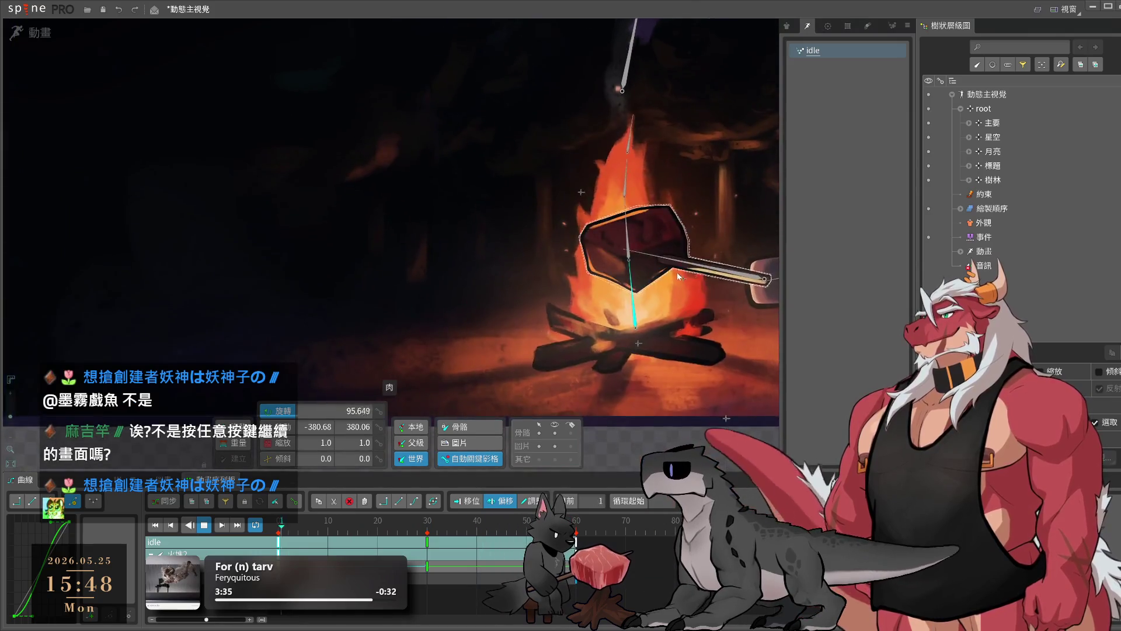
left_click(603, 215)
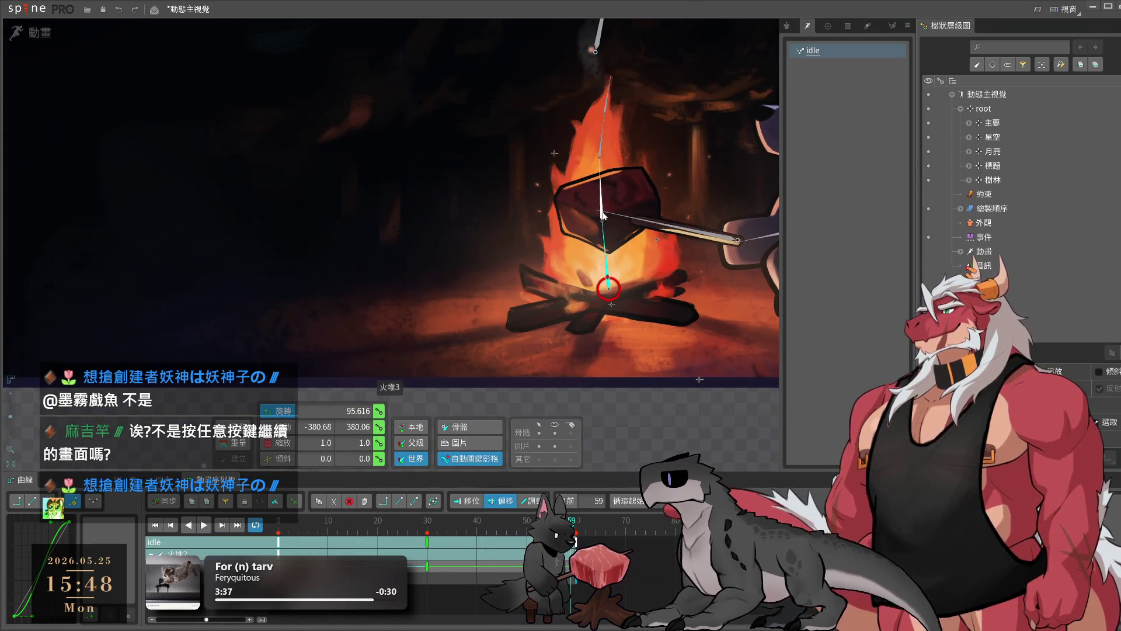
left_click(592, 343)
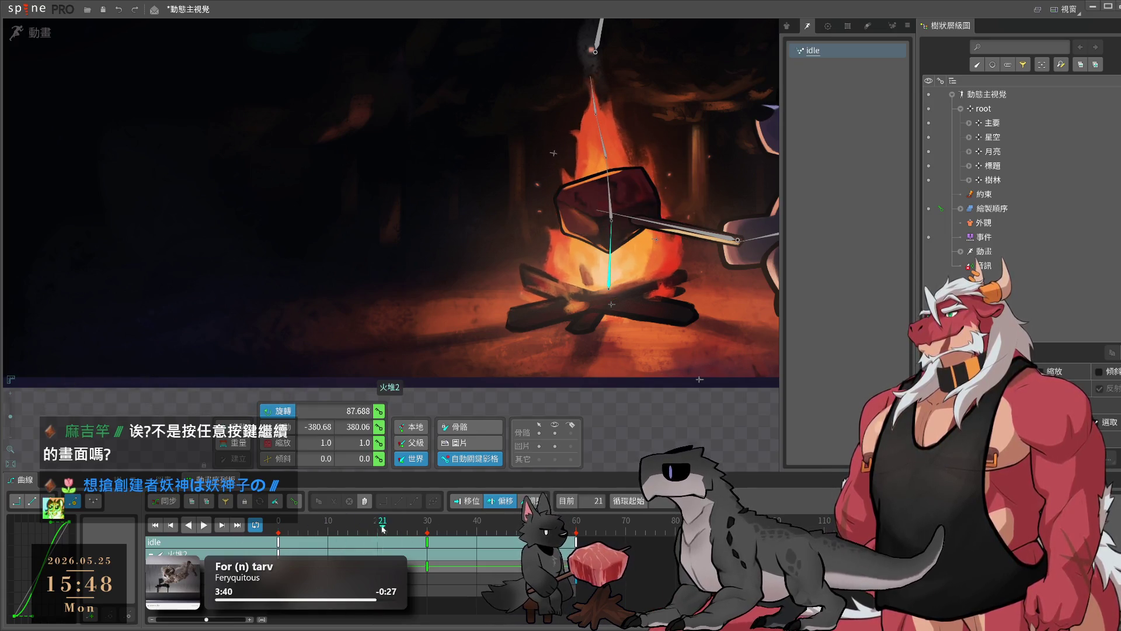
left_click(399, 530)
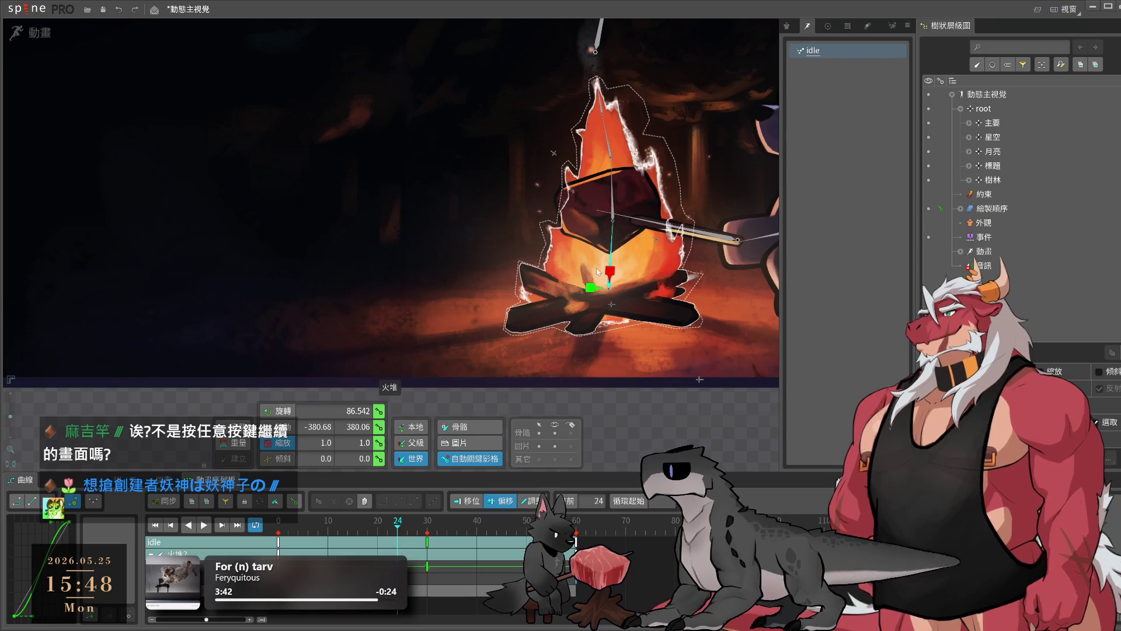
- Squash 火堆2 to about 0.99 scale and copy its frame-0 keys to frame 60
key("x")
left_click_drag(611, 276, 614, 272)
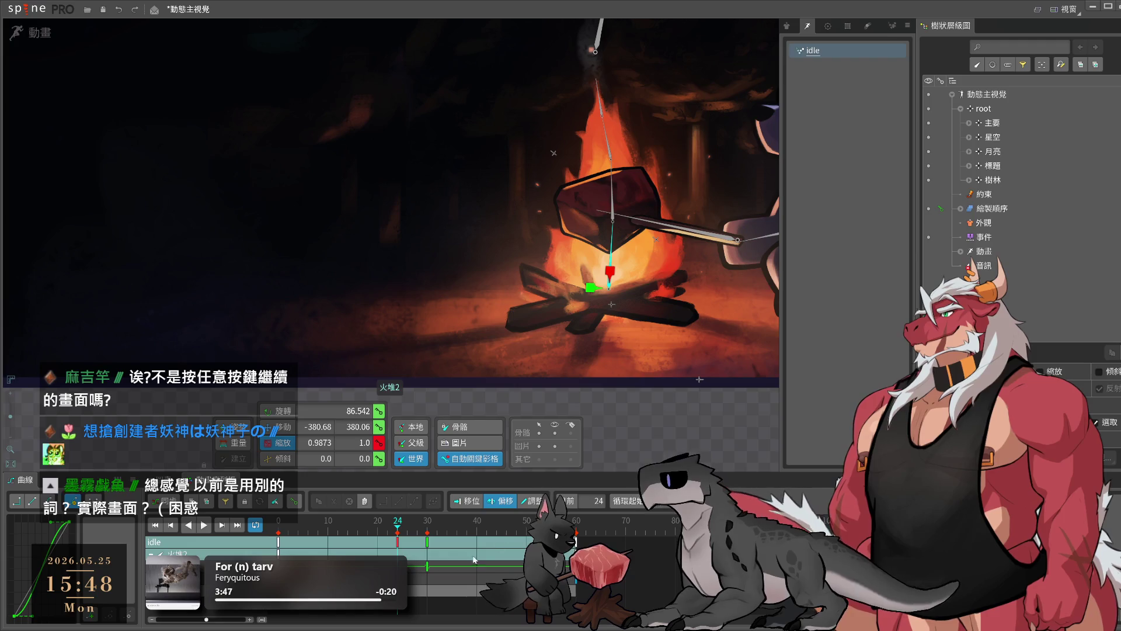
key("Home")
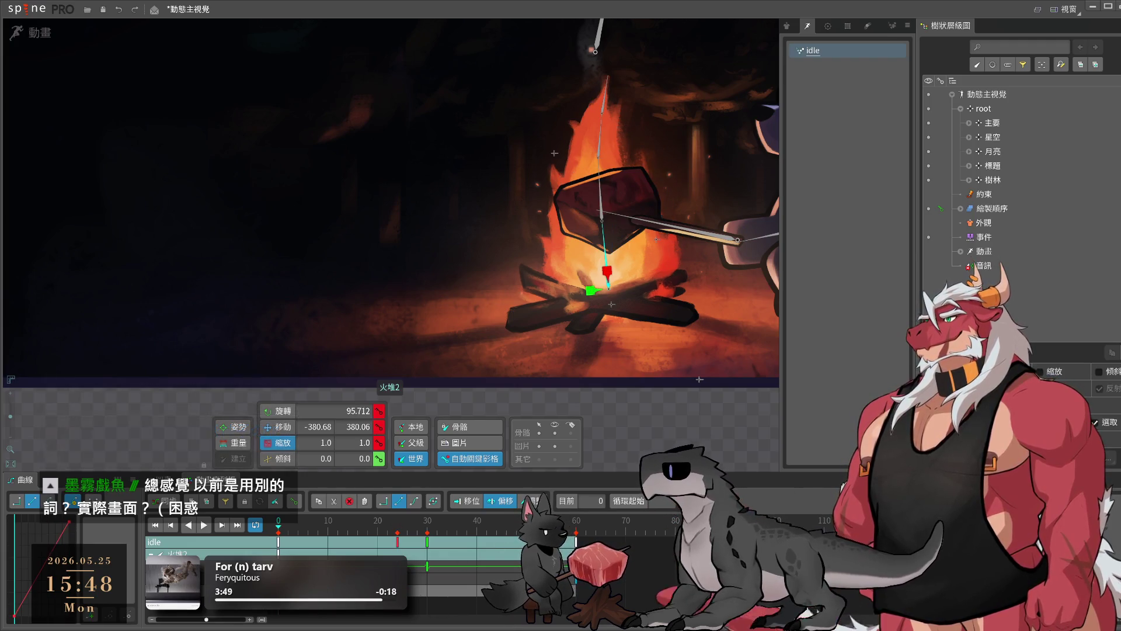
key("ctrl+c")
left_click(574, 529)
key("ctrl+v")
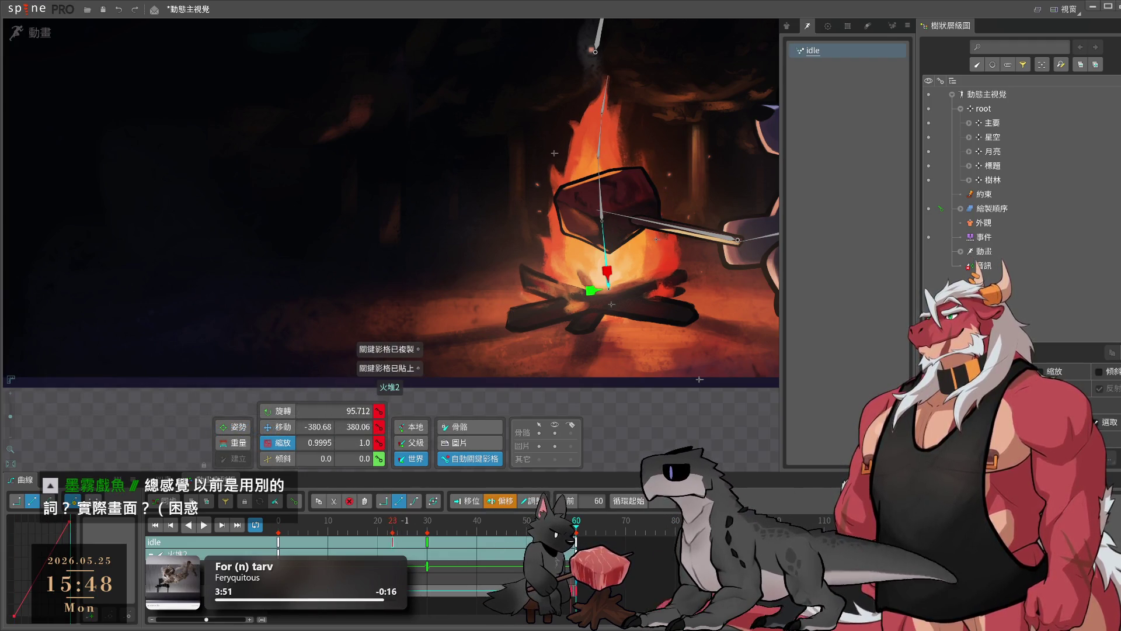
- Shift the mid-cycle key to frame 21, paste another 火堆2 key at frame 23, and play idle
left_click(446, 521)
left_click_drag(397, 541, 382, 541)
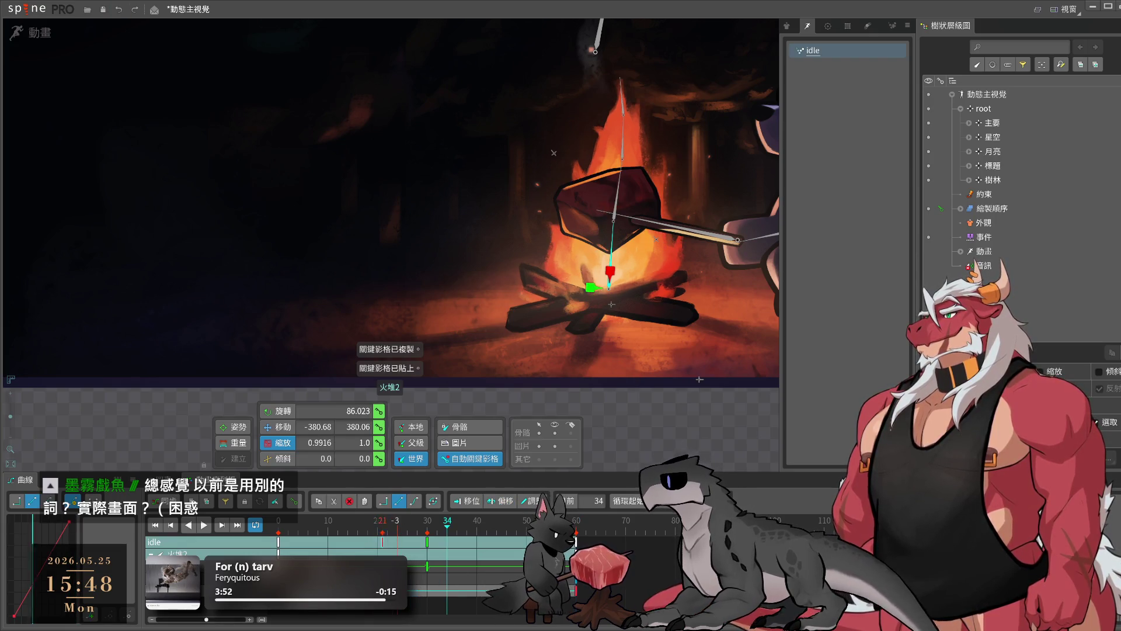
left_click(491, 577)
left_click(426, 542)
key("ctrl+c")
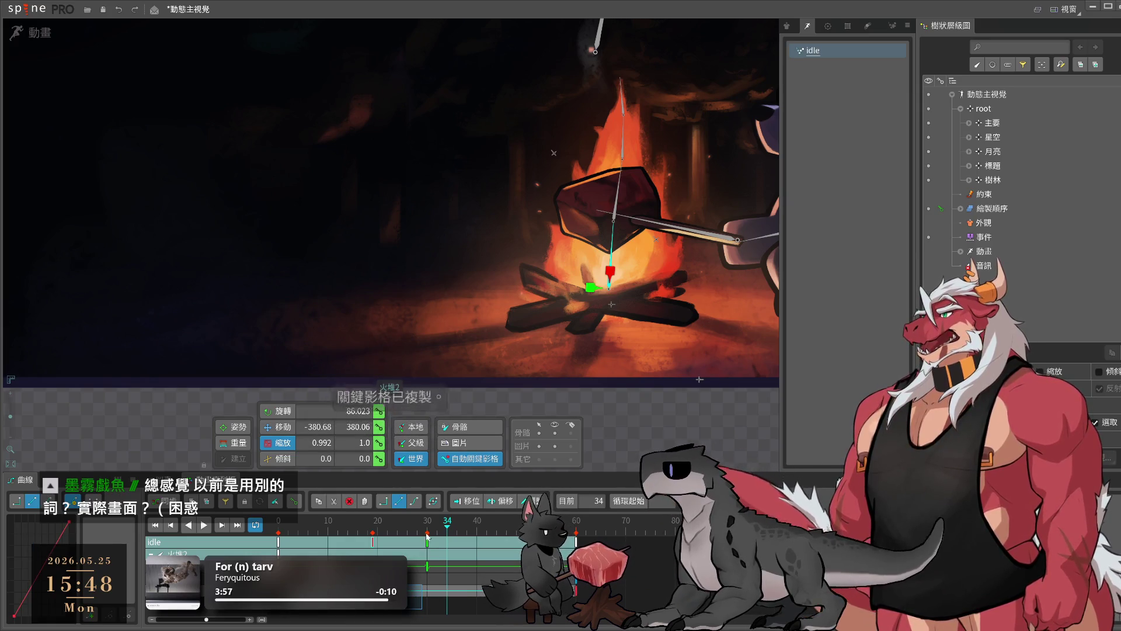
left_click(425, 529)
key("ctrl+v")
left_click_drag(425, 530, 392, 527)
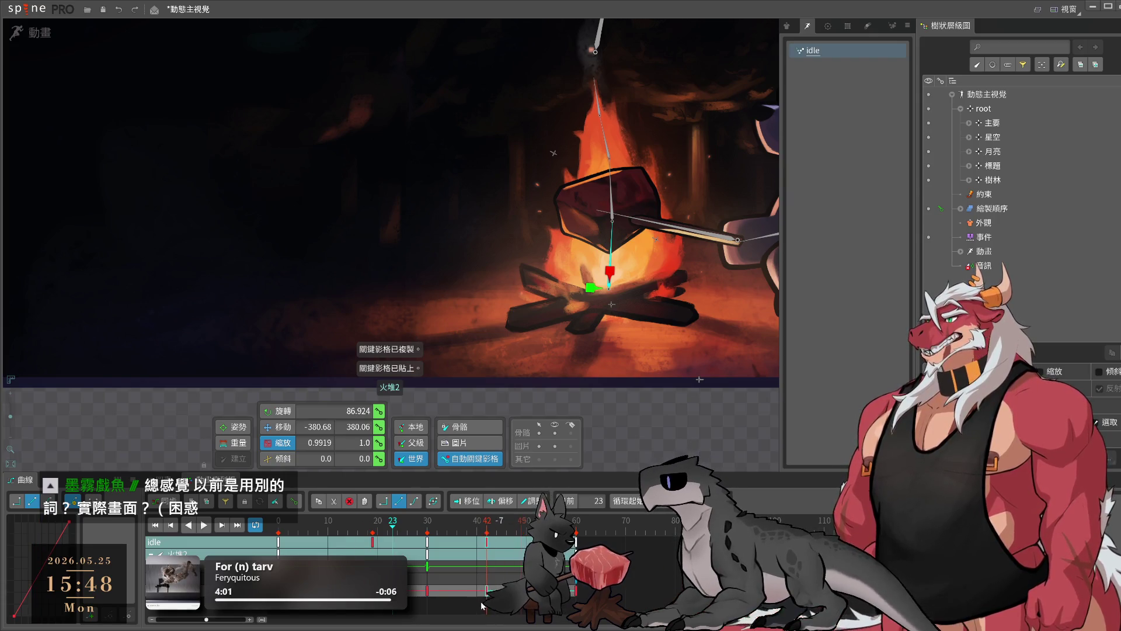
left_click_drag(482, 606, 645, 607)
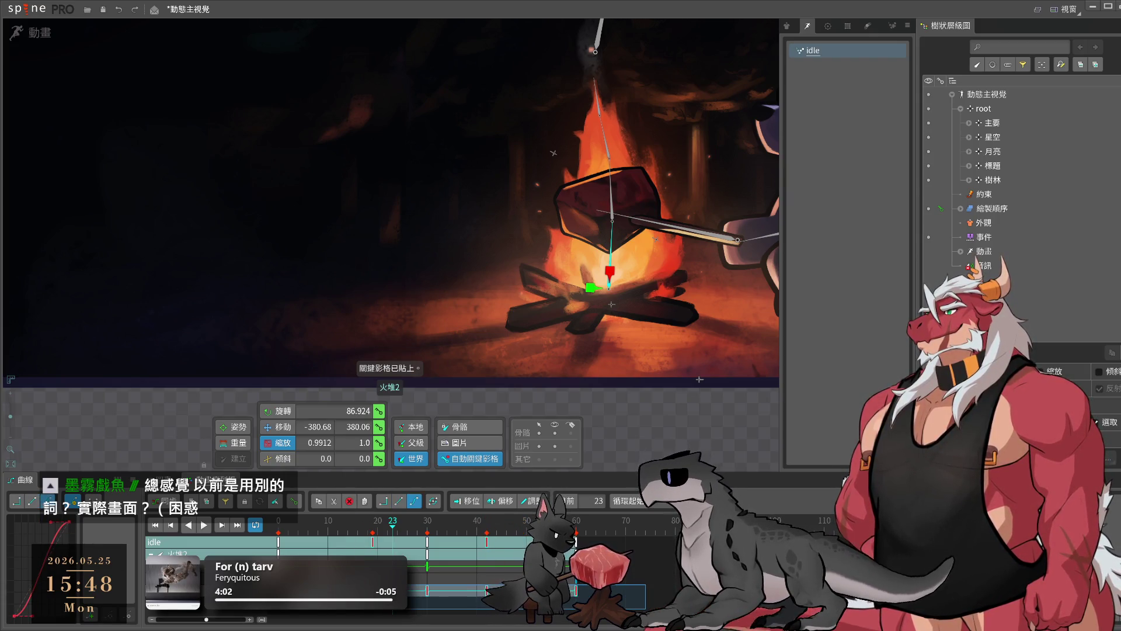
left_click(204, 524)
left_click(642, 429)
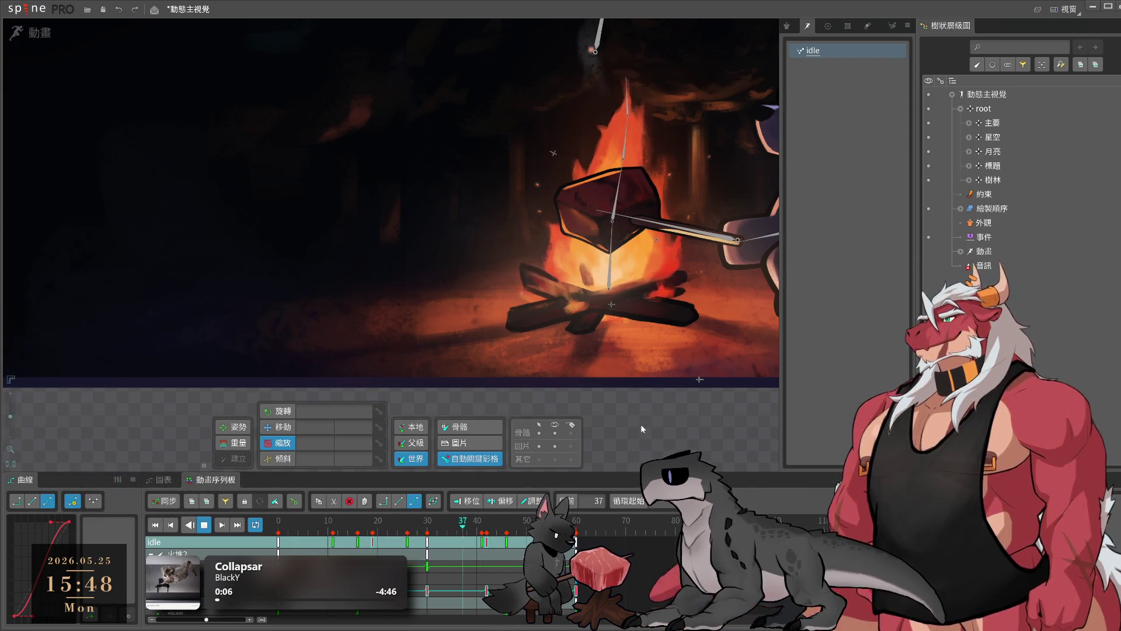
- Select flame bone 火堆3 and shift its position at frames 20 and 41
scroll(572, 316, "up", 3)
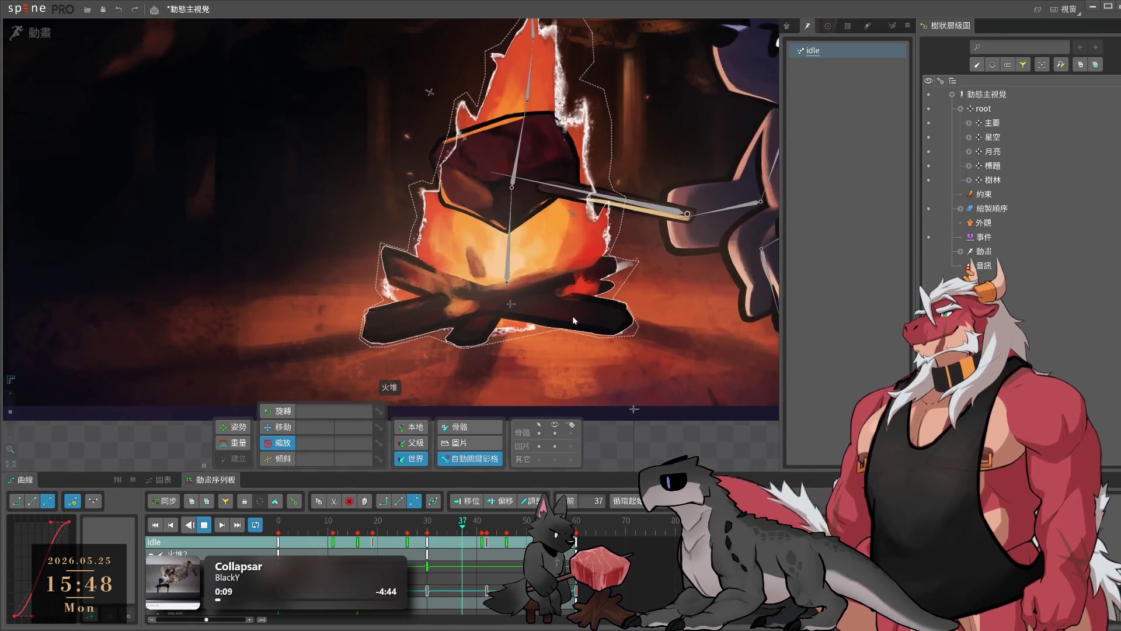
left_click(497, 169)
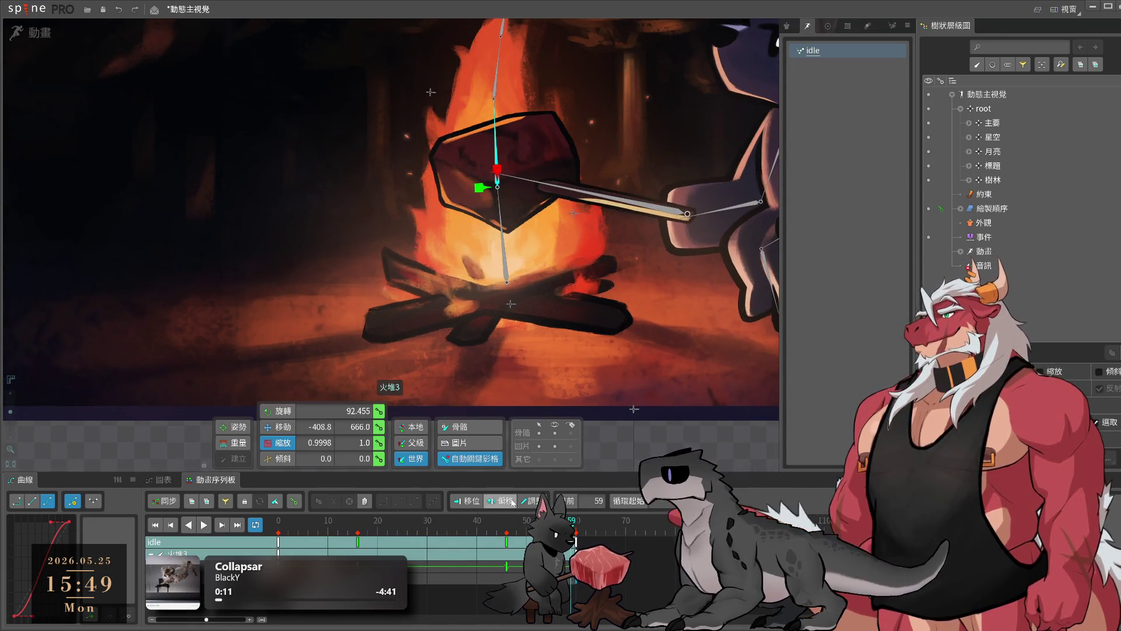
left_click(203, 524)
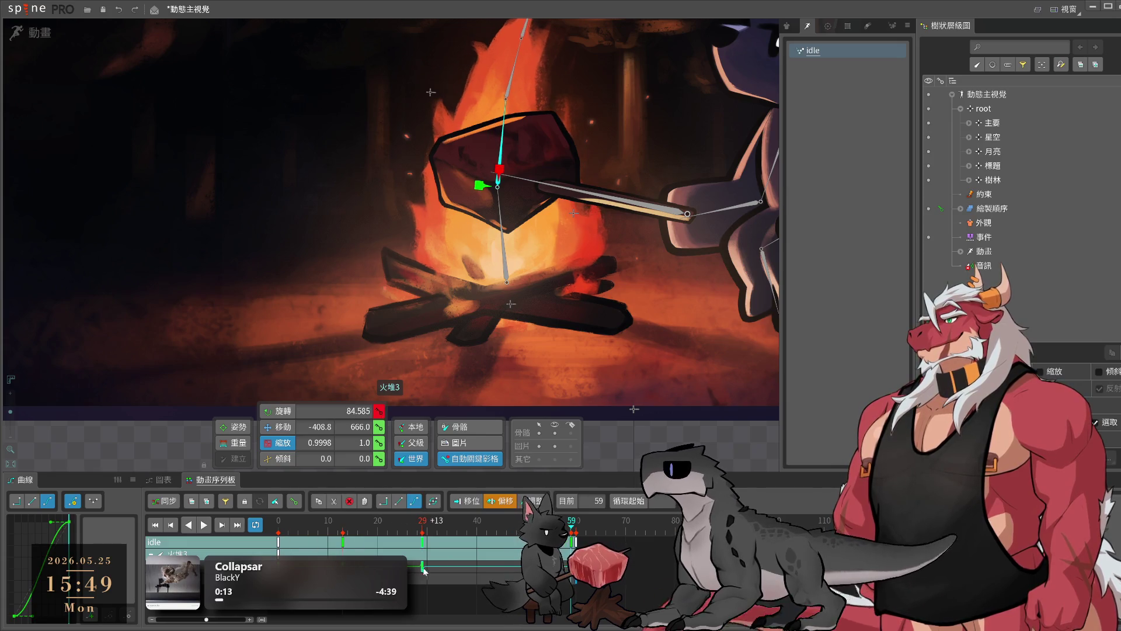
left_click_drag(506, 565, 427, 571)
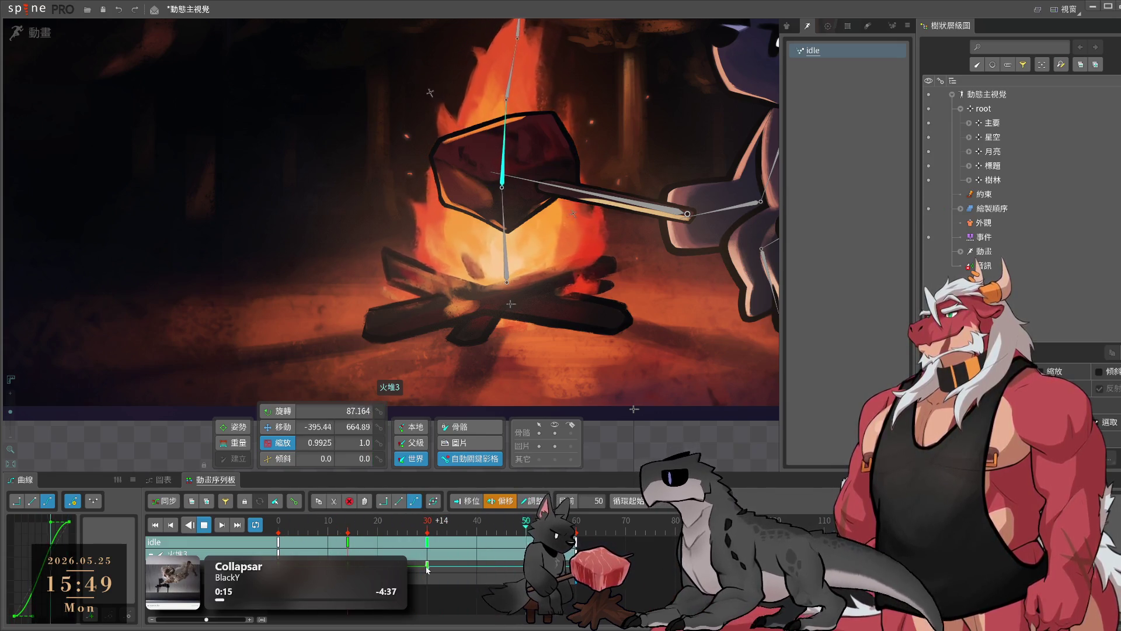
key("ctrl+z")
key("space")
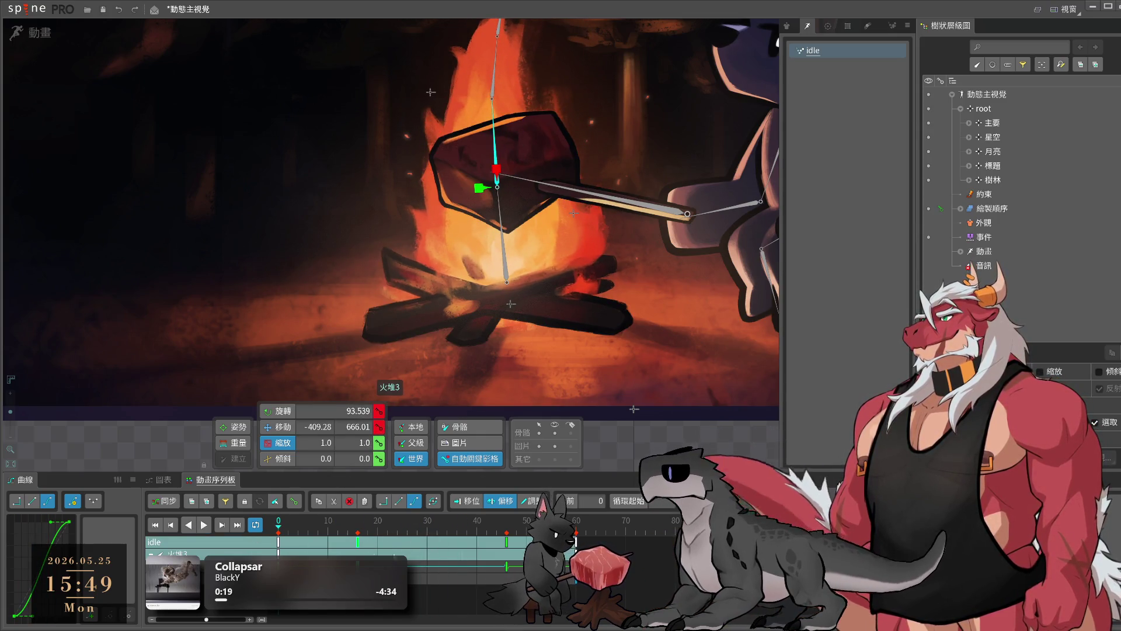
key("space")
key("space")
left_click_drag(656, 450, 651, 448)
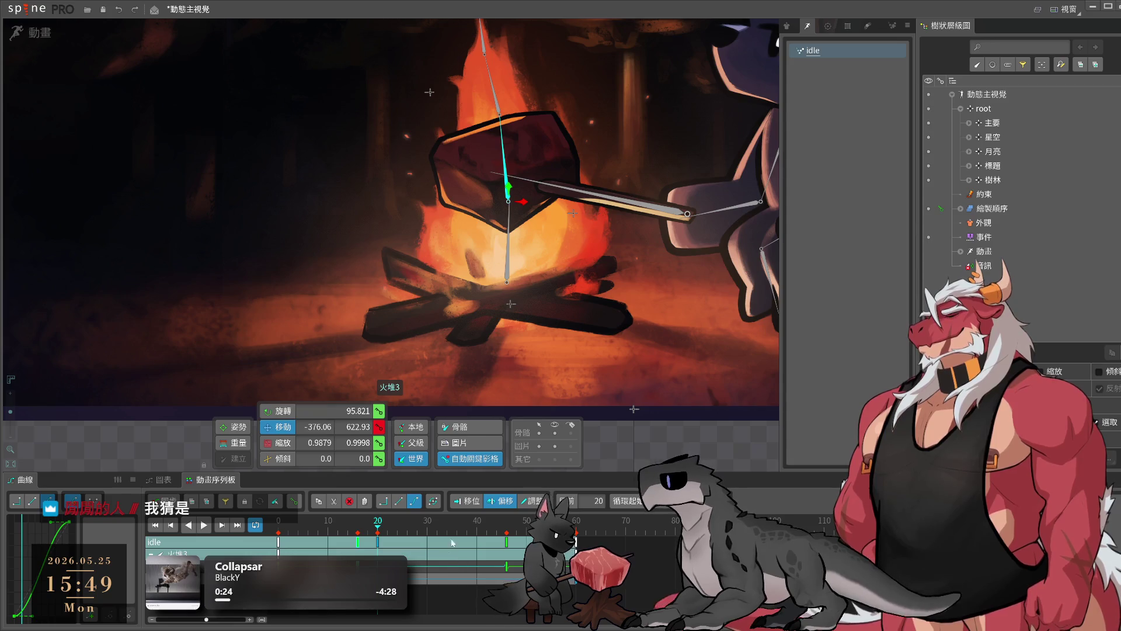
key("space")
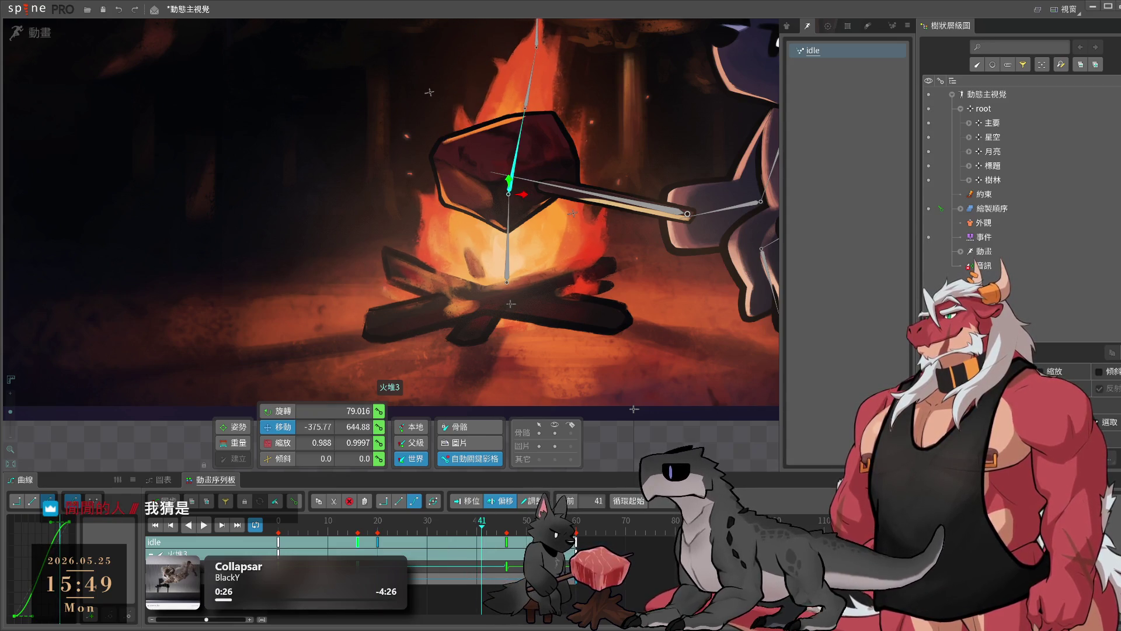
key("space")
left_click_drag(678, 417, 634, 449)
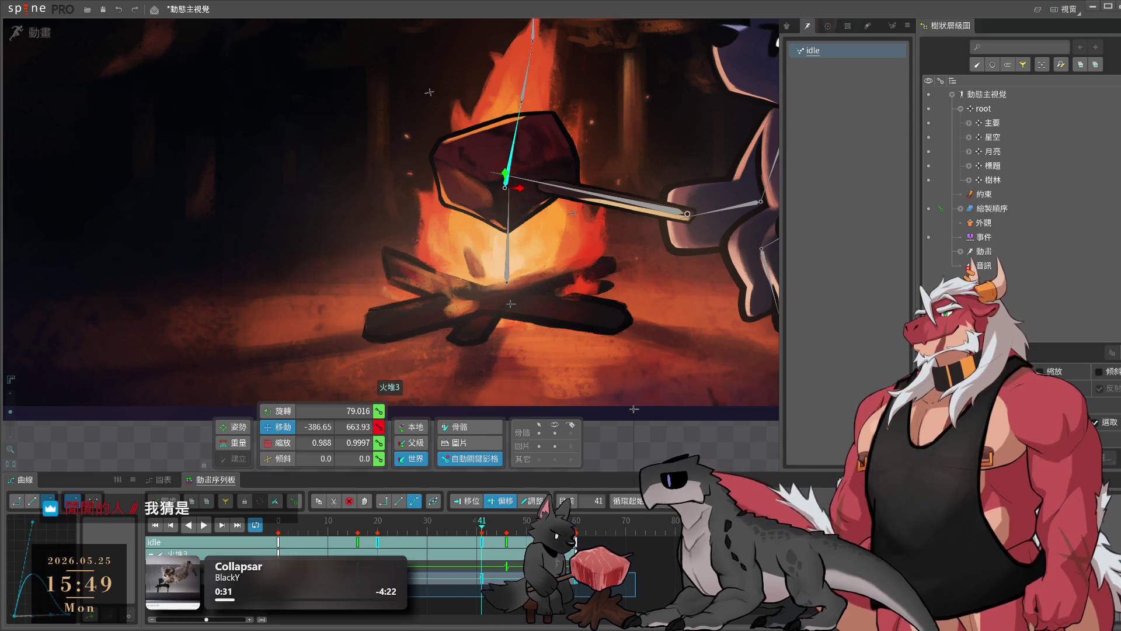
- Box-select 火堆3's keys and offset them 8 frames later, then play to review
left_click(639, 589)
left_click_drag(638, 590, 575, 559)
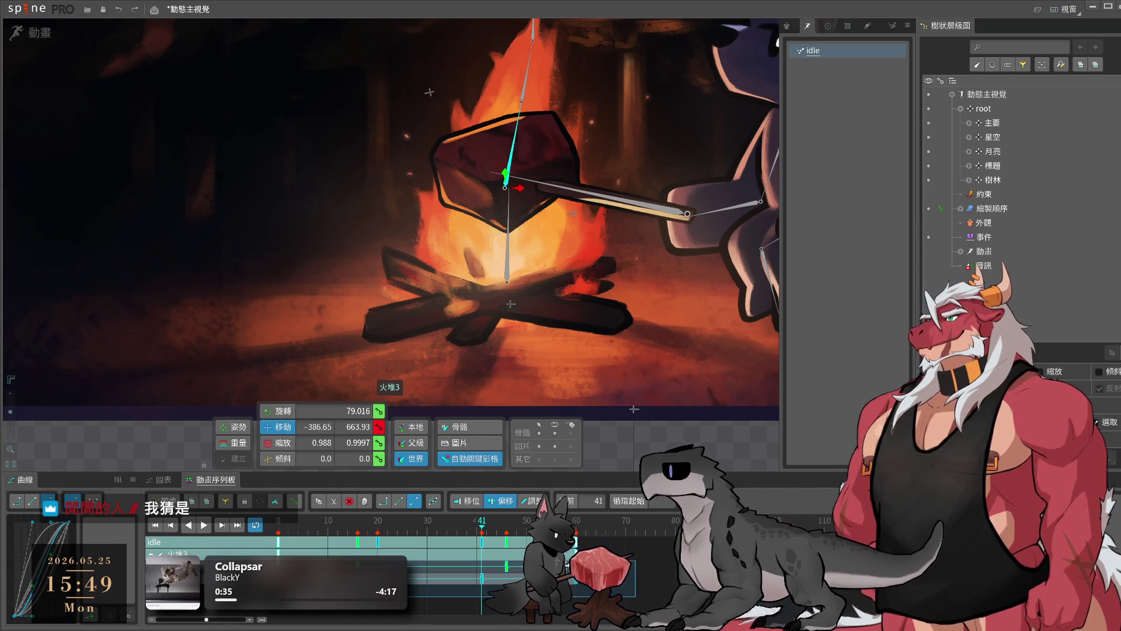
key("space")
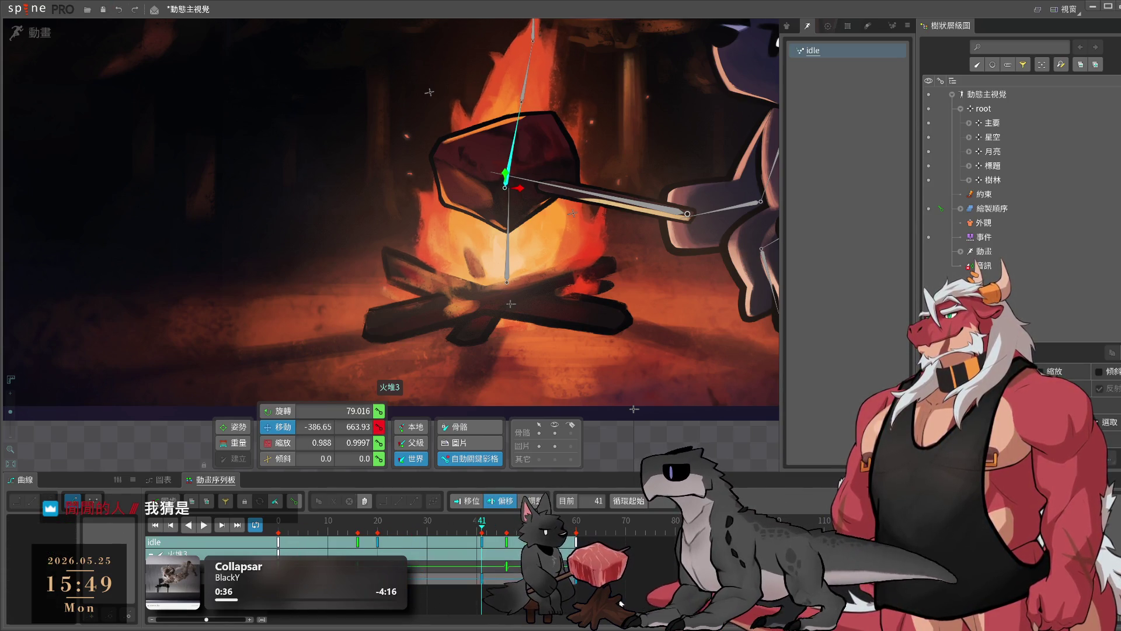
key("space")
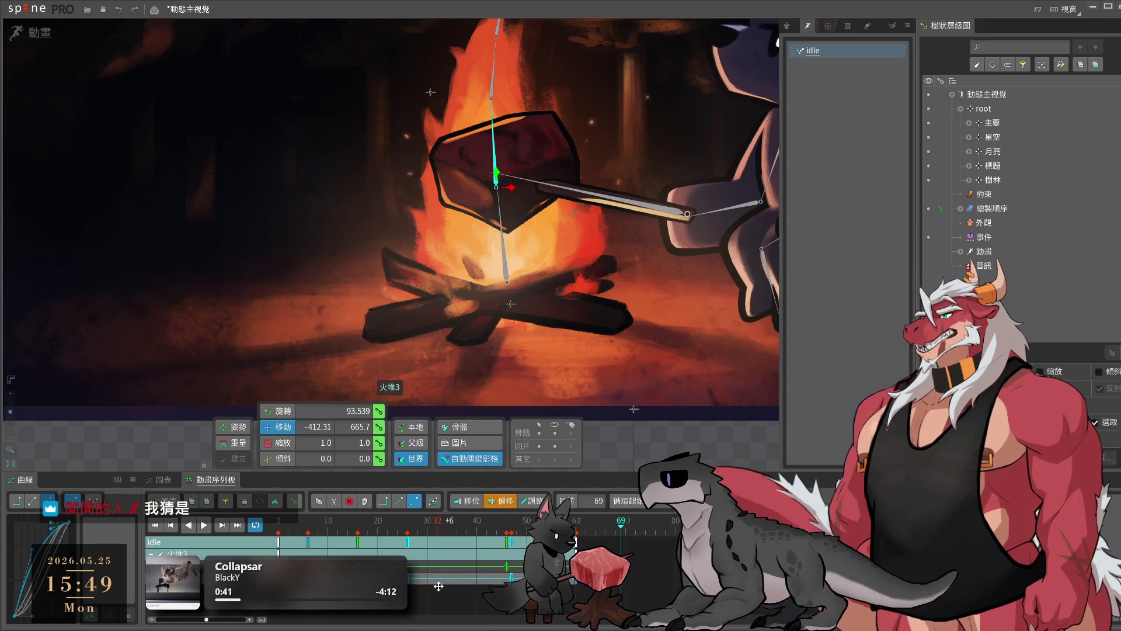
left_click_drag(408, 588, 448, 588)
key("space")
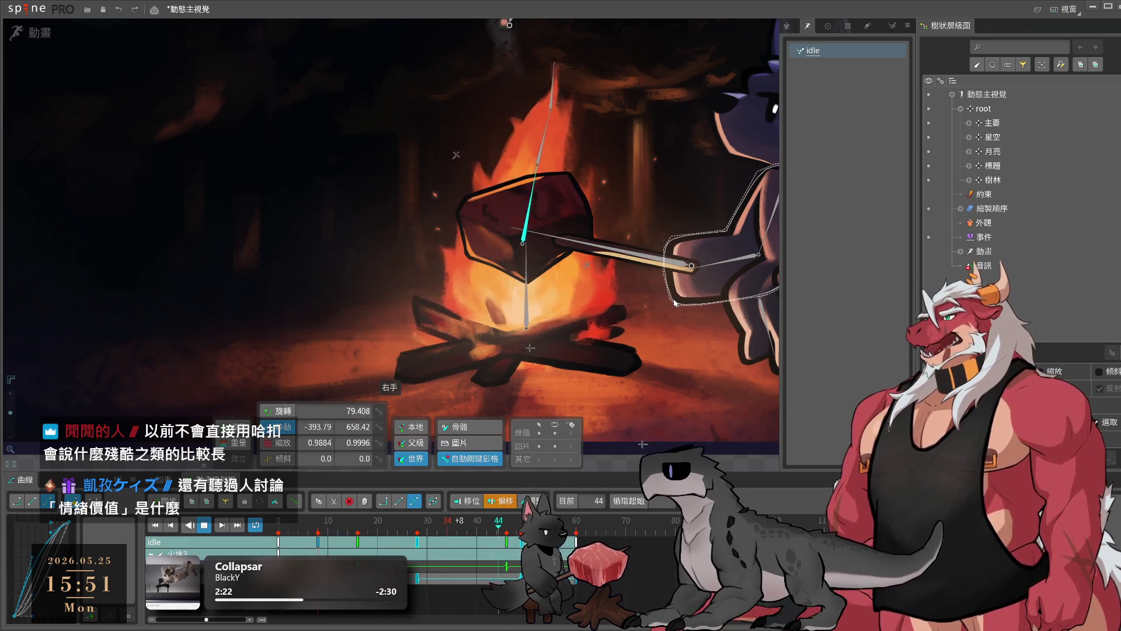
- Centre the view on the campfire and select flame bone 火堆4
scroll(673, 299, "down", 1)
left_click_drag(572, 326, 667, 281)
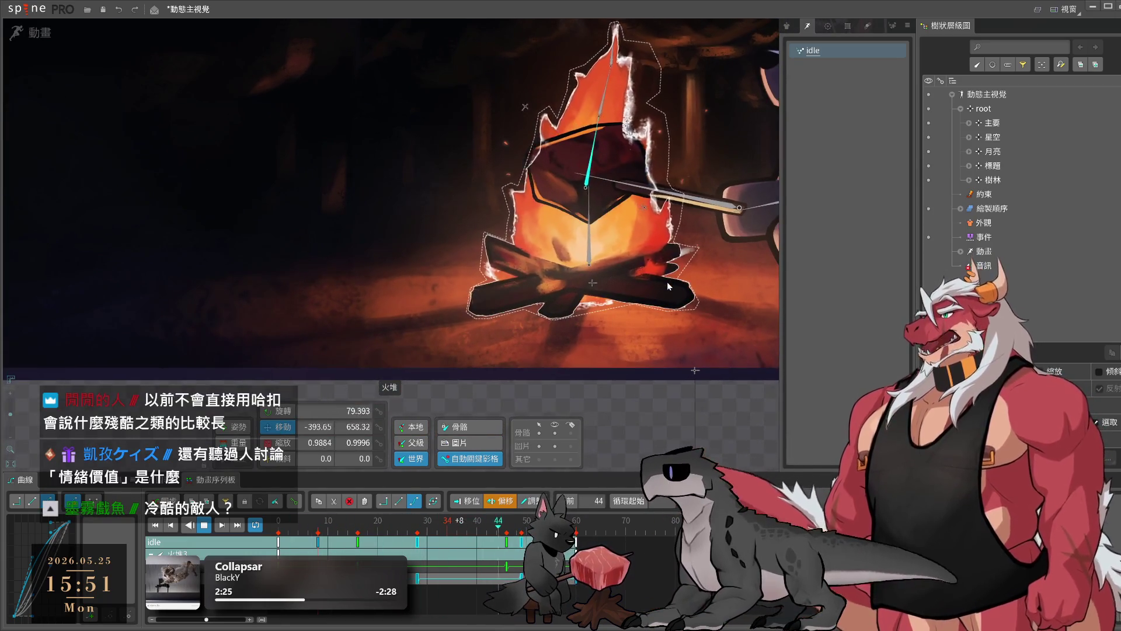
scroll(615, 208, "down", 1)
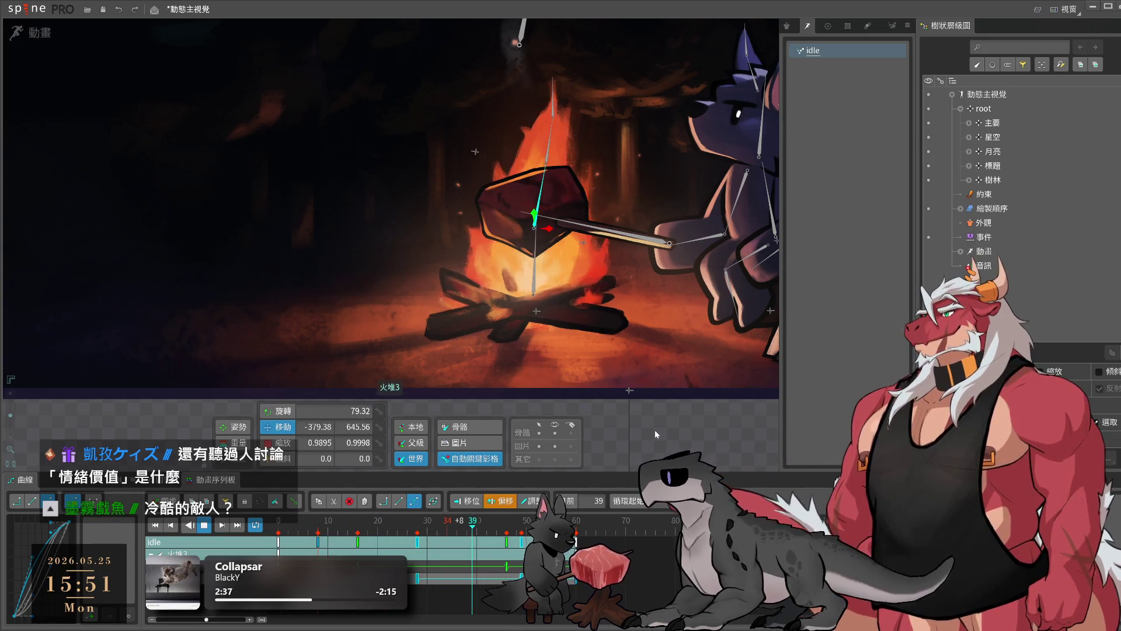
left_click(621, 378)
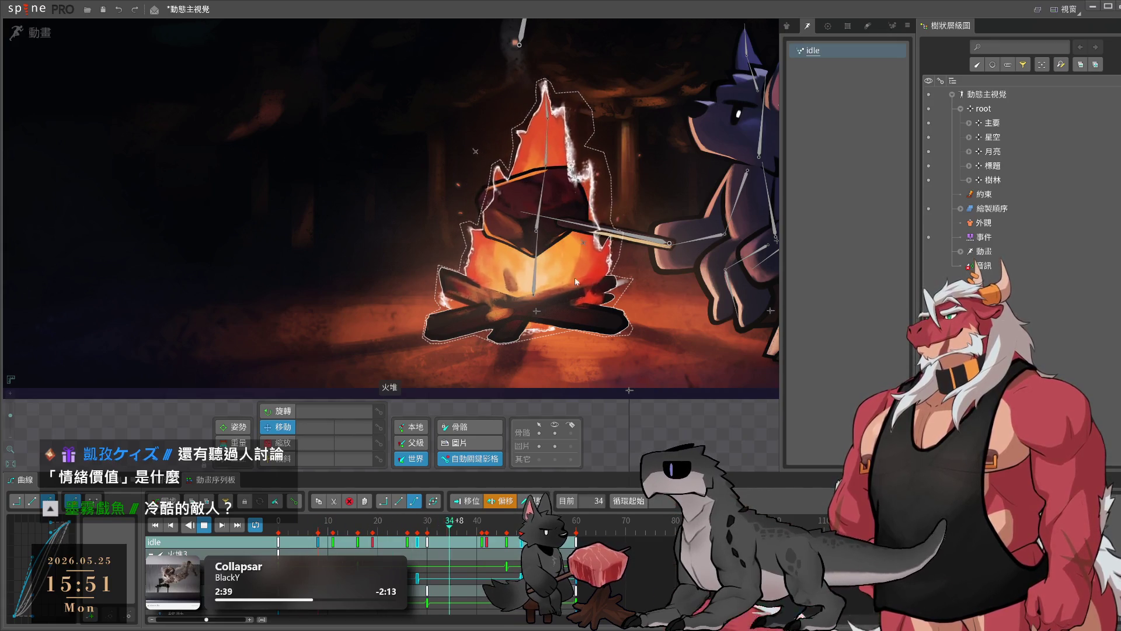
left_click(531, 144)
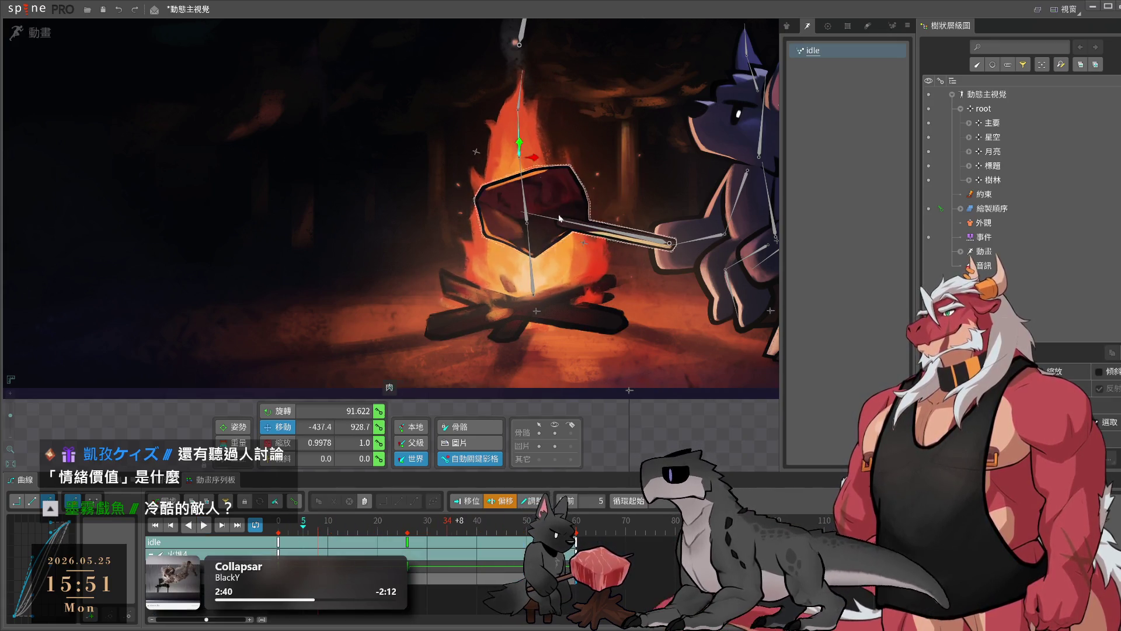
- Scrub the idle animation to frames 14 and 47, then play it while panning across the scene
left_click_drag(296, 526, 412, 527)
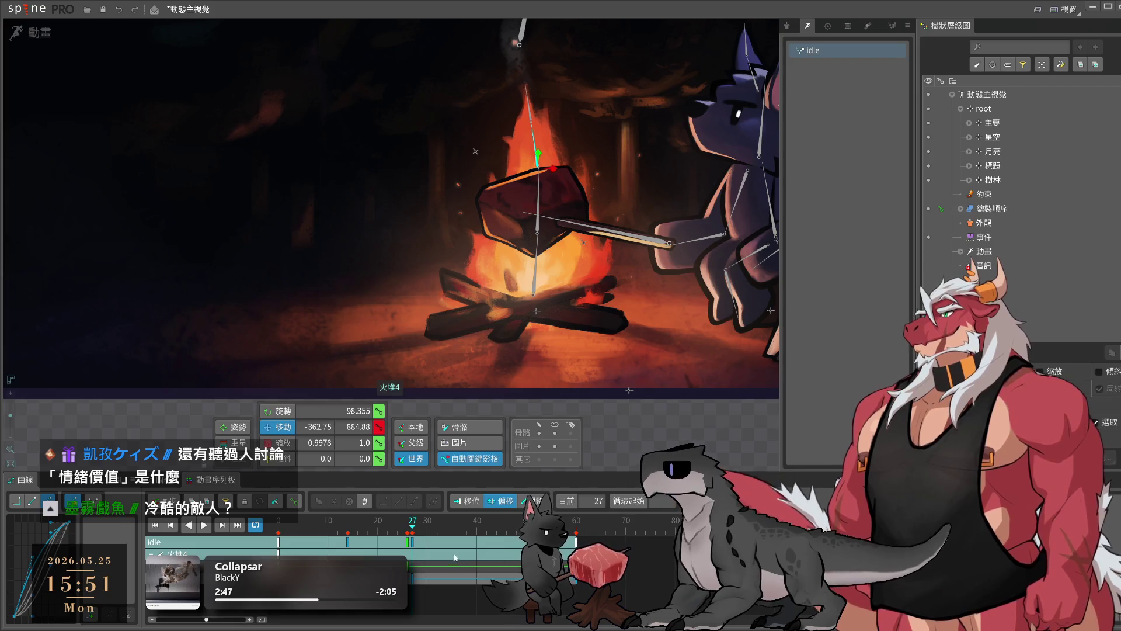
left_click_drag(455, 558, 511, 558)
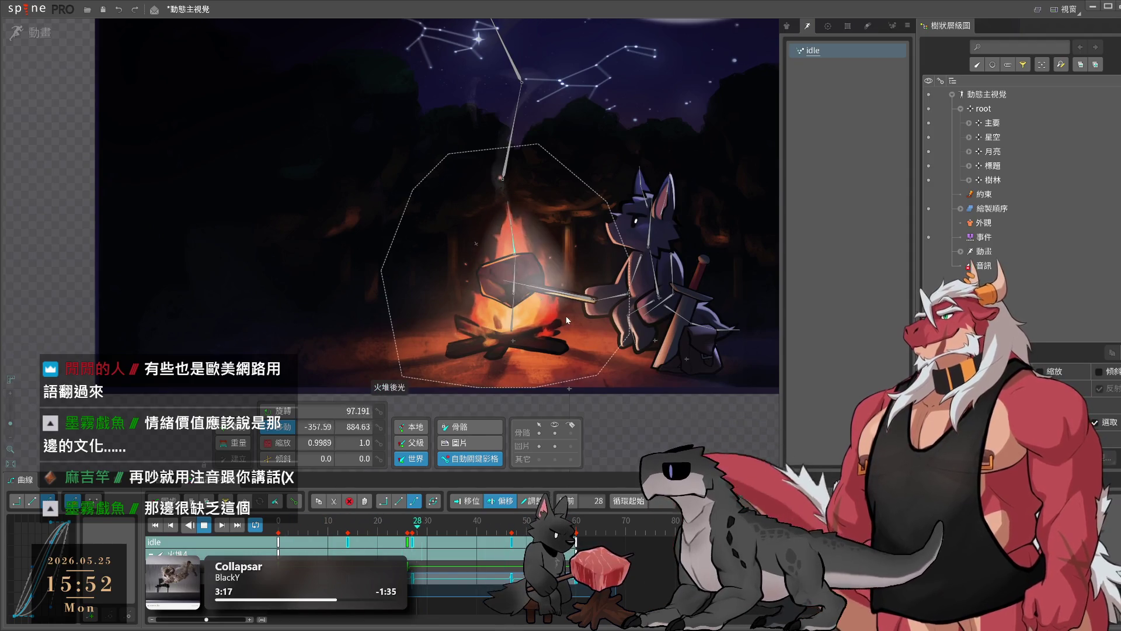
key("space")
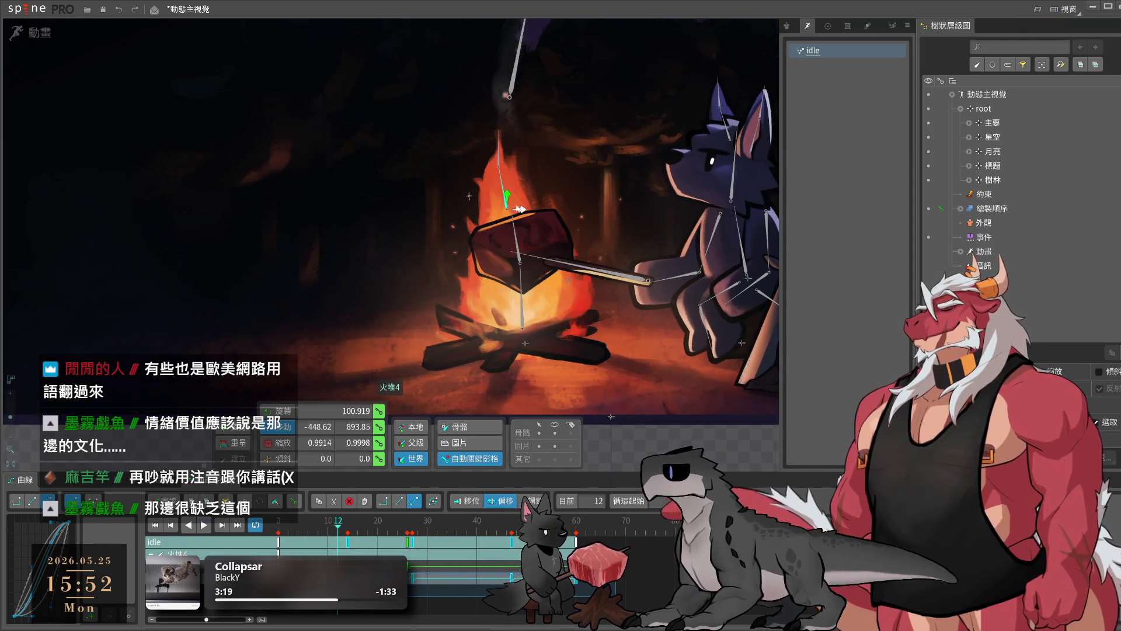
key("space")
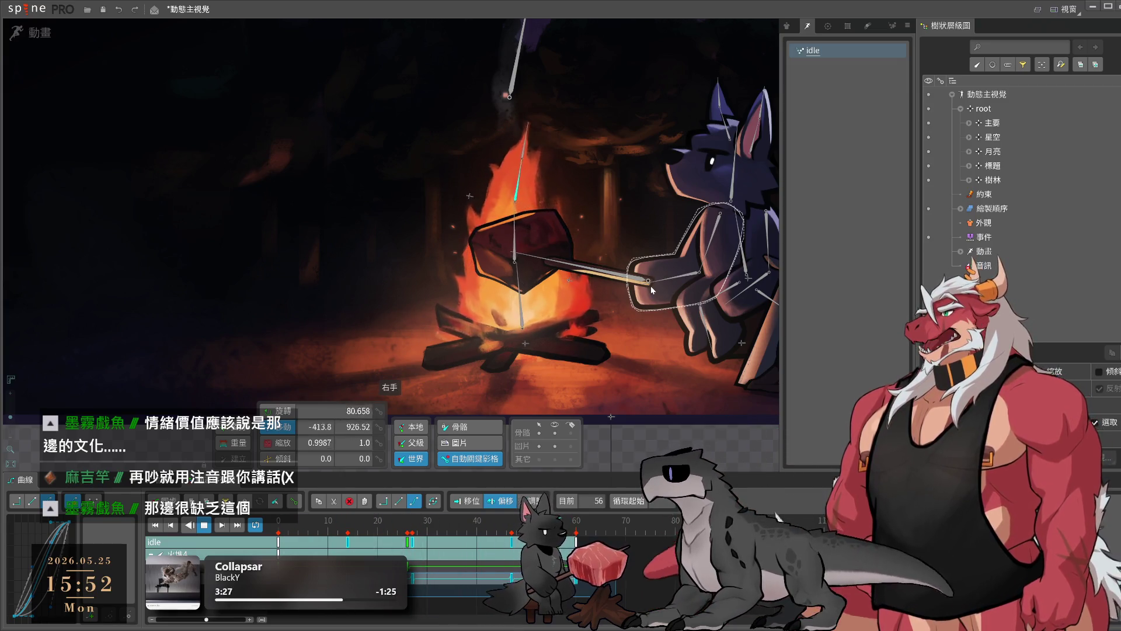
left_click_drag(652, 289, 489, 323)
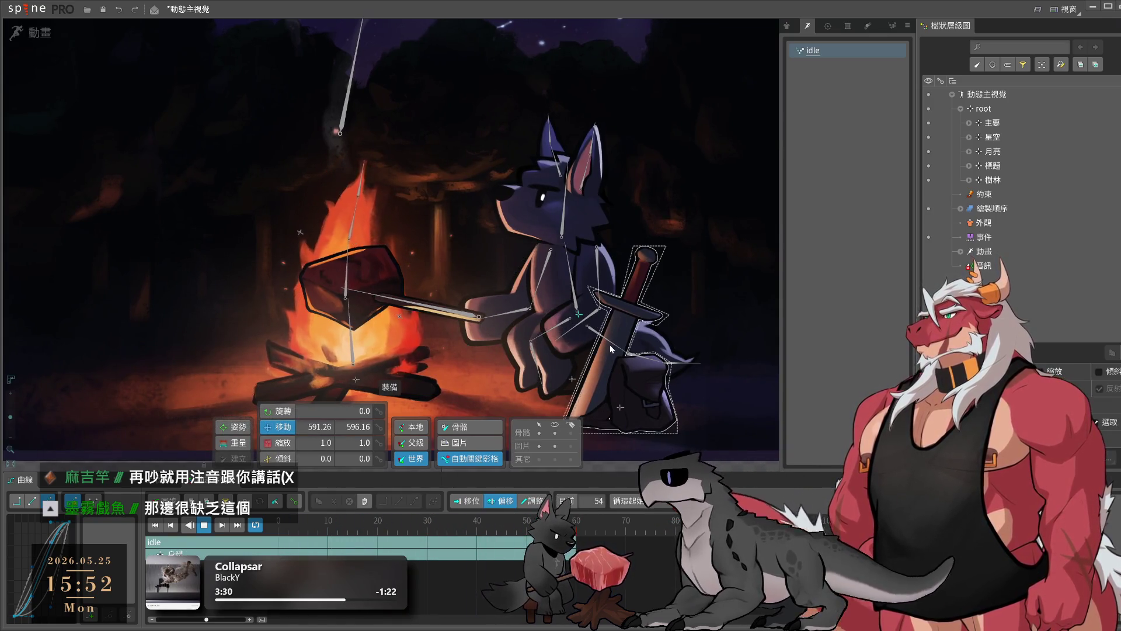
- Duplicate the idle animation as idle2 and clear the bone selection
left_click(734, 232)
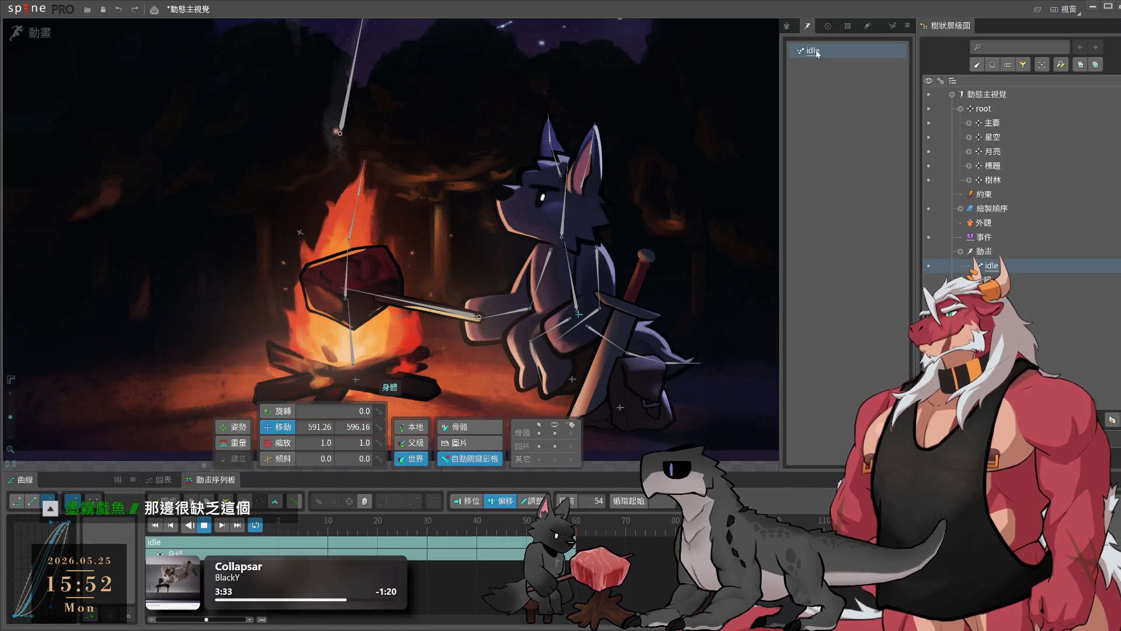
key("ctrl+d")
scroll(306, 381, "down", 5)
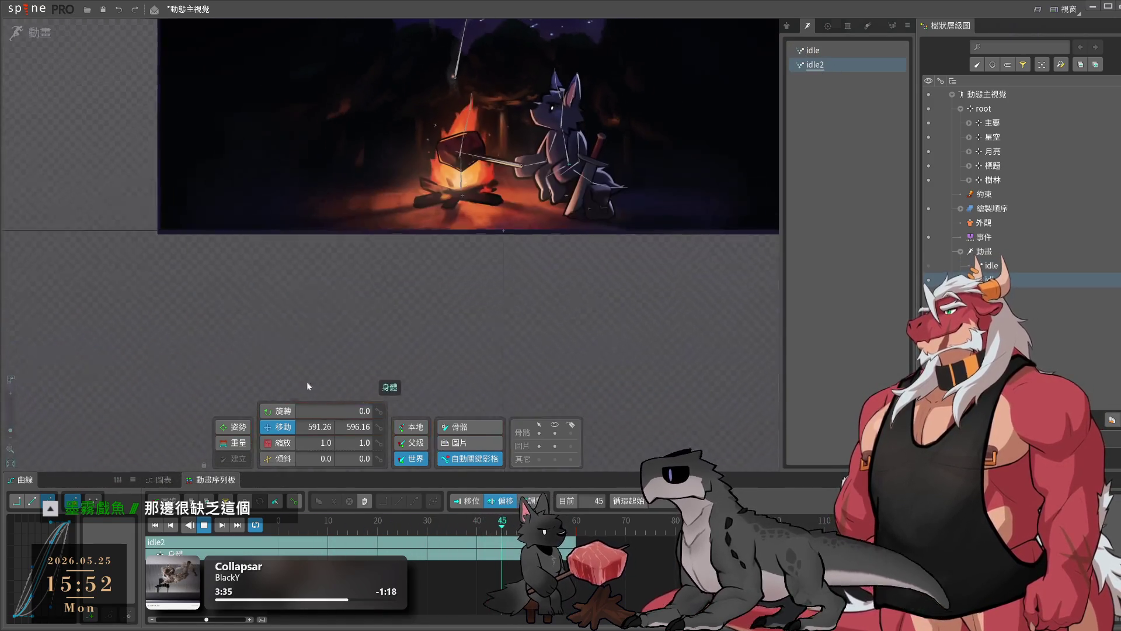
left_click(527, 394)
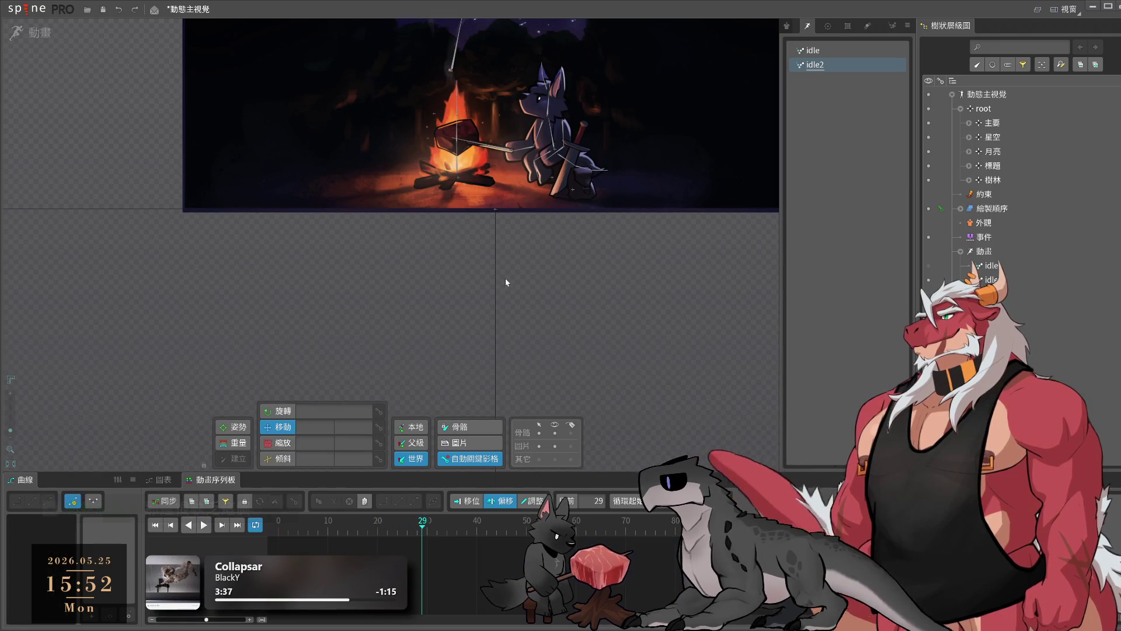
scroll(505, 278, "up", 5)
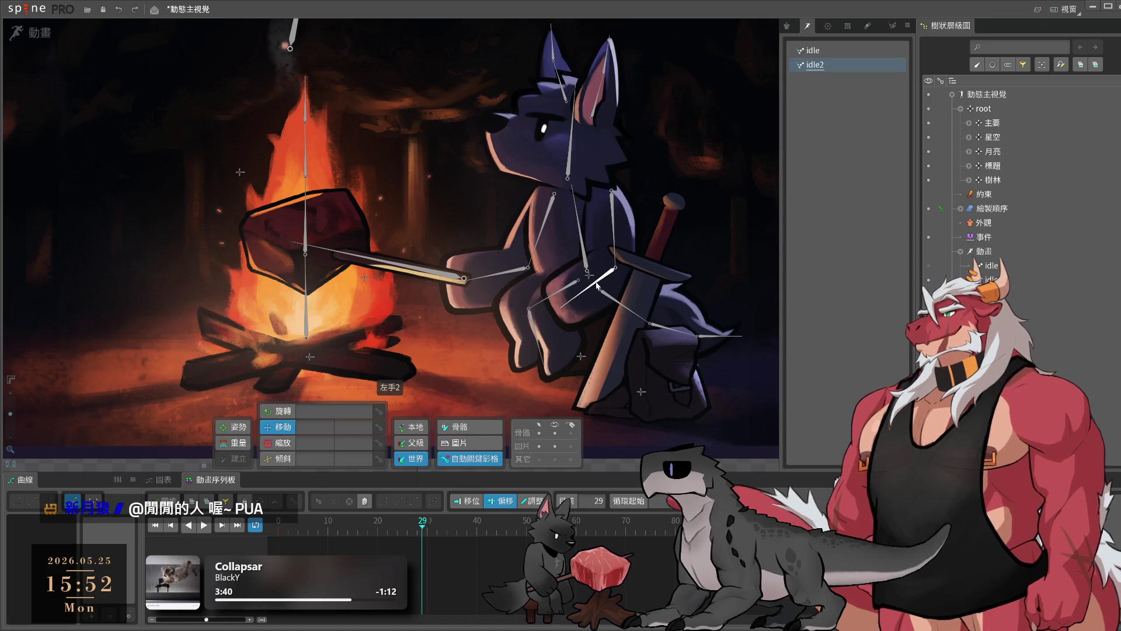
- Key body bone 身體4's position at frame 0 and paste the same key at frame 60
left_click(586, 265)
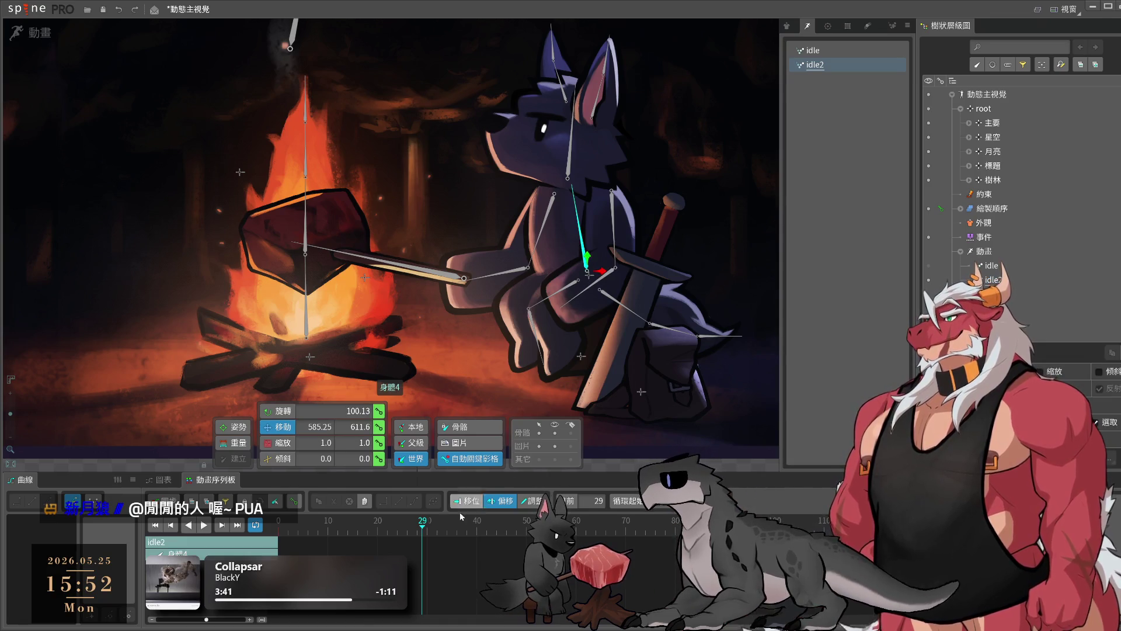
left_click(379, 427)
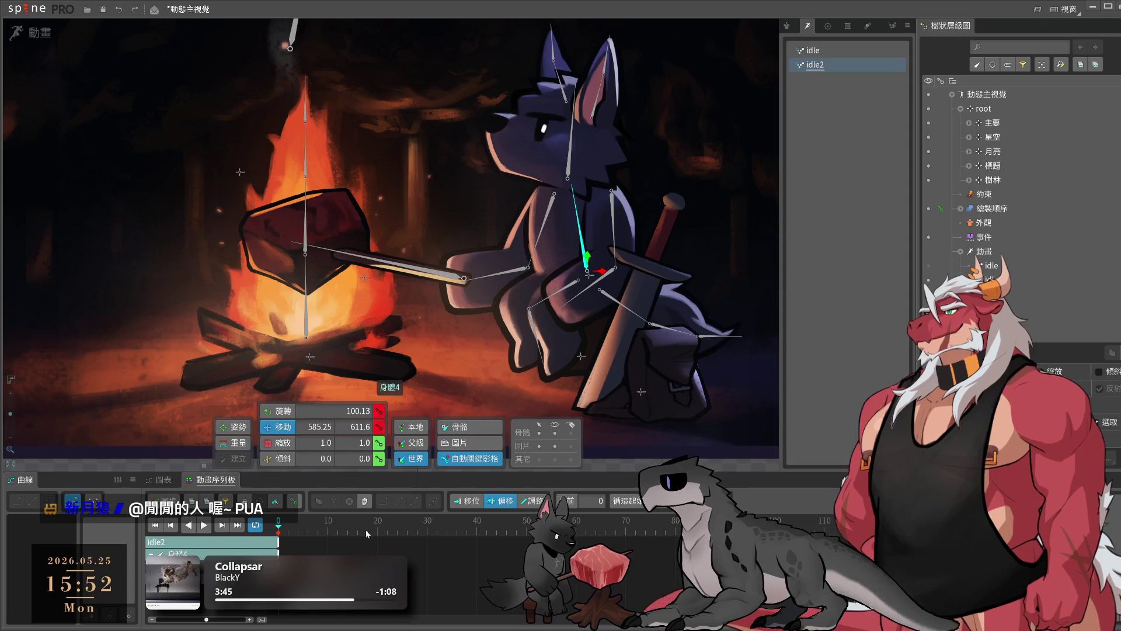
key("ctrl+c")
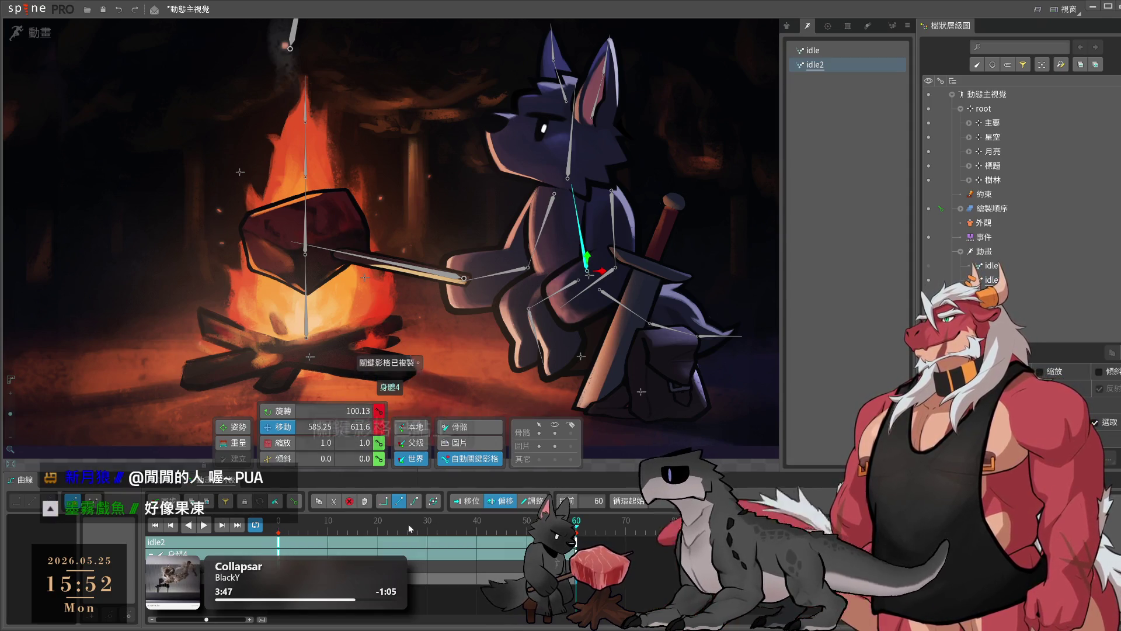
key("ctrl+v")
- Lower 身體4 slightly at frame 30 and play idle2 to preview the looping bob
scroll(639, 260, "down", 3)
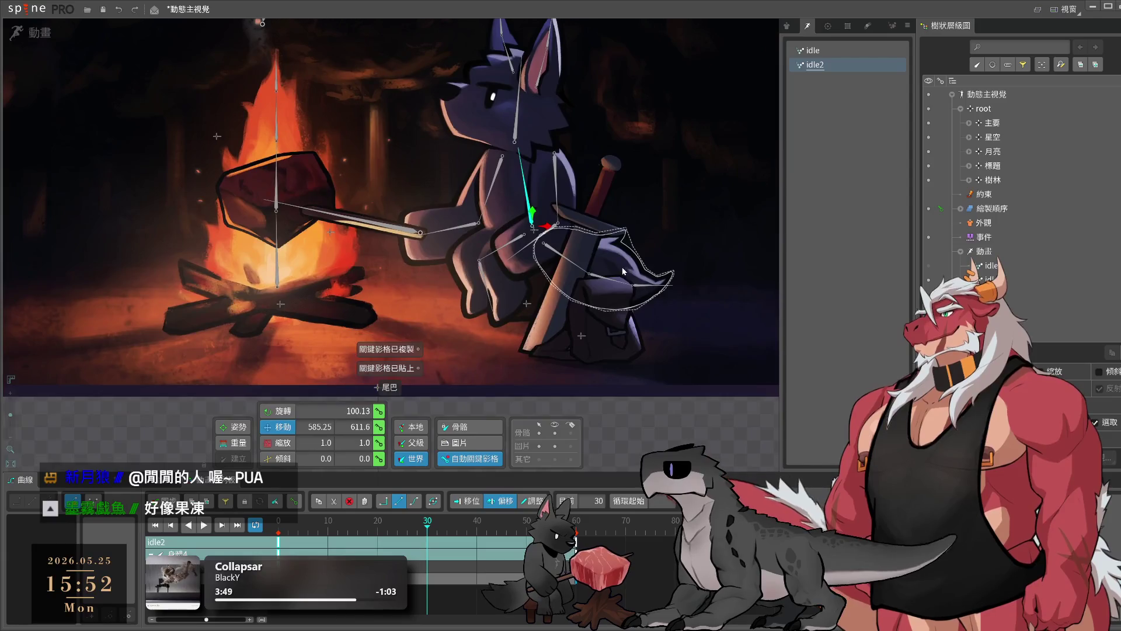
key("c")
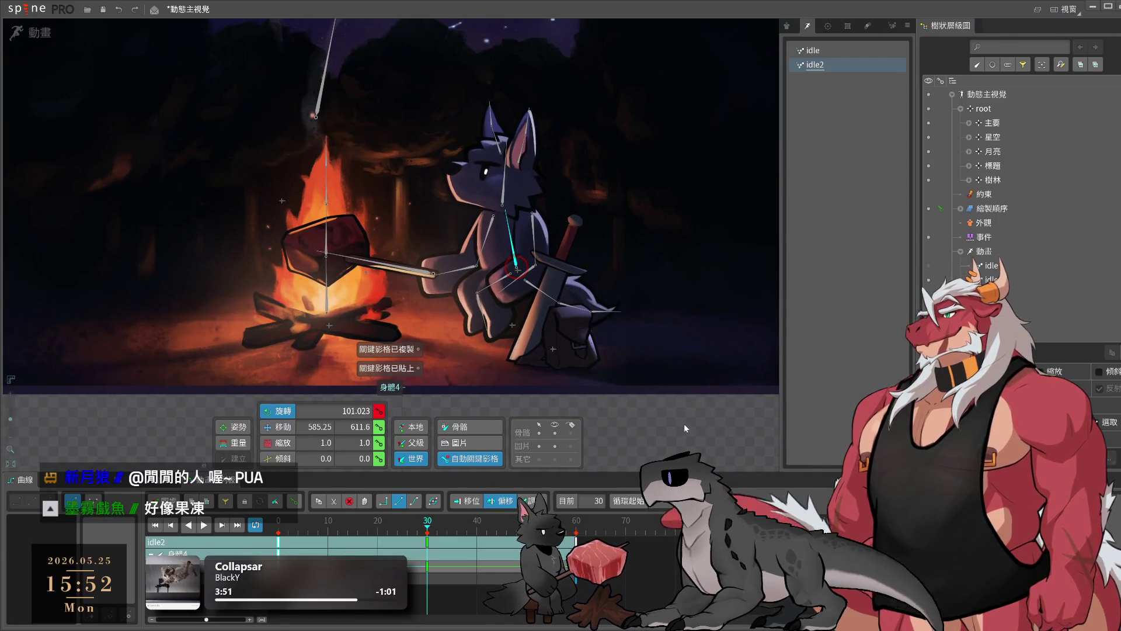
left_click(684, 422)
key("ctrl+z")
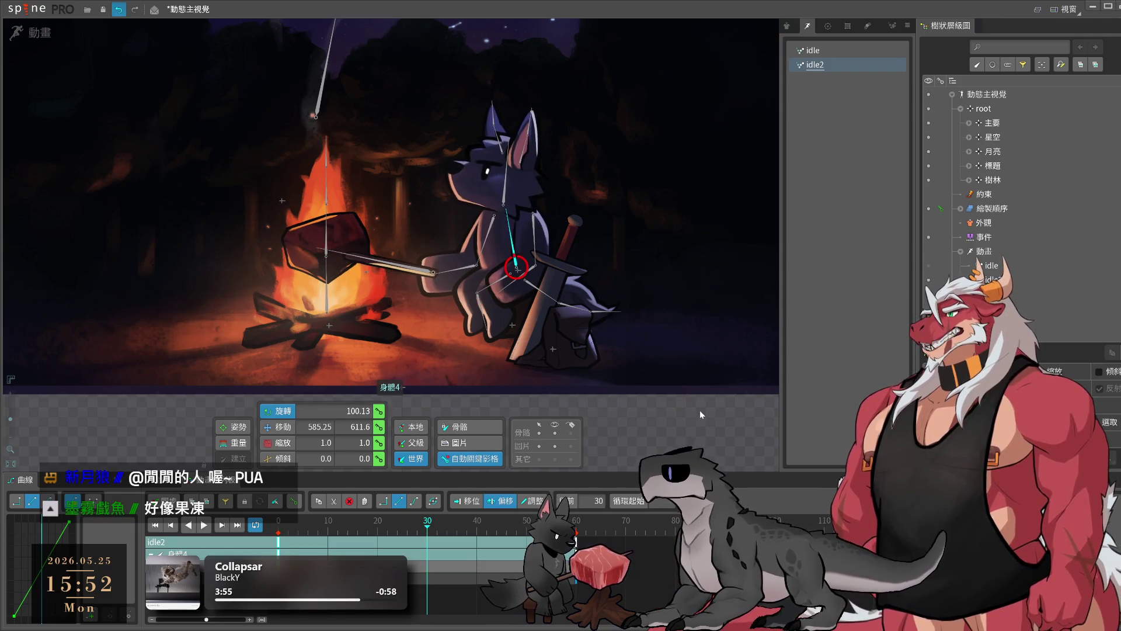
left_click(516, 244)
left_click_drag(516, 244, 516, 260)
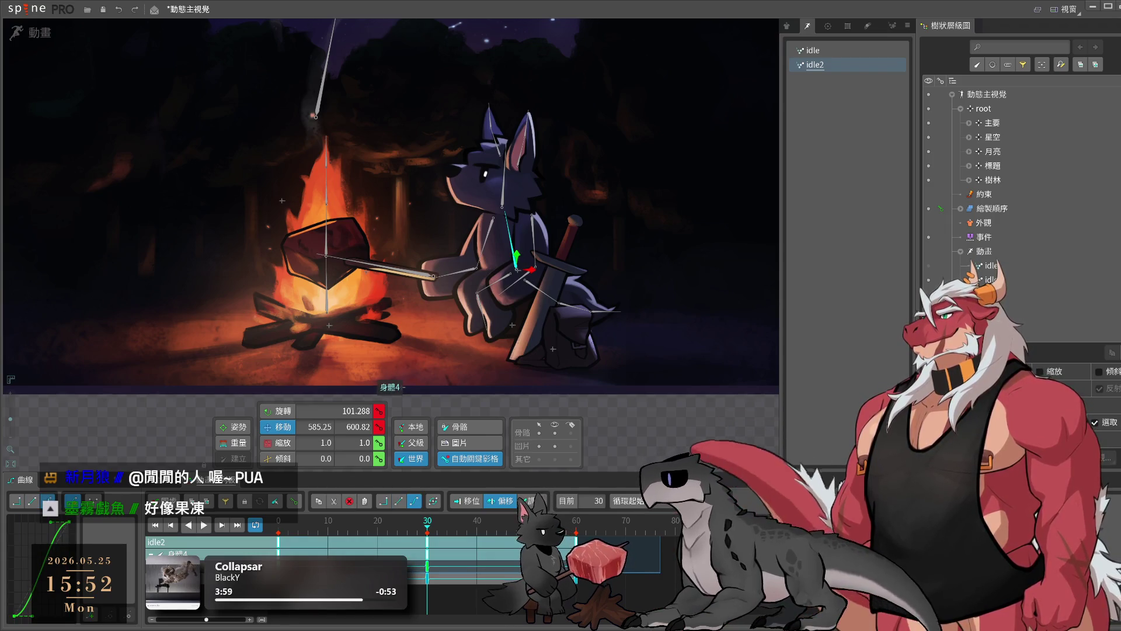
key("space")
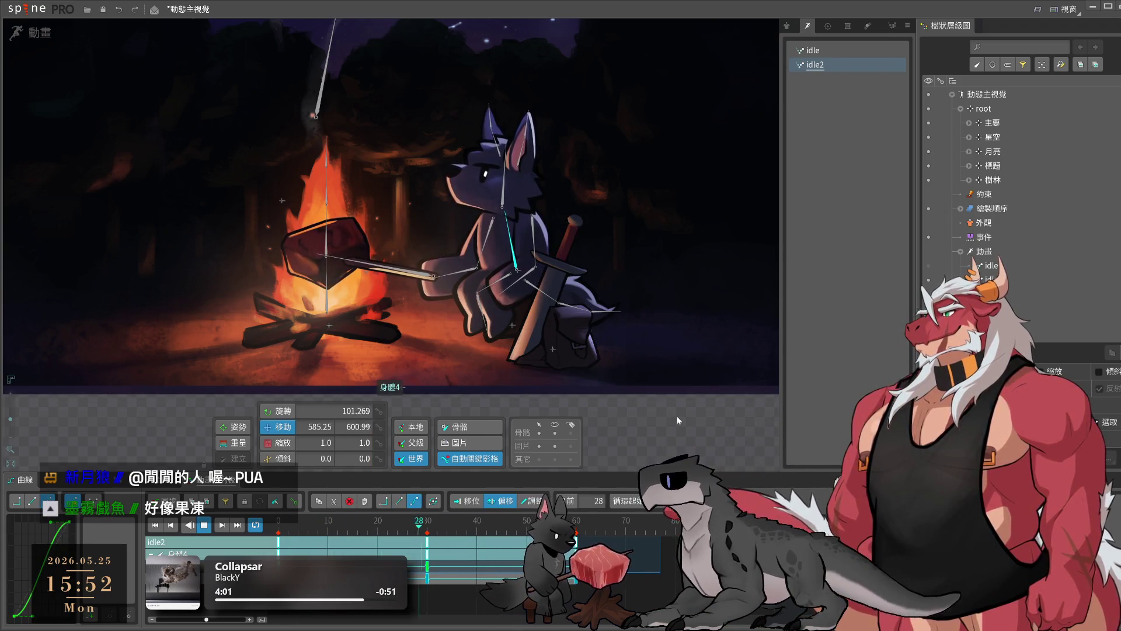
scroll(677, 419, "up", 3)
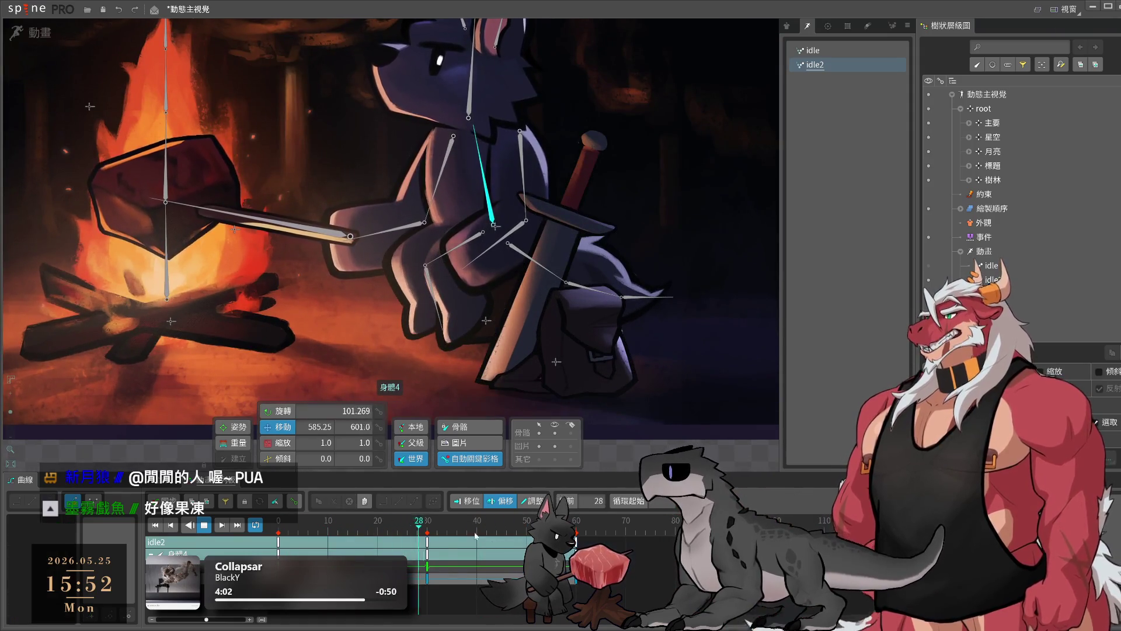
left_click(411, 538)
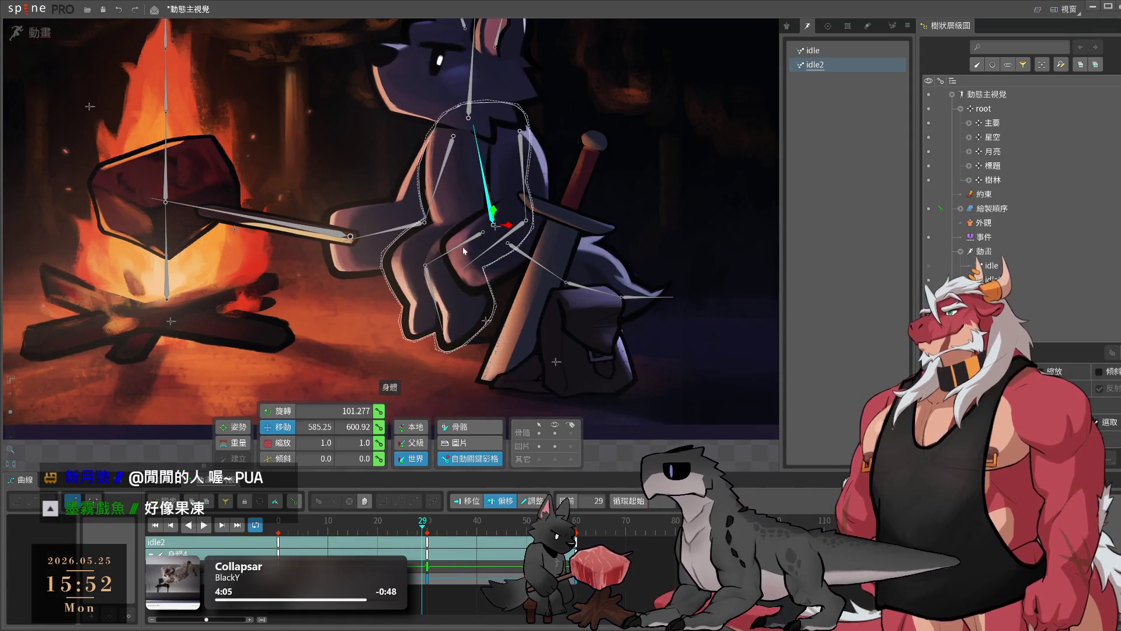
- In setup mode, bind the wolf's body mesh to bones 身體4 and 身體2
left_click(37, 35)
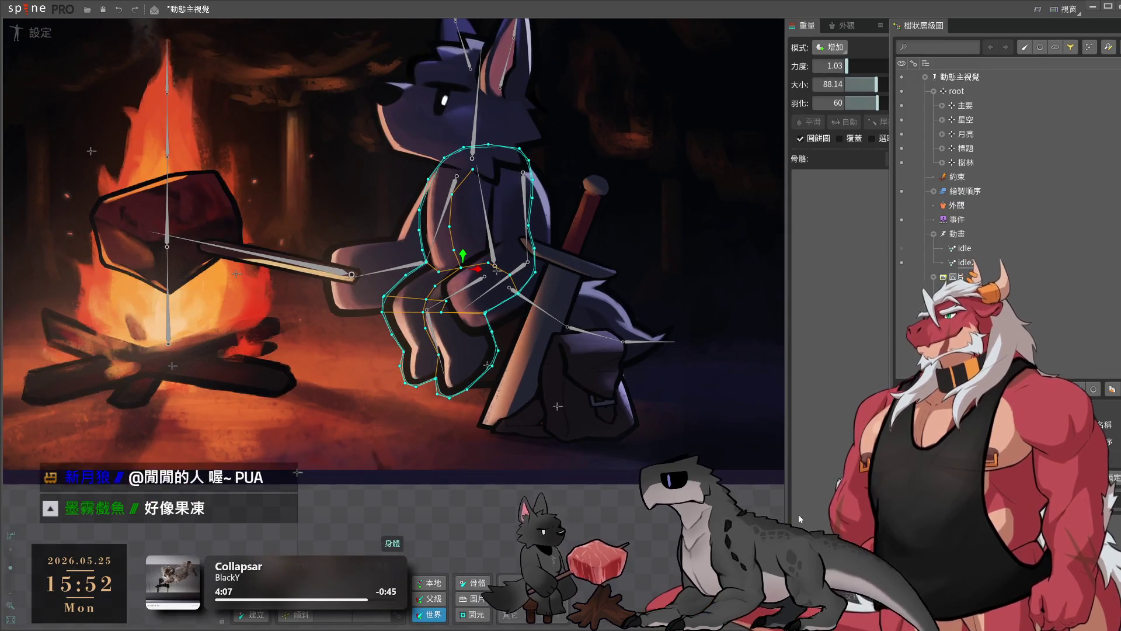
left_click(876, 122)
left_click(492, 246)
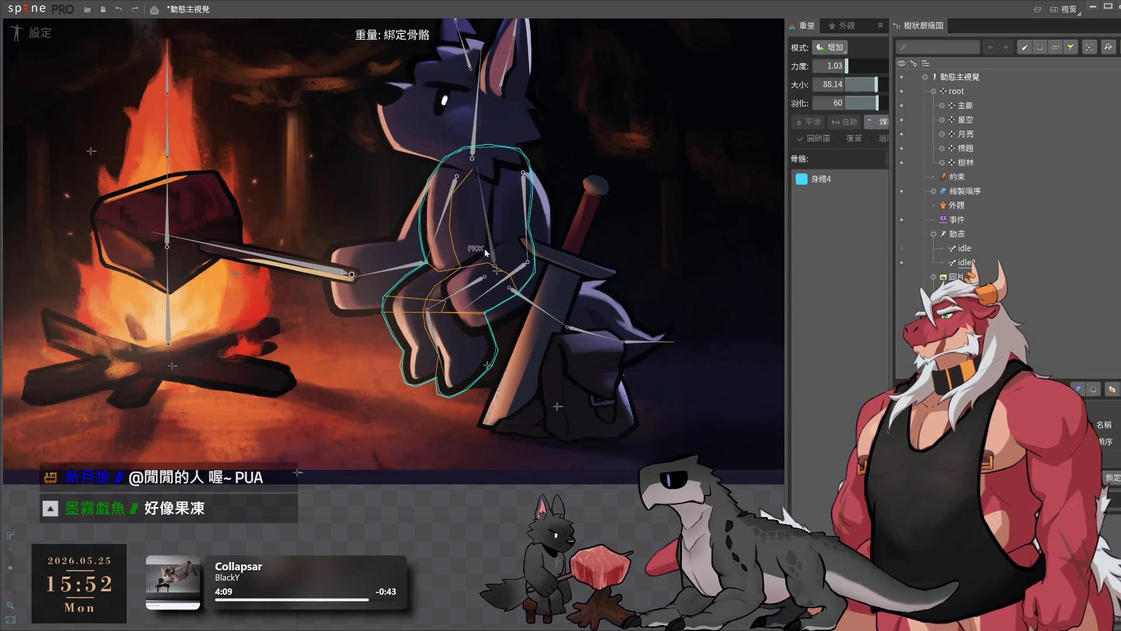
left_click(437, 348)
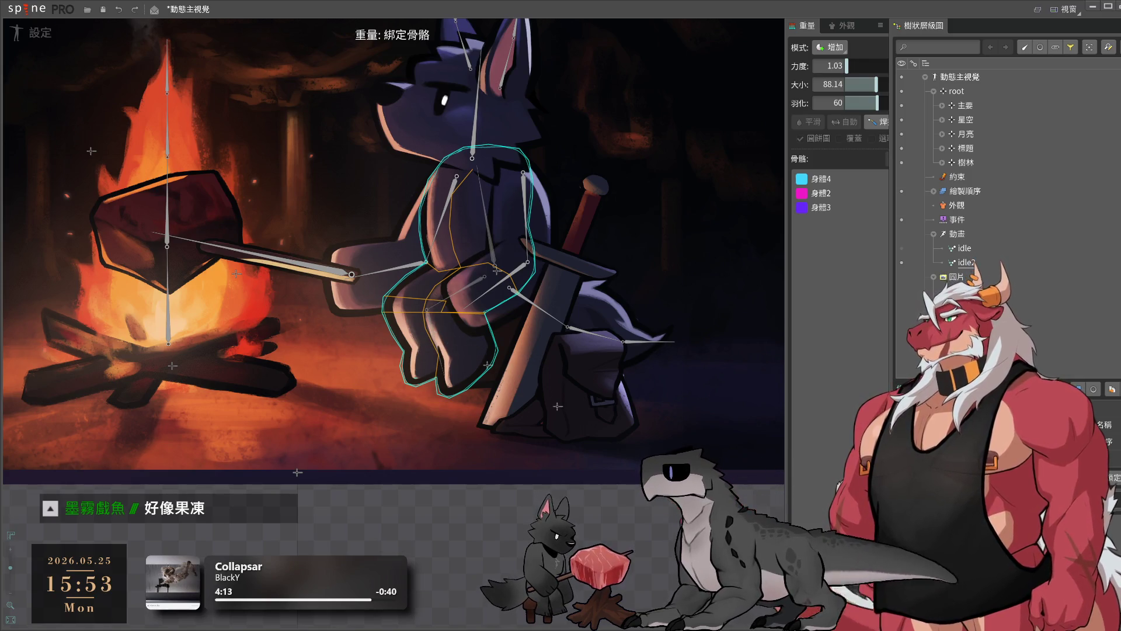
key("Return")
- Paint the upper body vertices to 身體4 at strength 50.52, then select bone 身體3
scroll(562, 209, "up", 4)
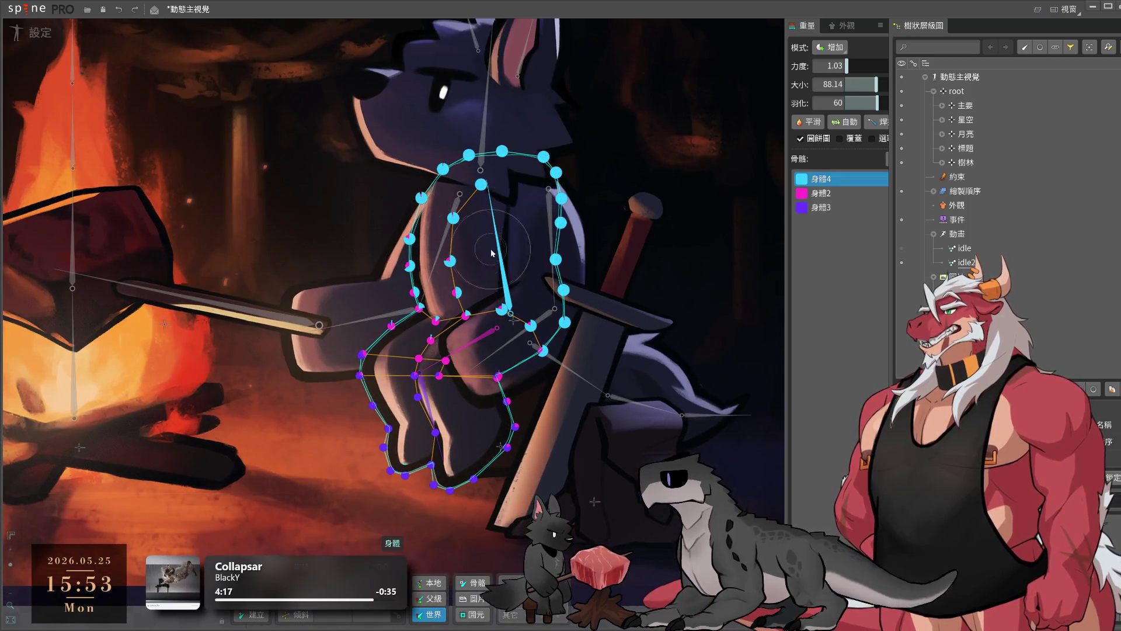
left_click_drag(864, 65, 872, 66)
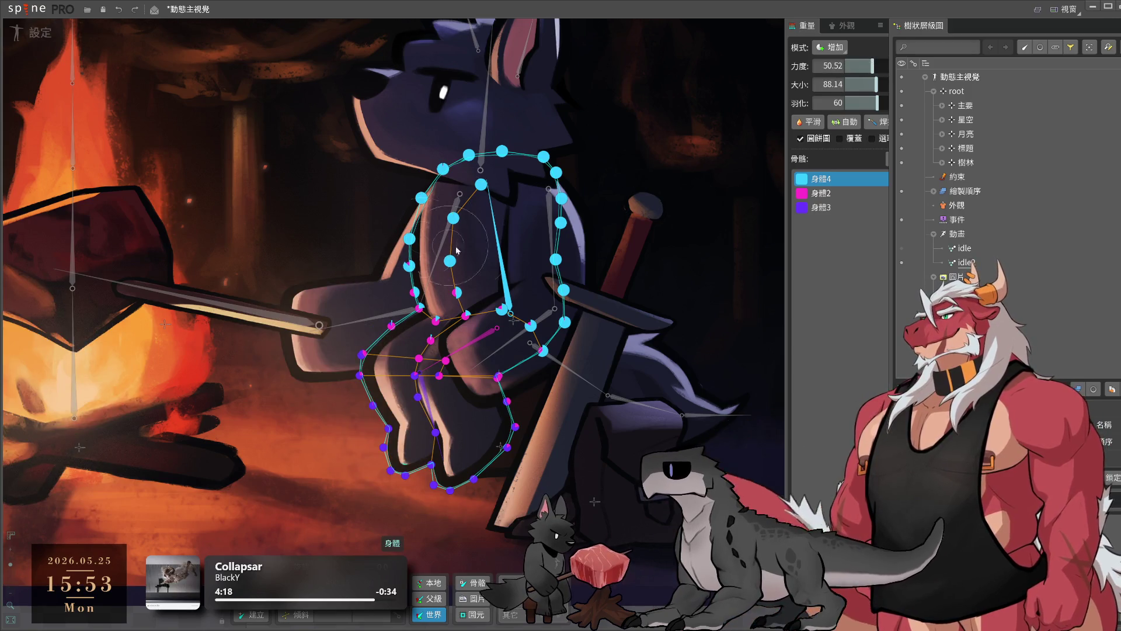
left_click_drag(435, 245, 437, 280)
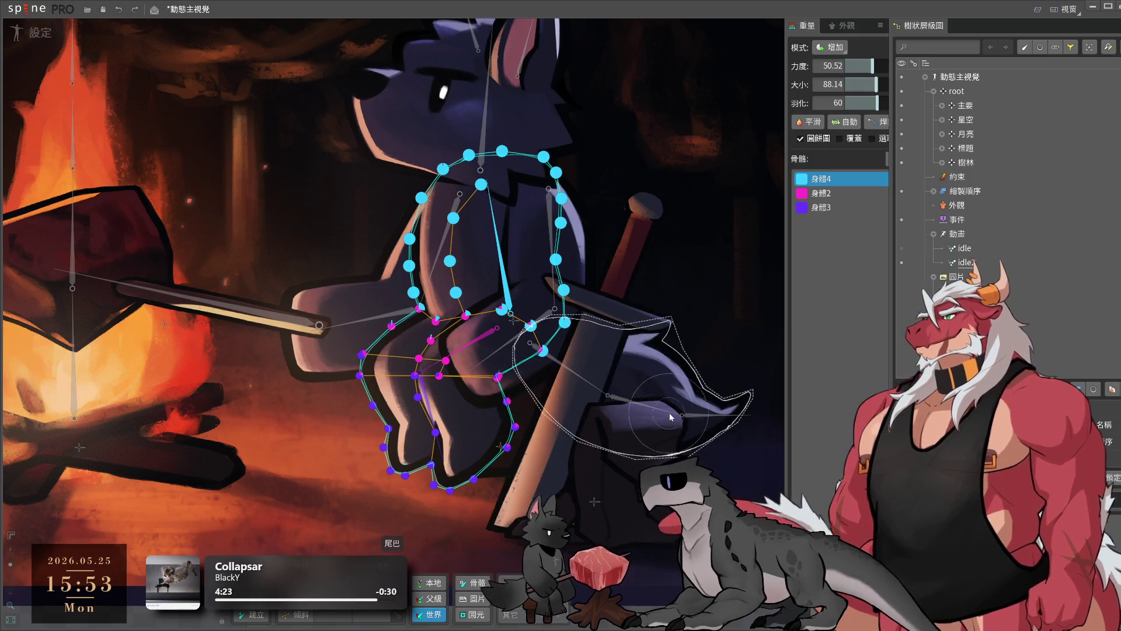
scroll(487, 411, "up", 2)
scroll(484, 399, "down", 2)
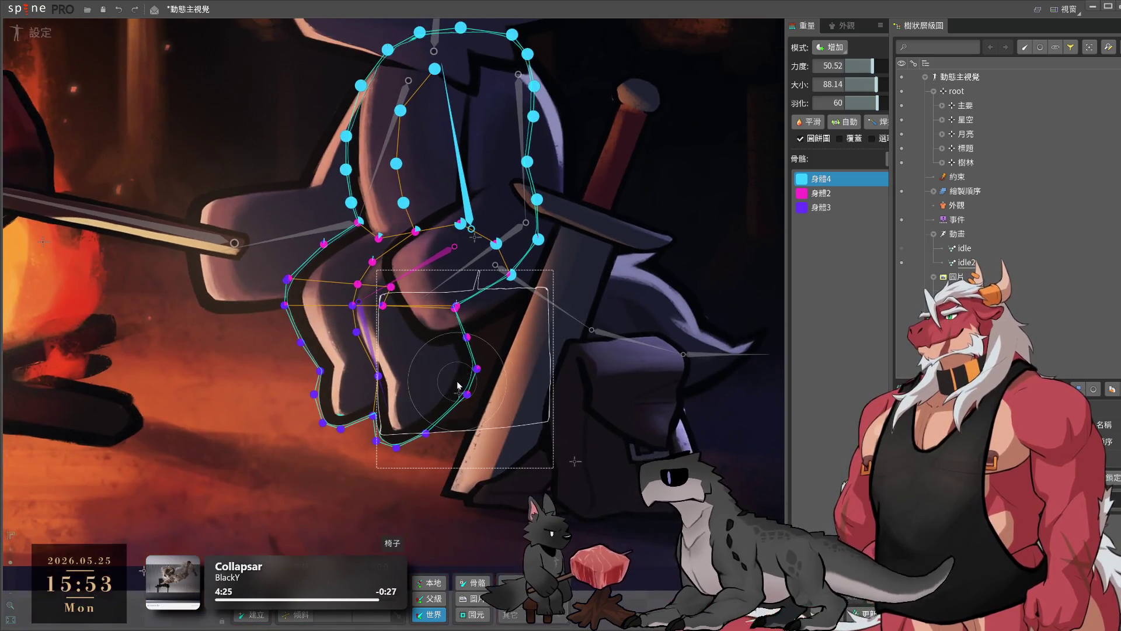
scroll(458, 370, "down", 3)
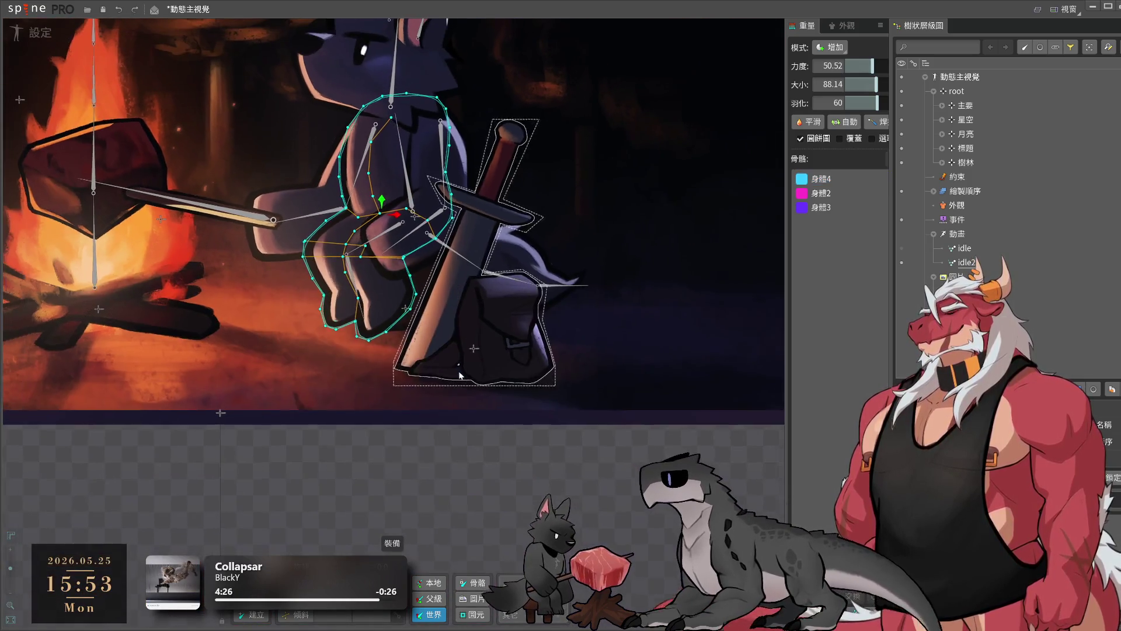
left_click(348, 269)
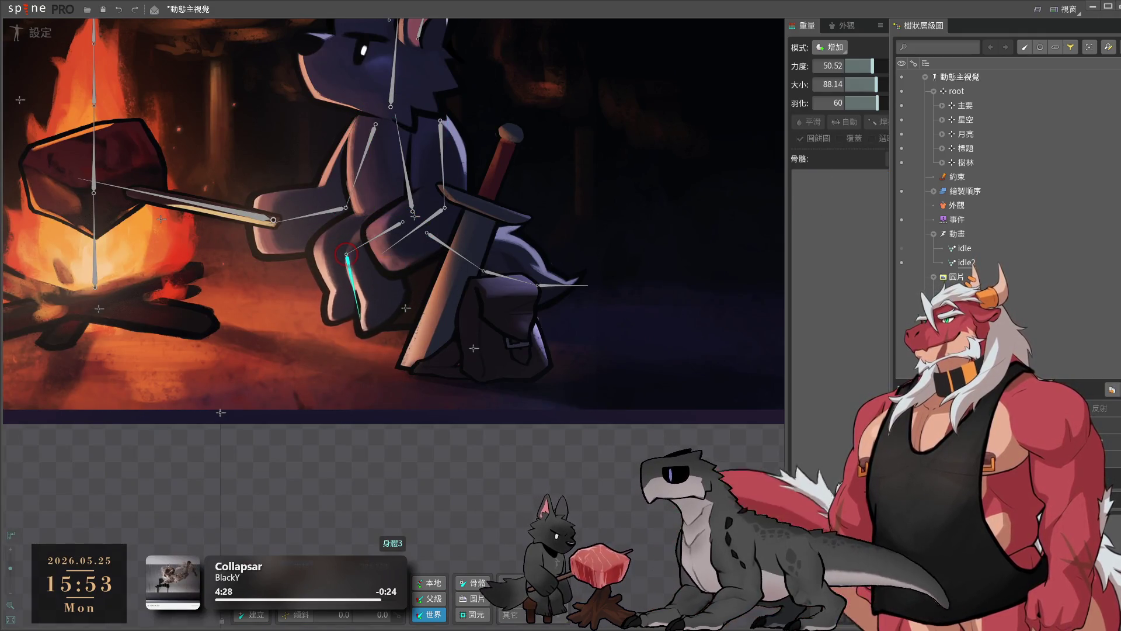
- Select the wolf's forearm and hand mesh and bind it to bones 右手 and 右手2
left_click(377, 240)
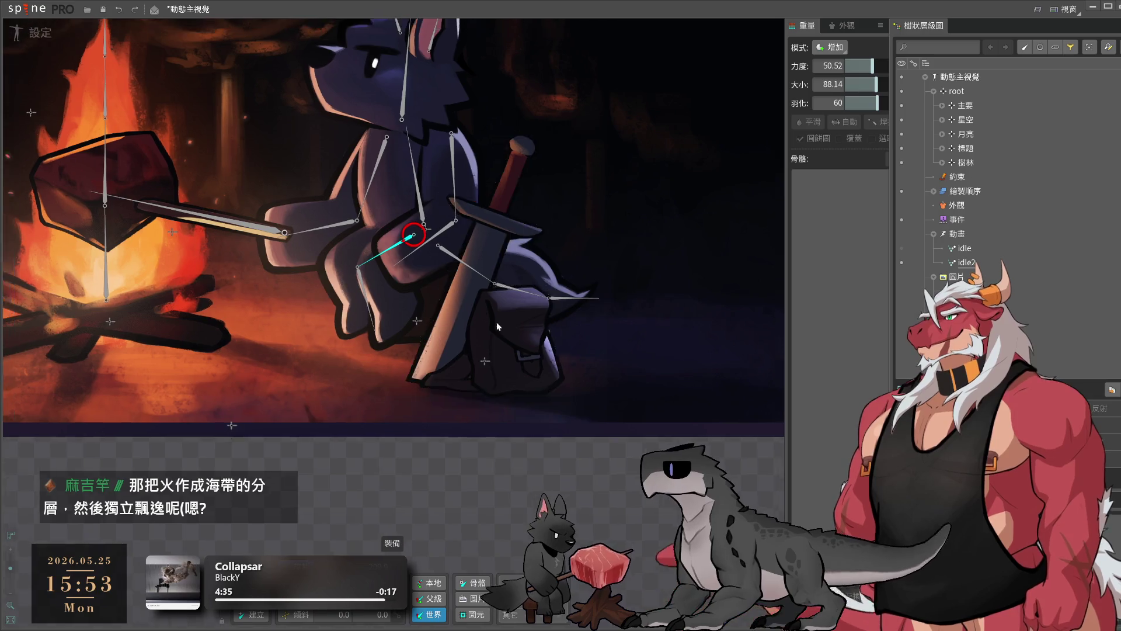
left_click_drag(474, 308, 562, 355)
left_click(562, 355)
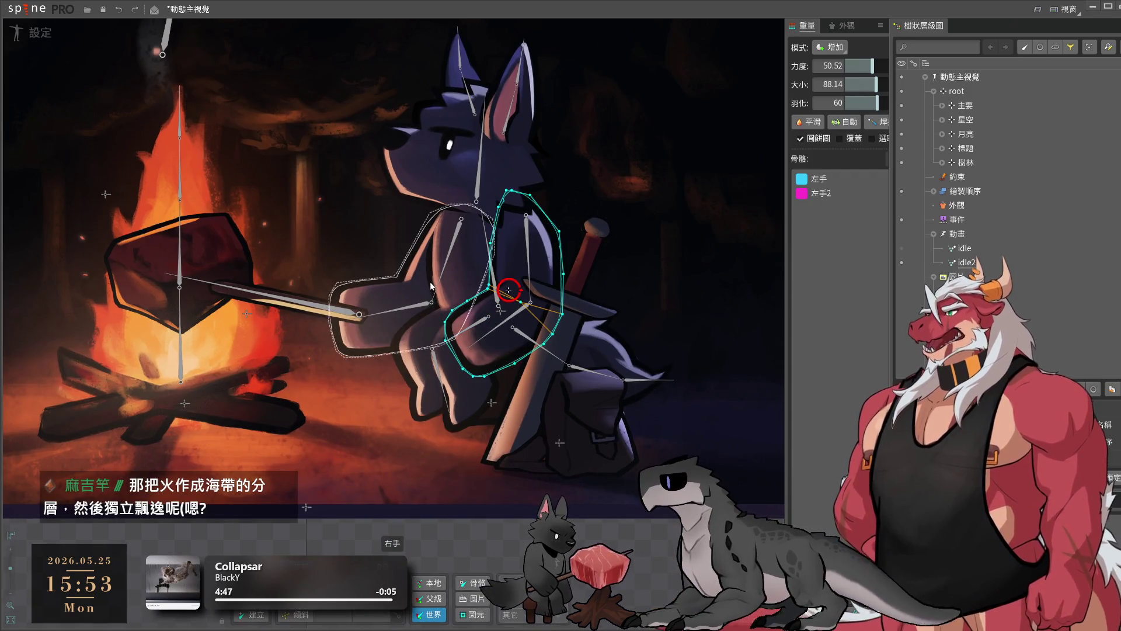
left_click(463, 279)
left_click(450, 256)
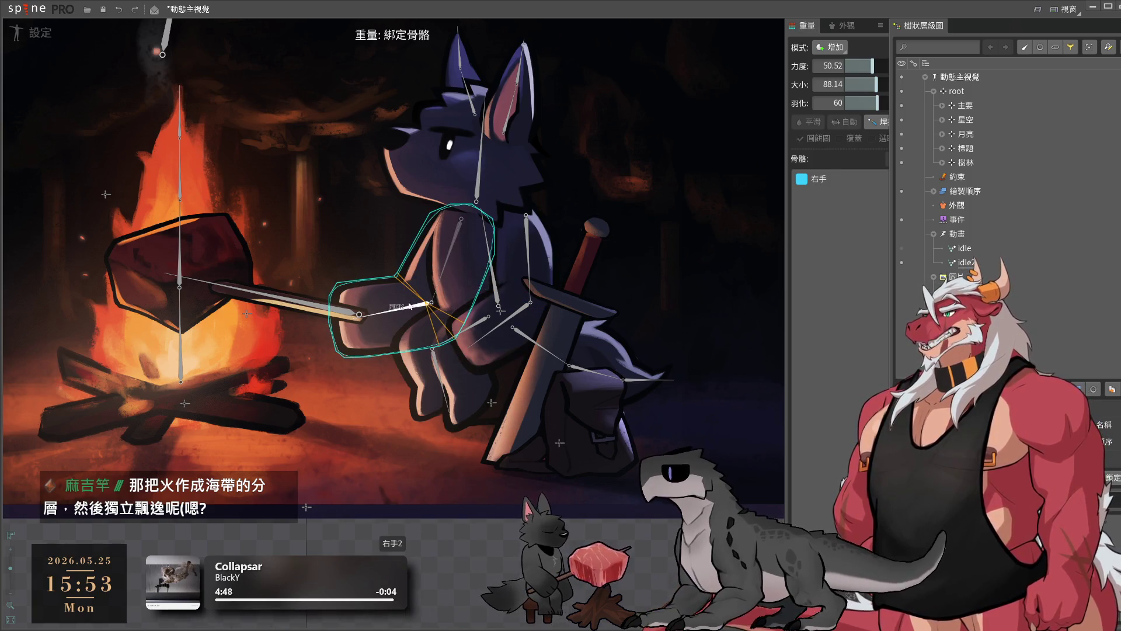
left_click(397, 308)
- Select fire bone 火堆2 and centre the view on the campfire
left_click(181, 332)
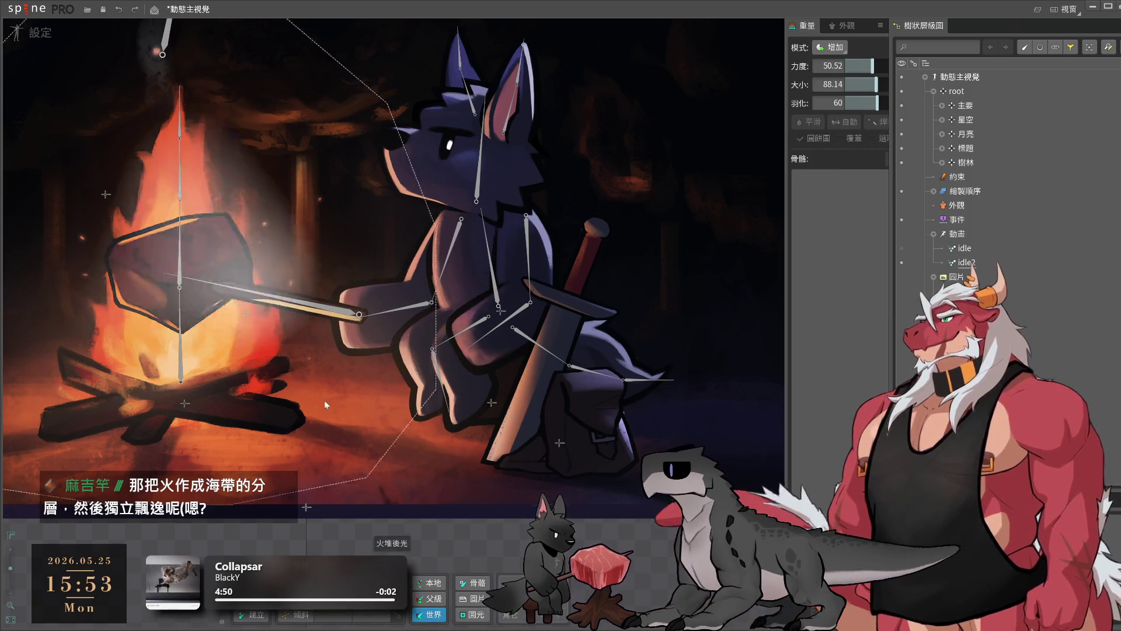
left_click_drag(180, 333, 543, 387)
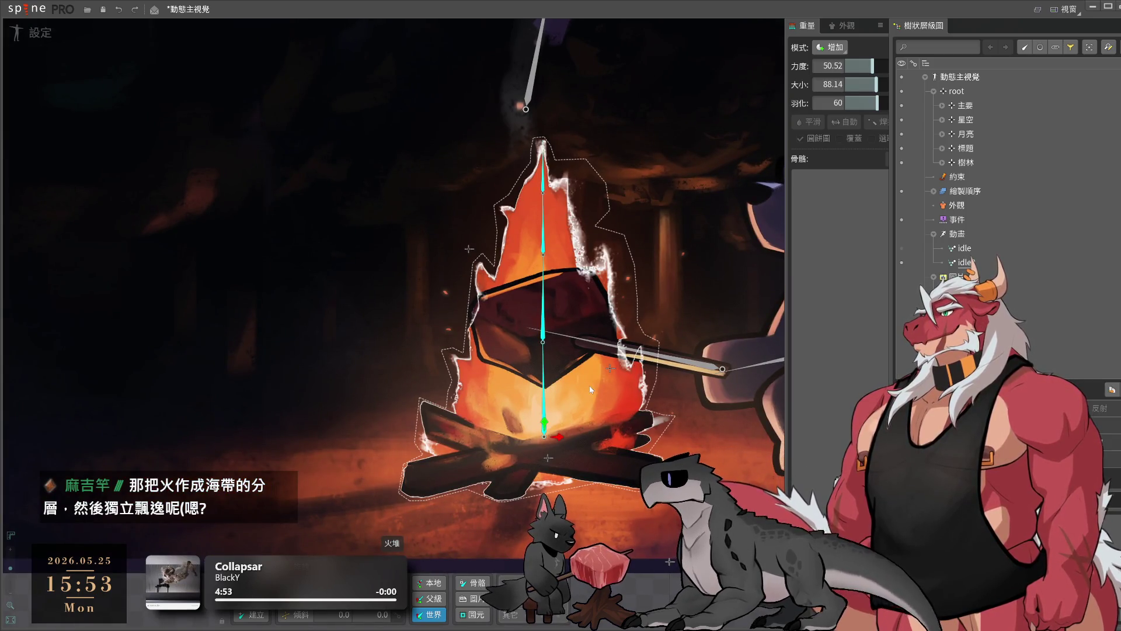
scroll(590, 385, "down", 3)
- In animate mode, key the fire bones' rotation, scale and shear at frame 14 of idle
left_click(32, 35)
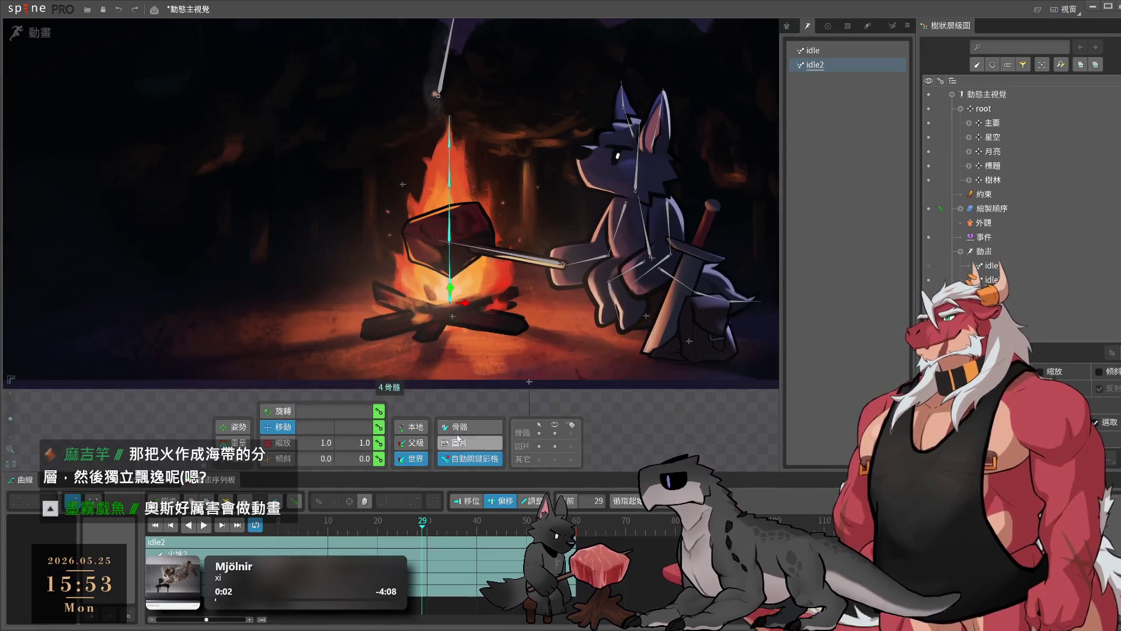
left_click(832, 51)
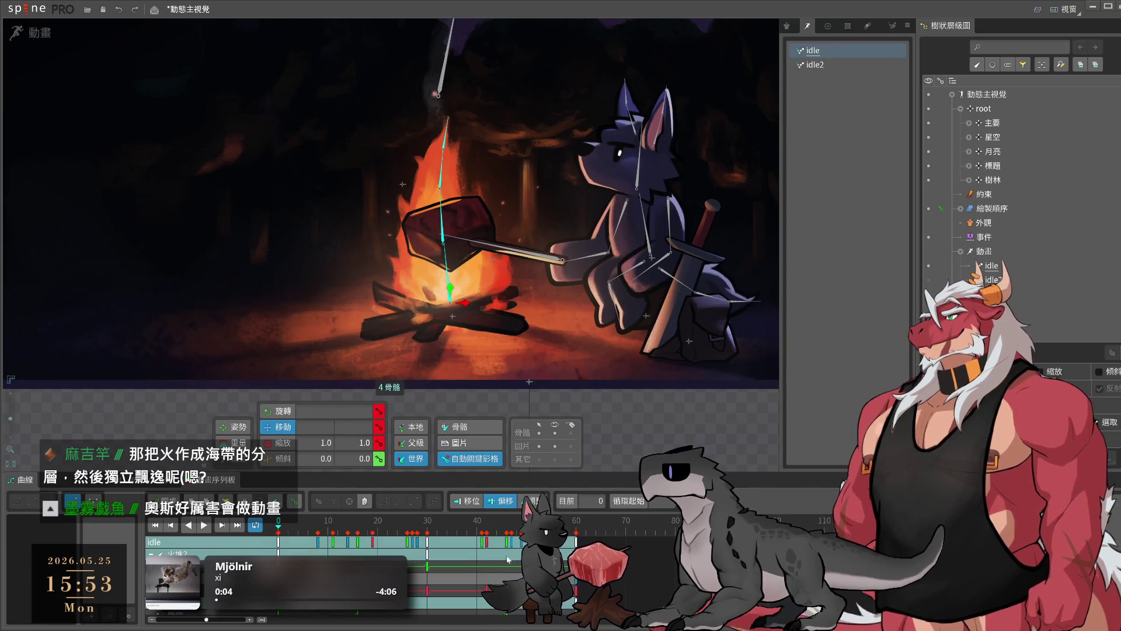
left_click(355, 543)
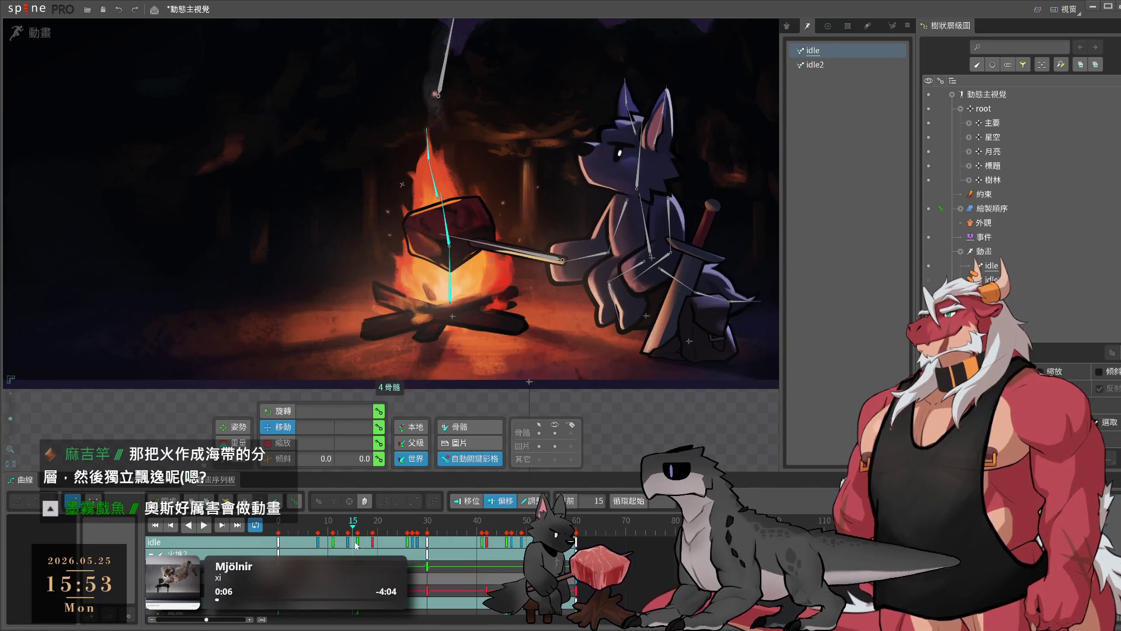
left_click(353, 526)
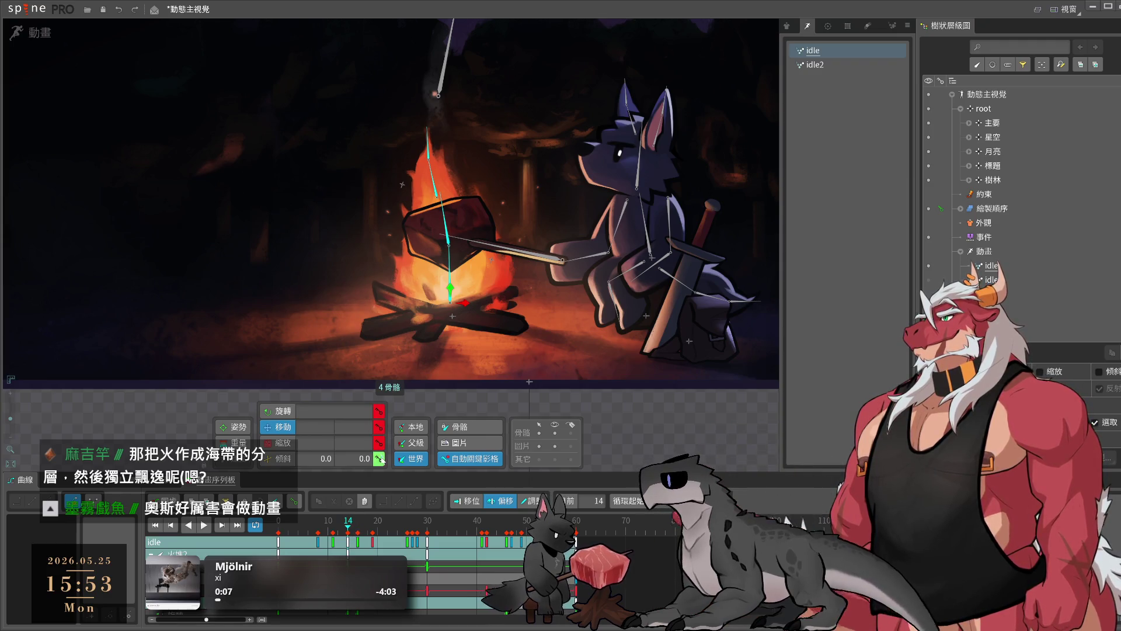
mouse_move(353, 526)
left_mouse_down()
mouse_move(412, 534)
mouse_move(348, 526)
left_mouse_up()
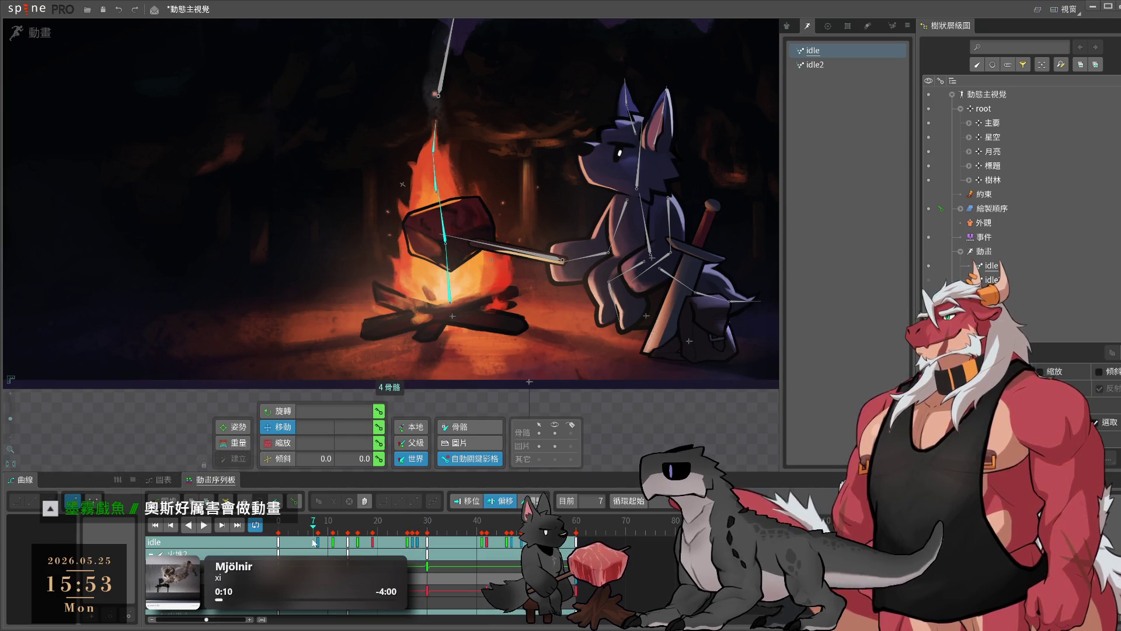
key("ctrl+z")
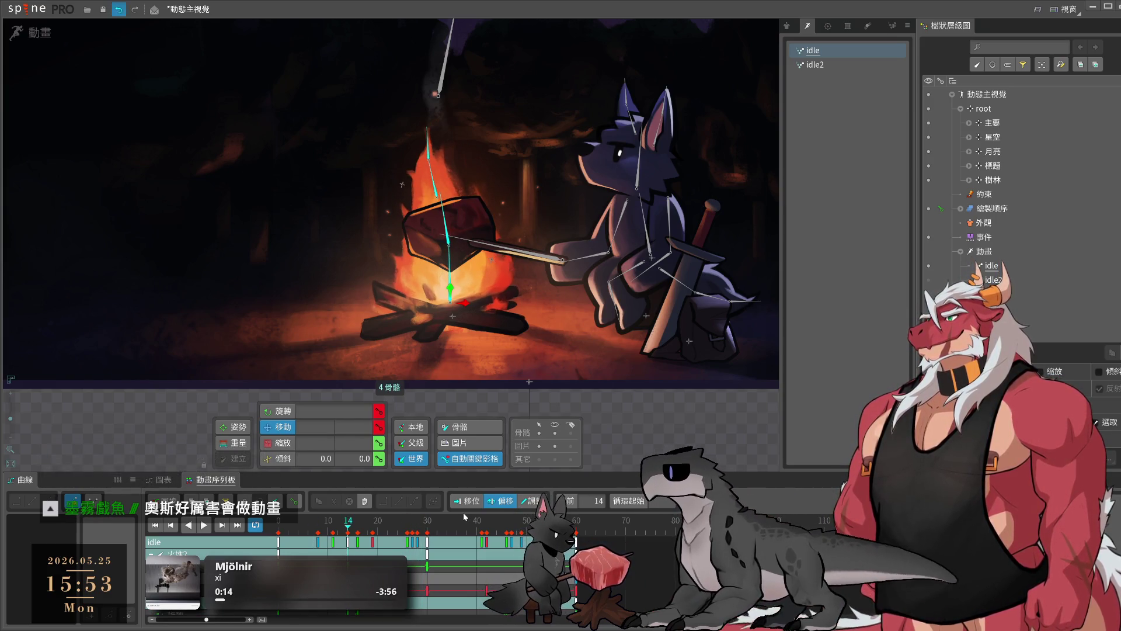
- Select the back-glow attachment 火堆後光 and preview the idle animation's swaying flames
left_click(572, 300)
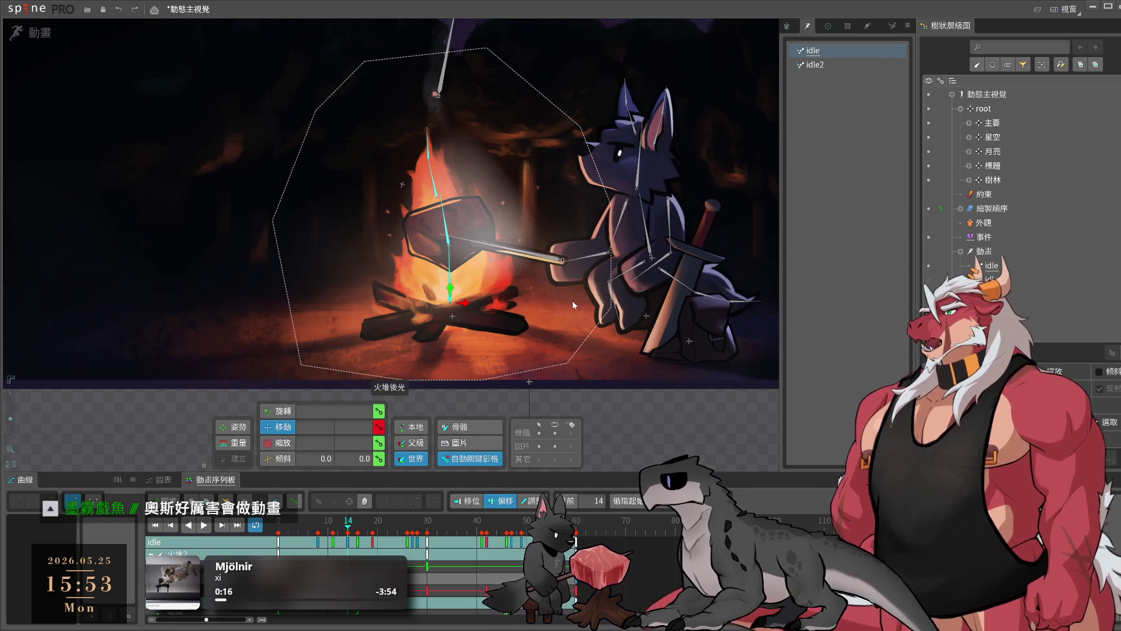
key("l")
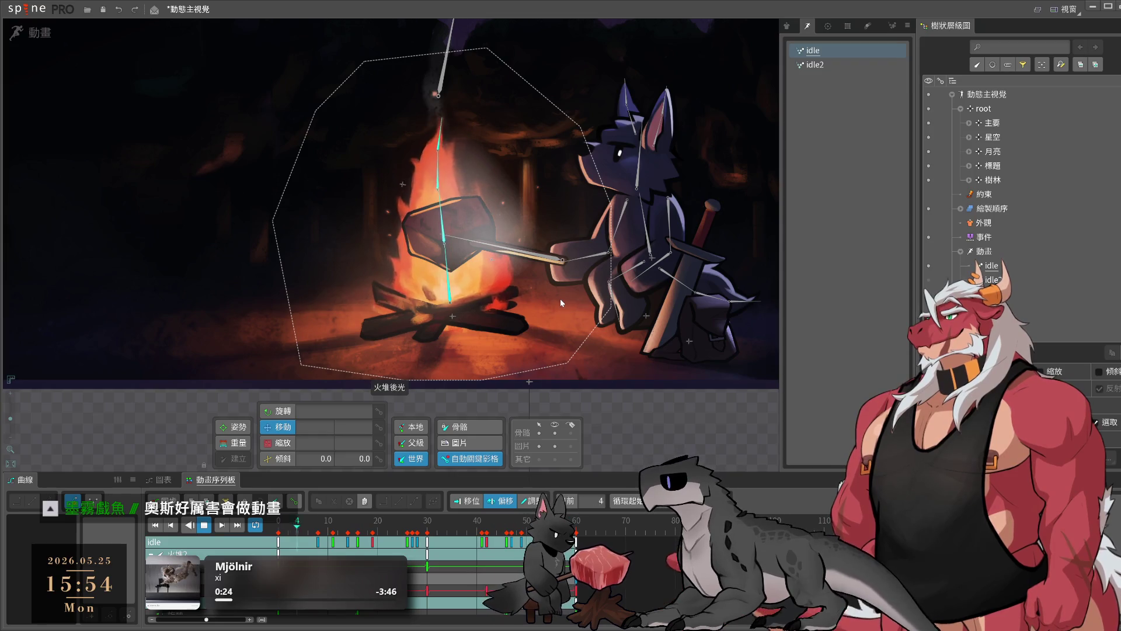
key("ctrl+z")
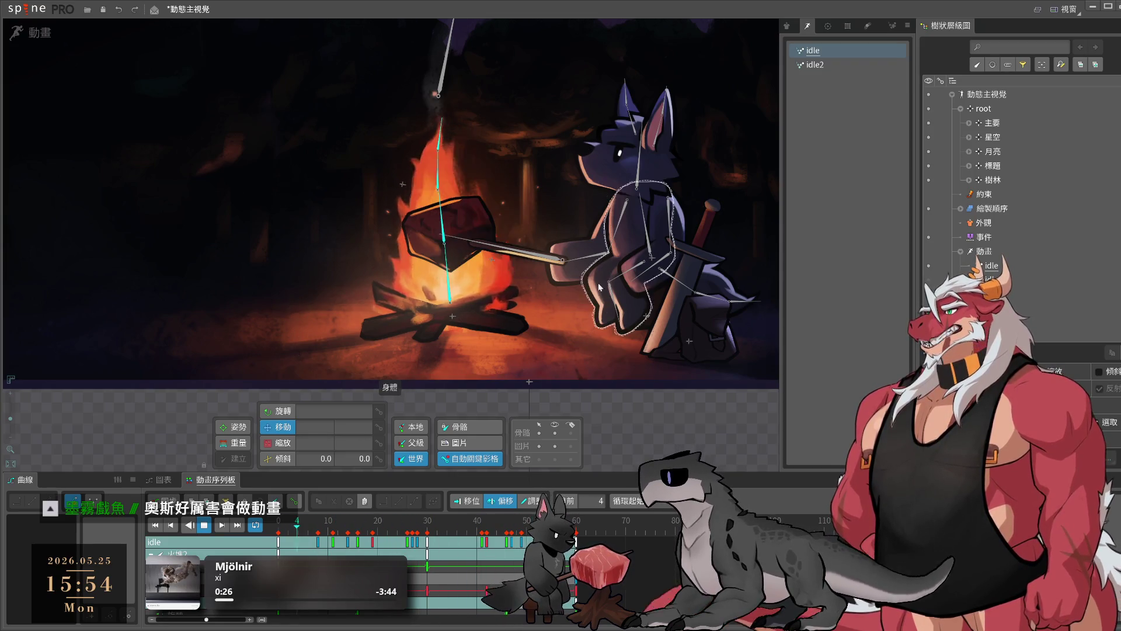
- Back in setup mode, bind the wolf's right arm mesh to bones 右手 and 右手2
left_click(27, 42)
scroll(672, 204, "up", 3)
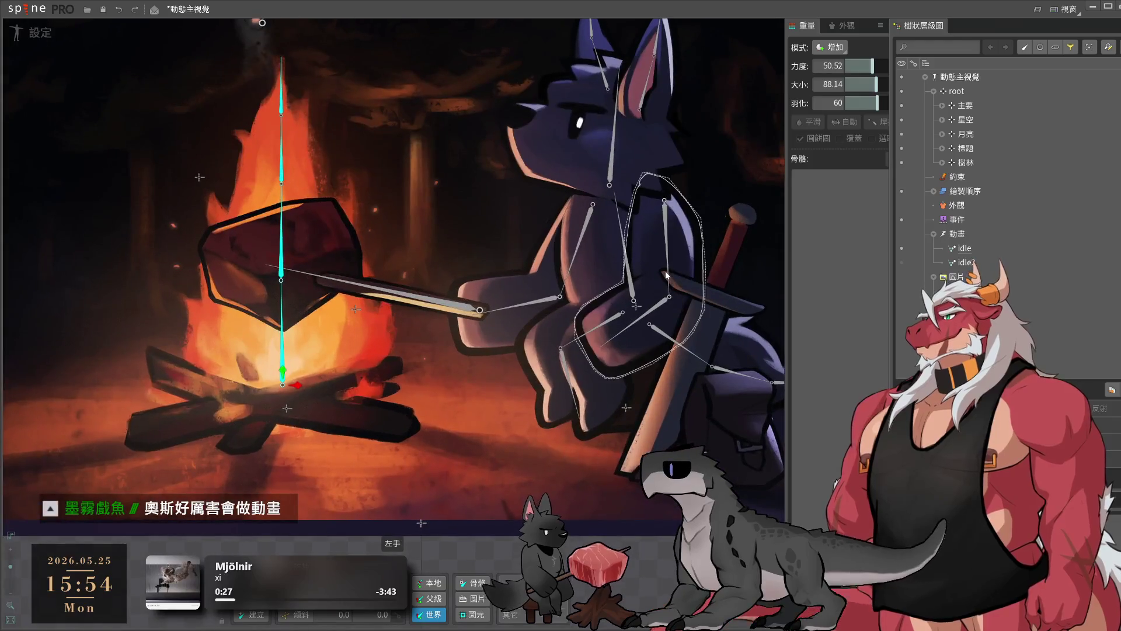
left_click(653, 245)
left_click(543, 267)
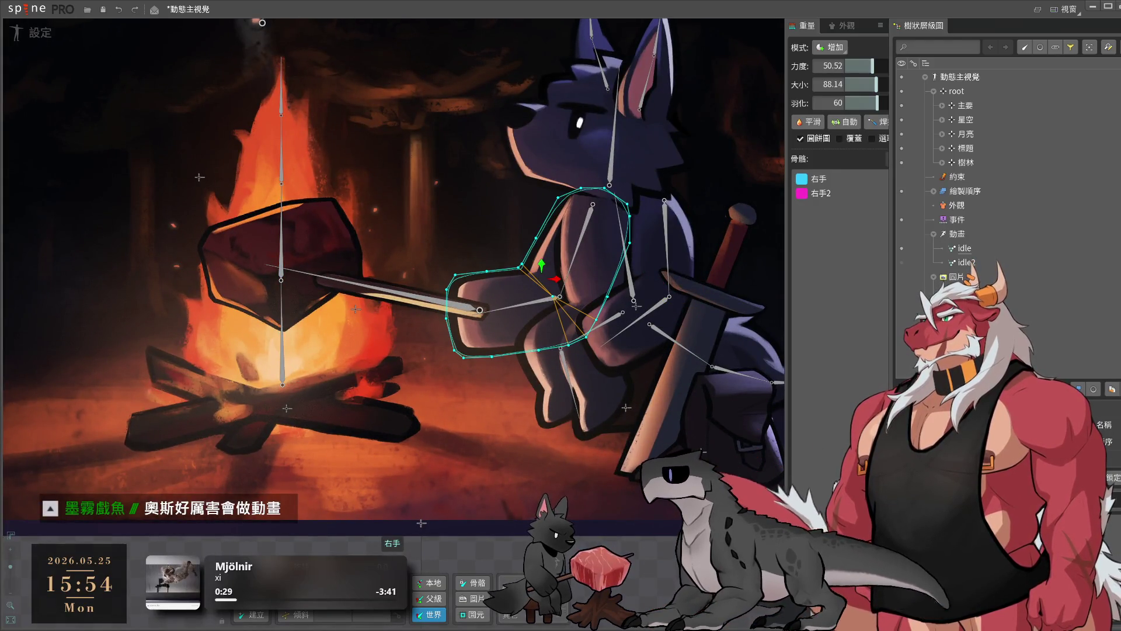
key("b")
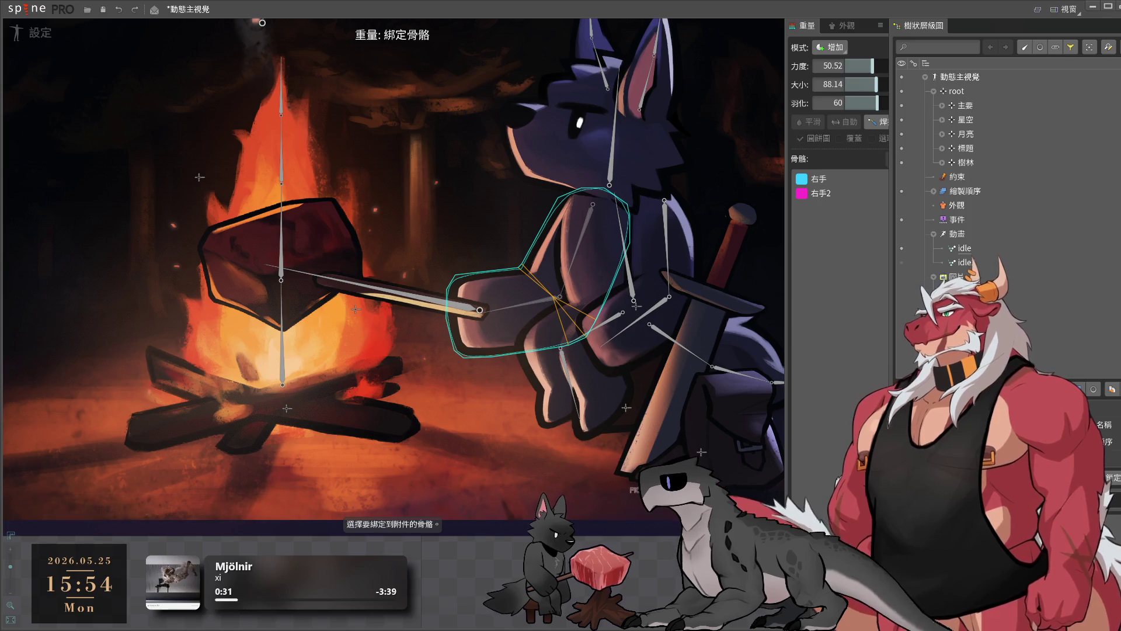
key("Return")
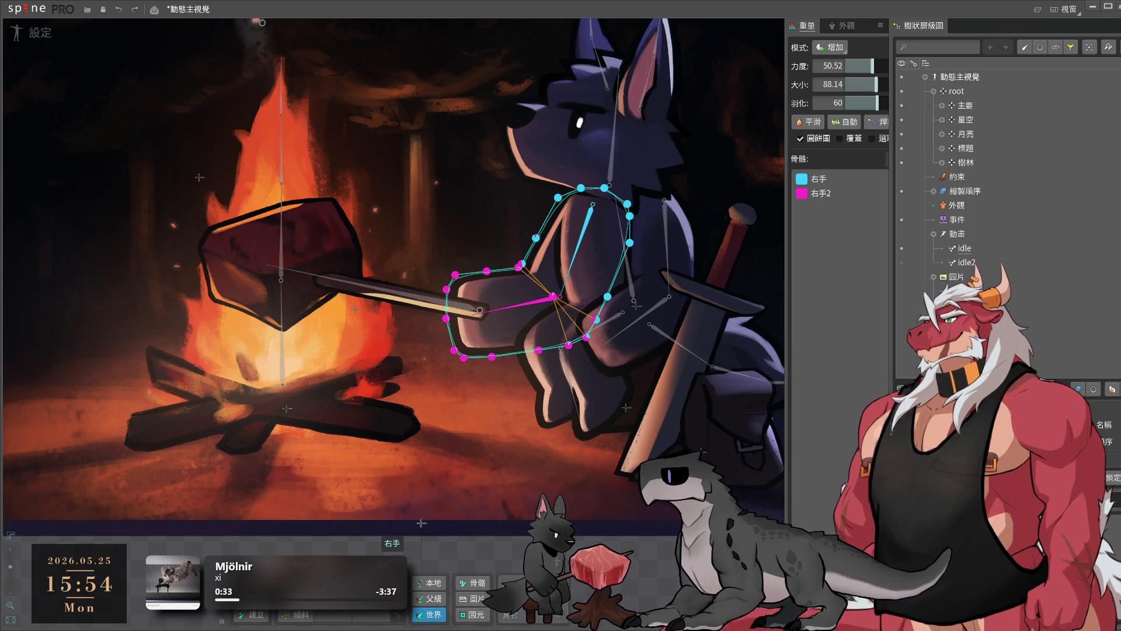
left_click(569, 385)
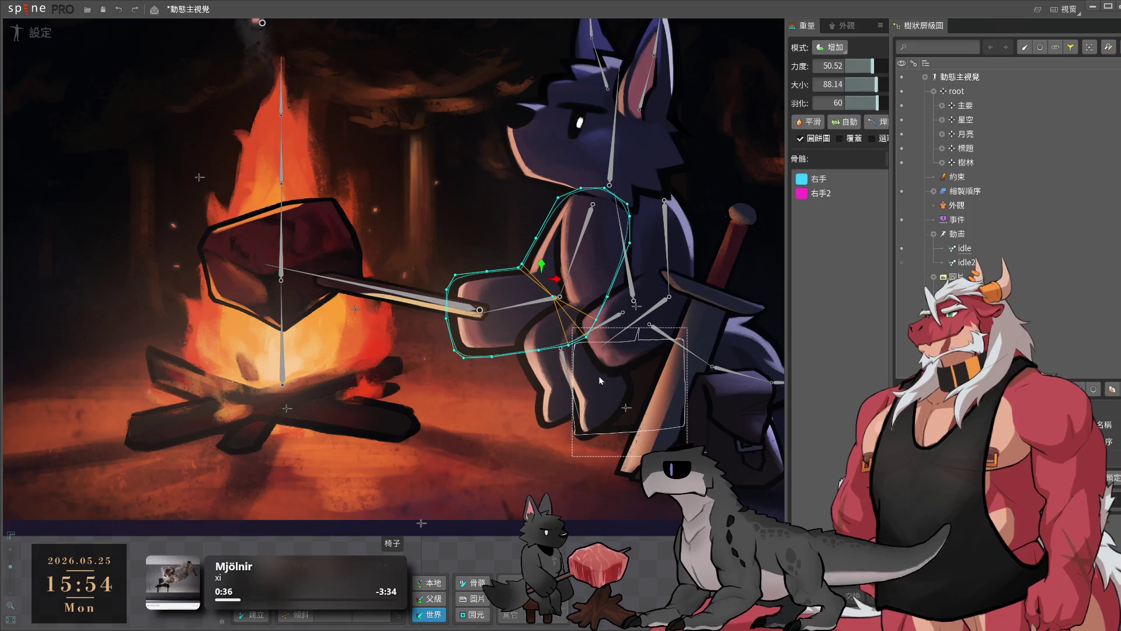
- Bind the left ear mesh to the 左耳 bones and the right ear mesh to the 右耳 bones
left_click_drag(626, 150, 588, 261)
left_click(601, 234)
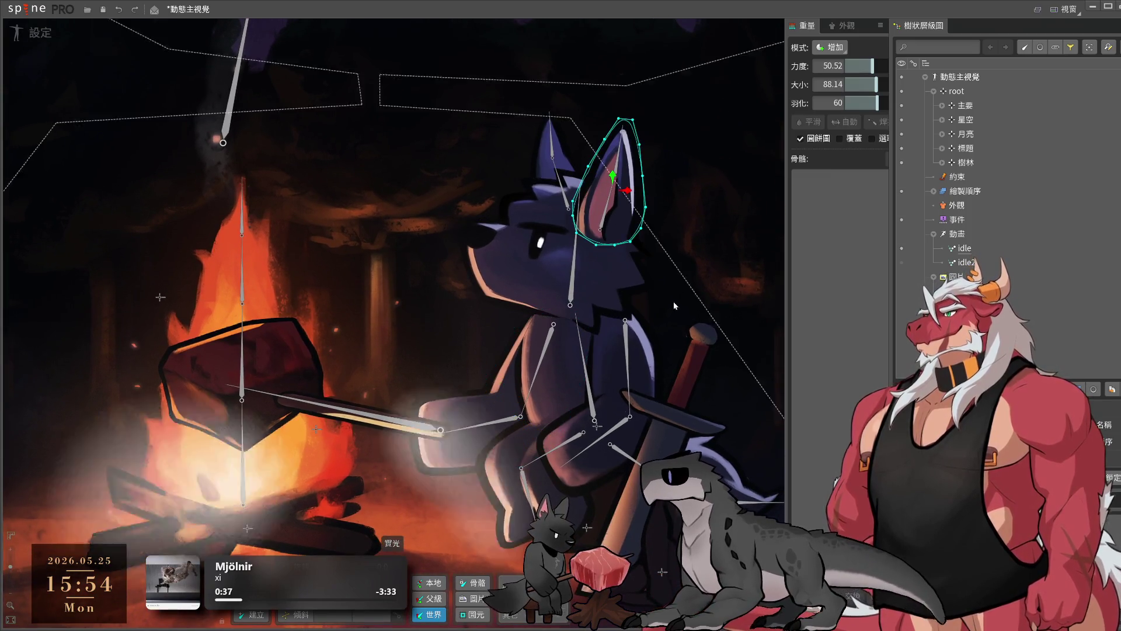
key("b")
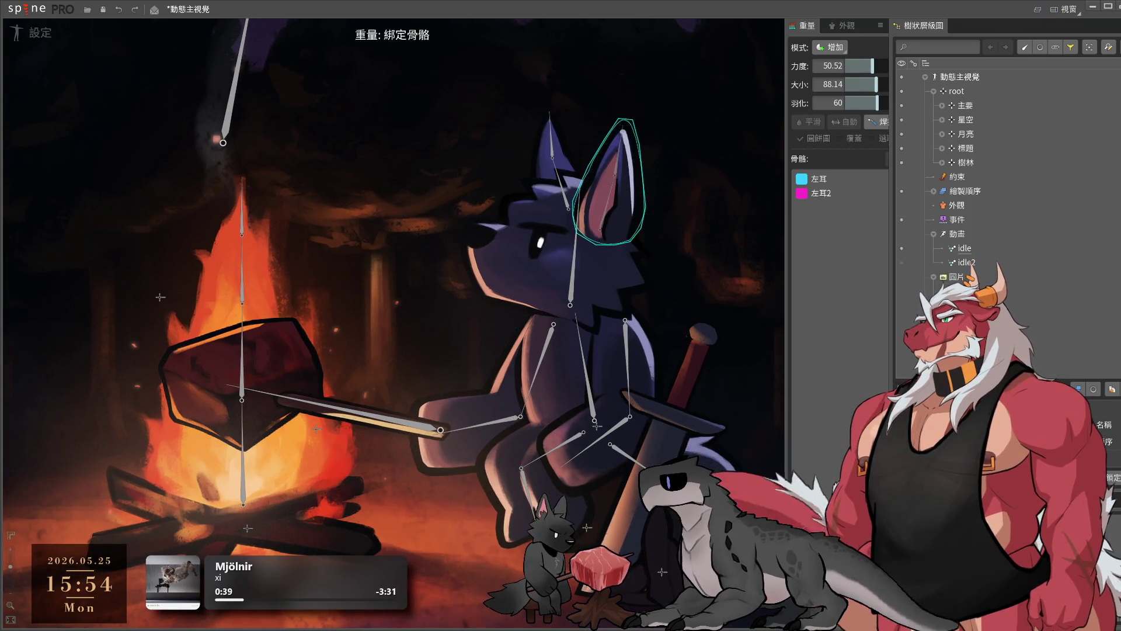
key("Escape")
left_click(555, 169)
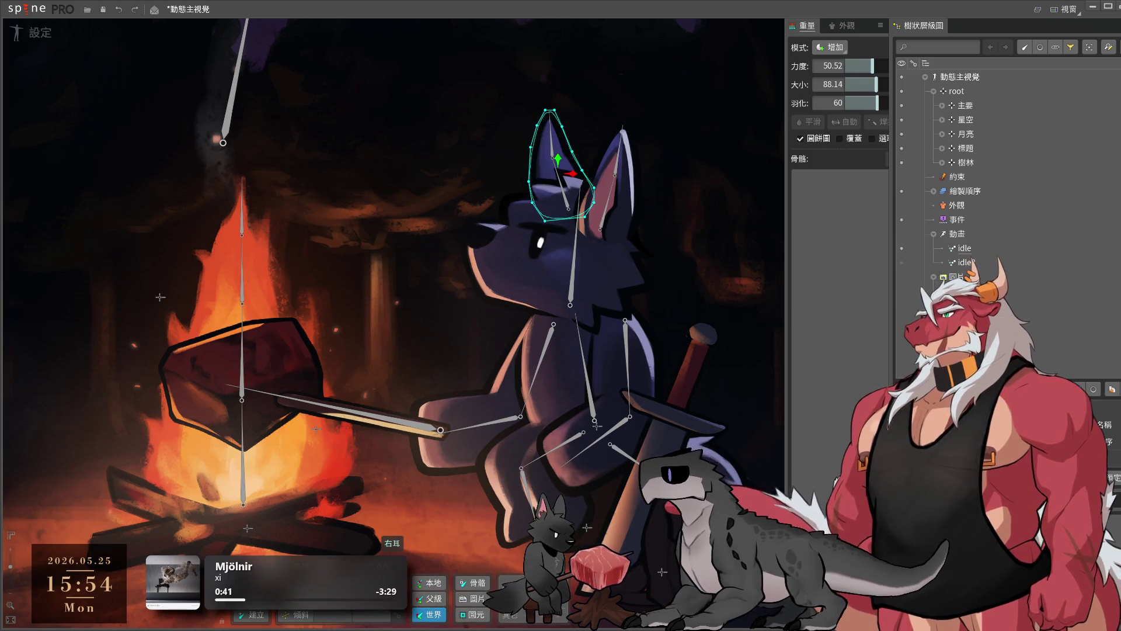
key("b")
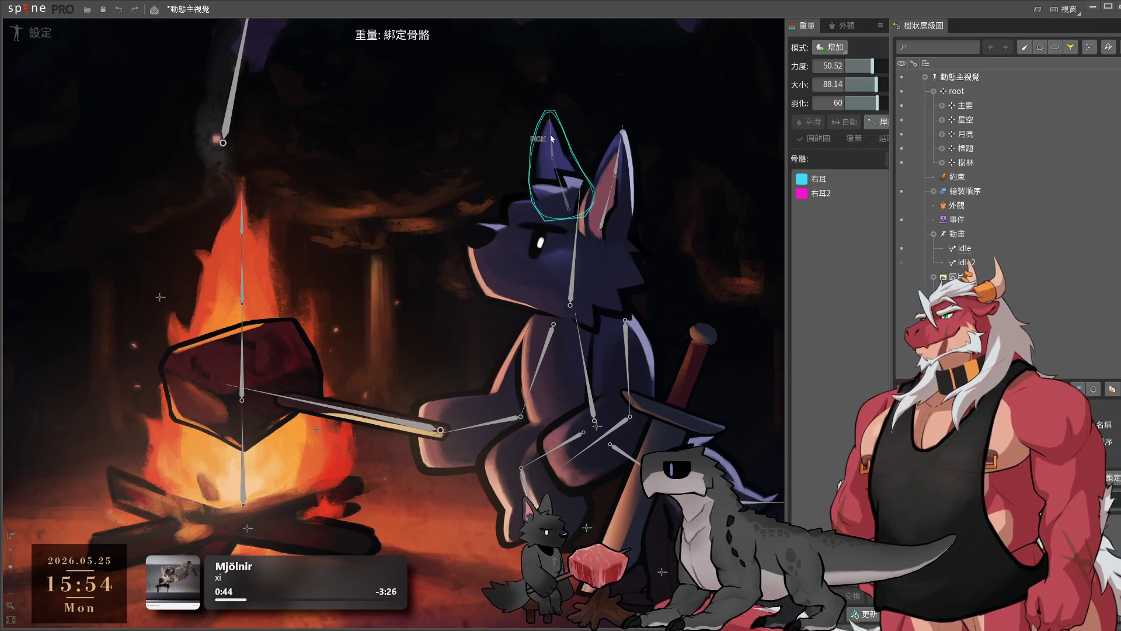
key("Escape")
- Select the wolf's head mesh and enter mesh editing
left_click(576, 288)
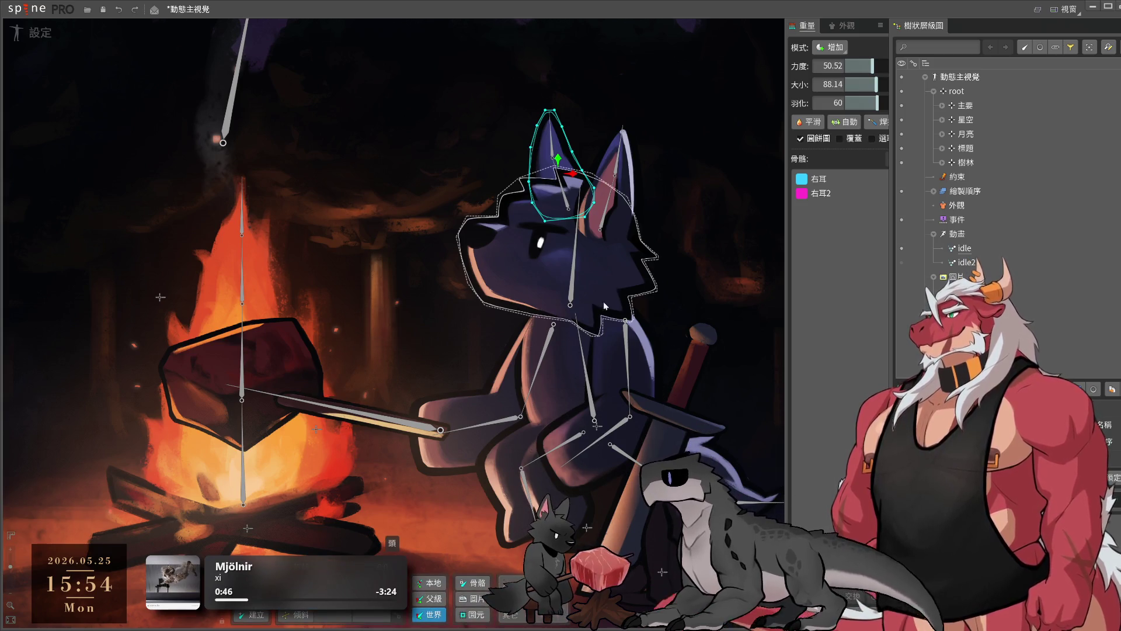
key("ctrl+e")
scroll(619, 245, "up", 2)
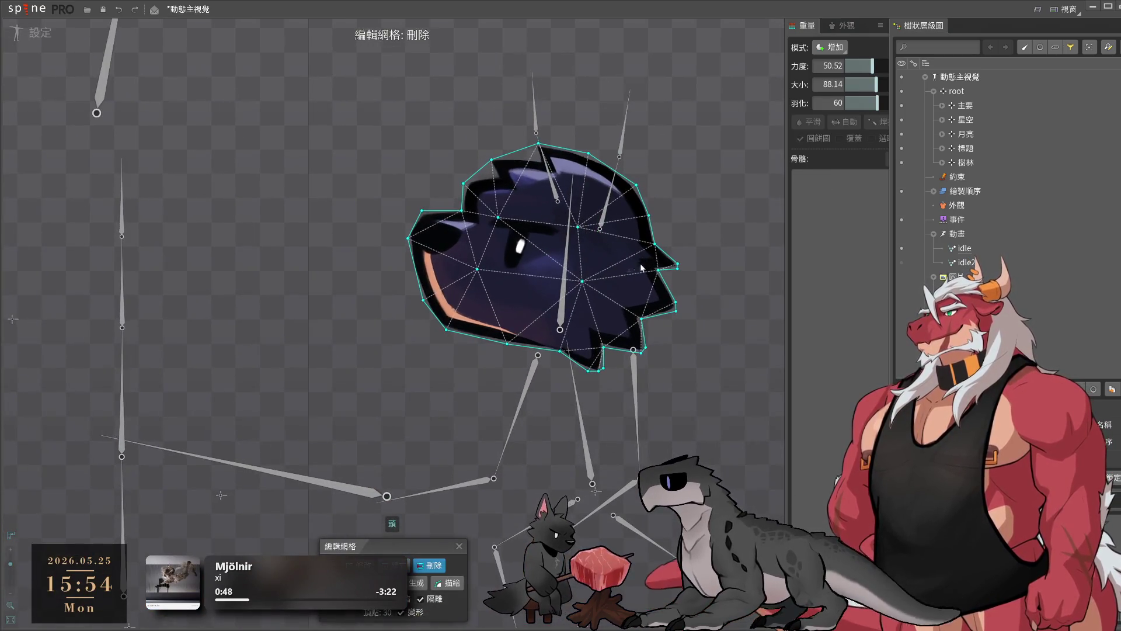
- Add interior vertices to the head mesh near the crown and right ear base, then close mesh editing
scroll(613, 263, "up", 3)
key("c")
left_click(591, 237)
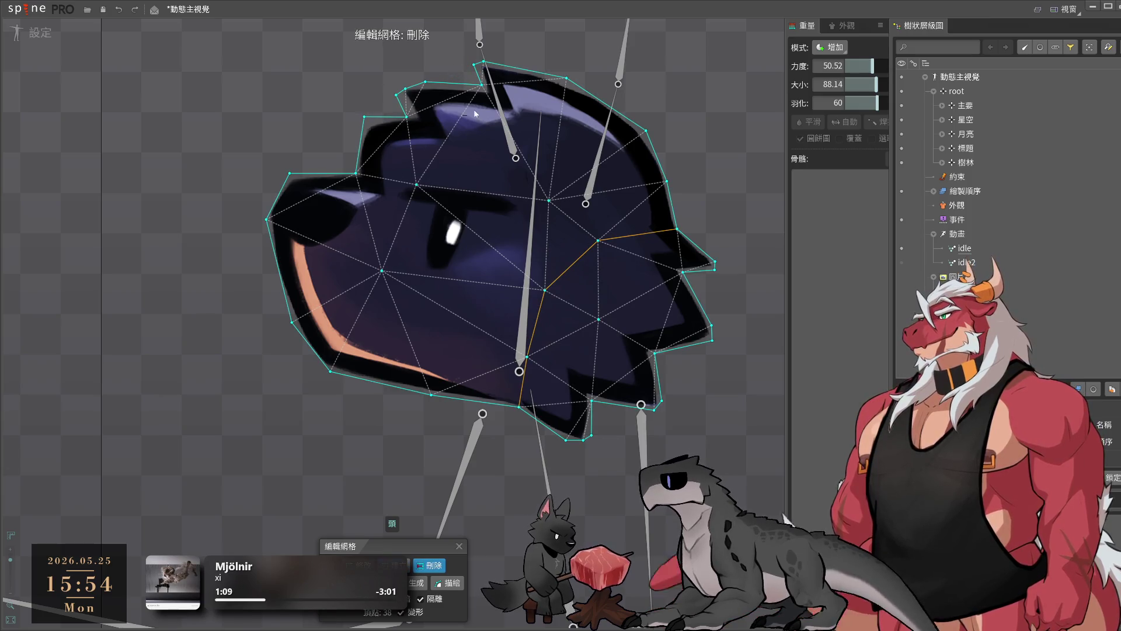
left_click(554, 138)
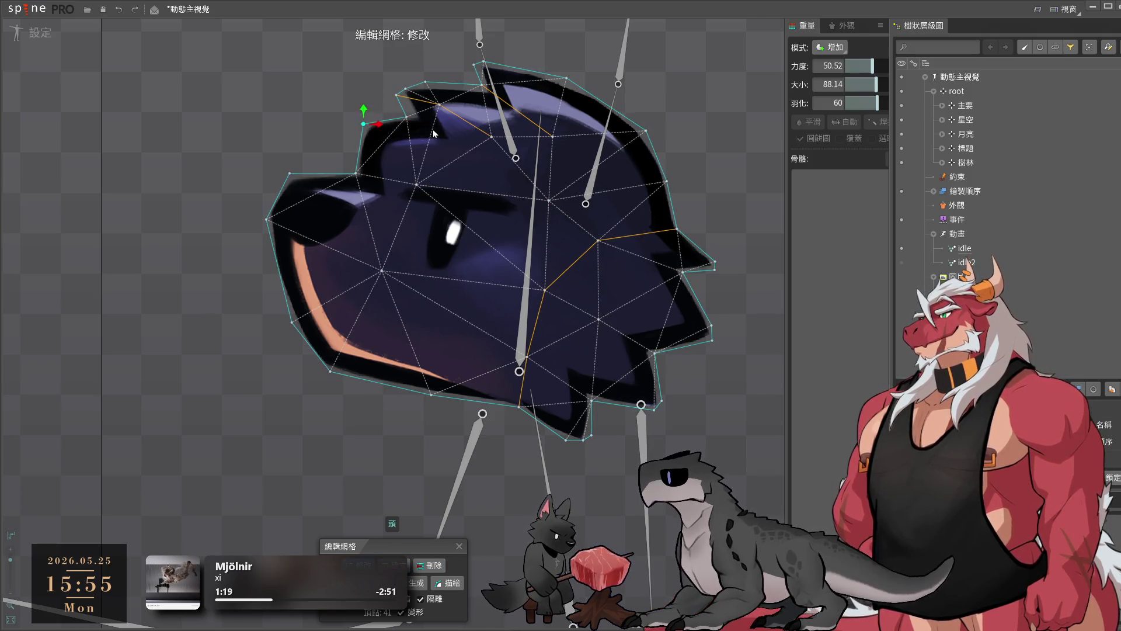
left_click_drag(461, 134, 464, 148)
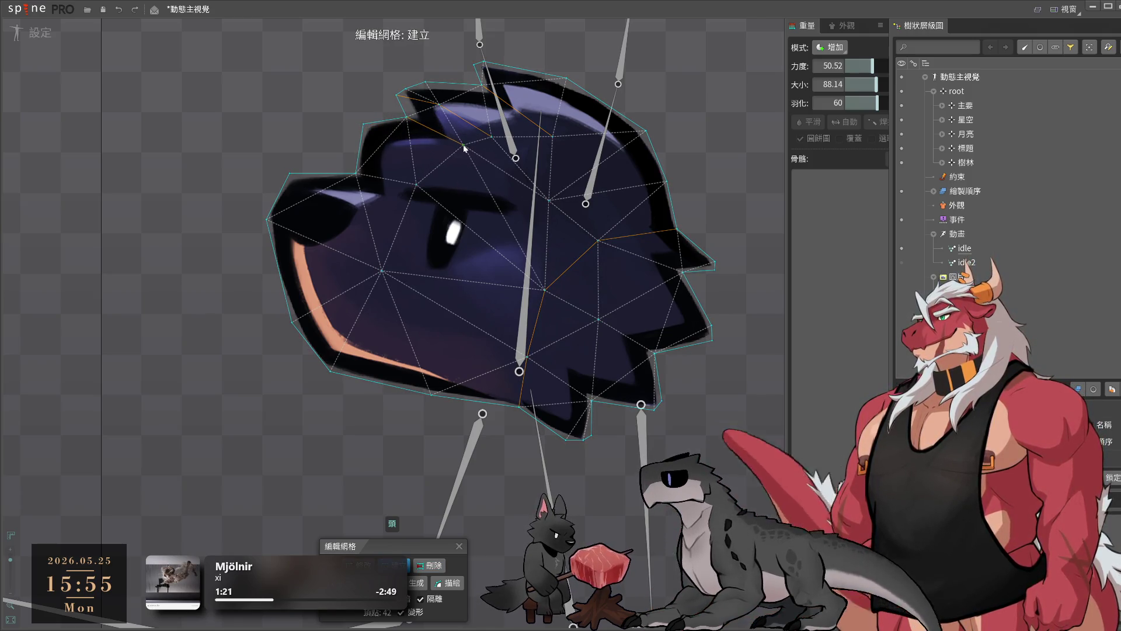
left_click(548, 166)
left_click(602, 185)
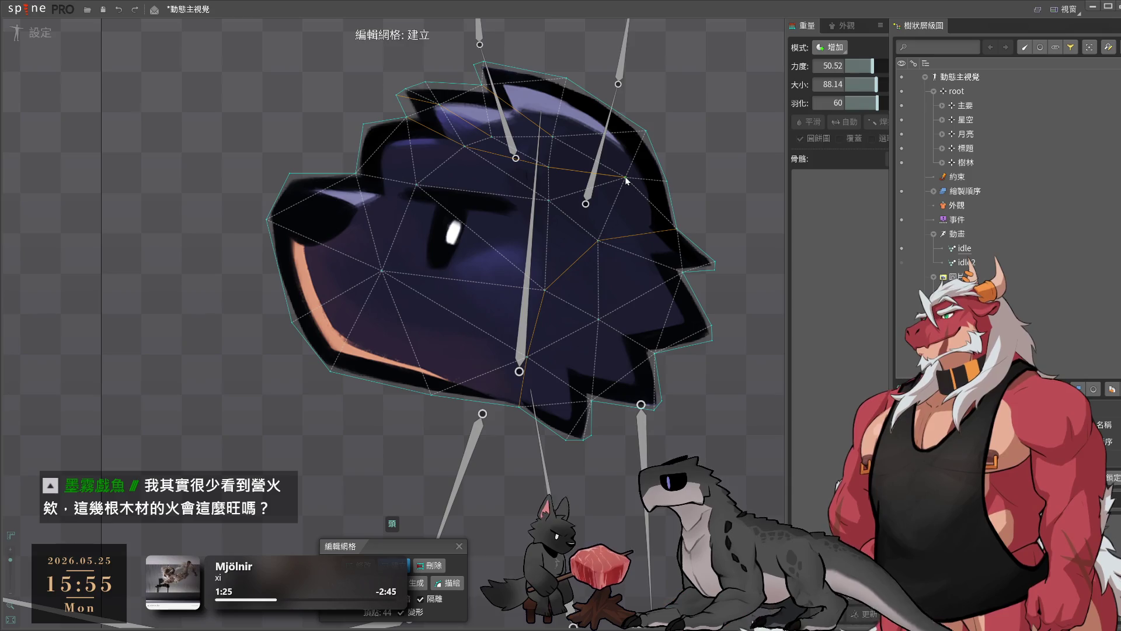
key("Escape")
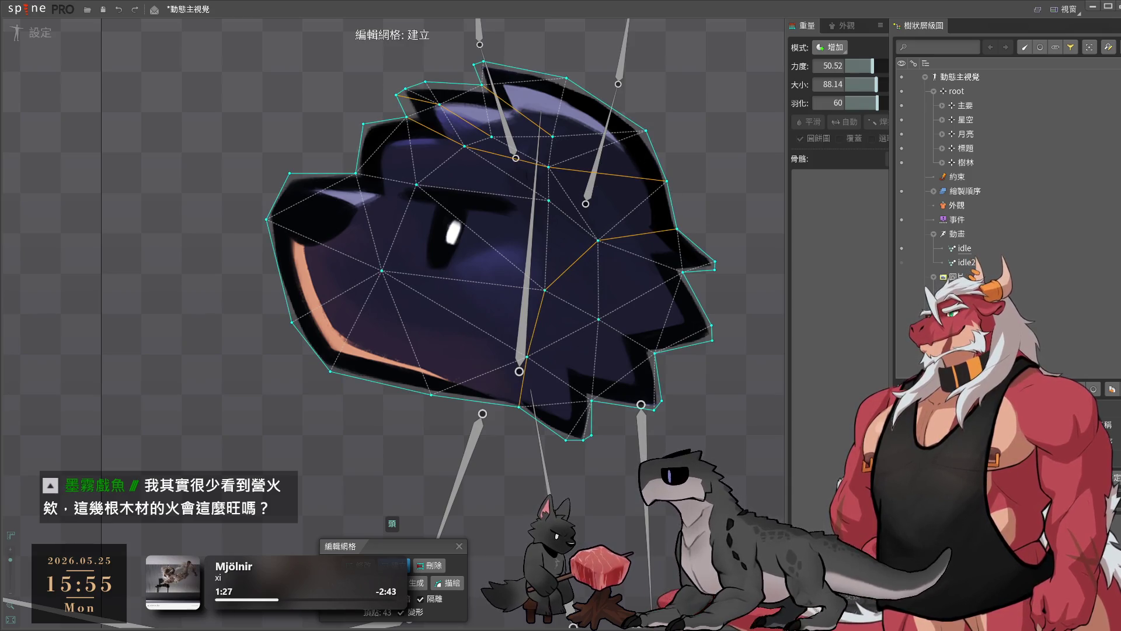
scroll(442, 211, "down", 5)
scroll(409, 201, "down", 1)
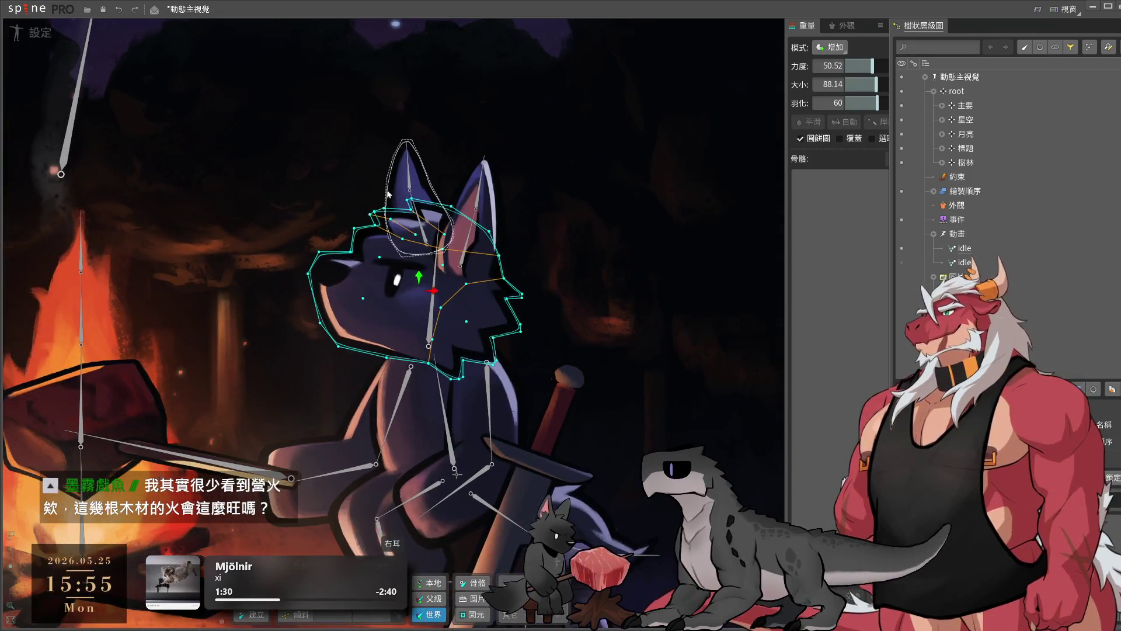
- Pan and zoom the view to recentre on the wolf's head
scroll(382, 299, "up", 1)
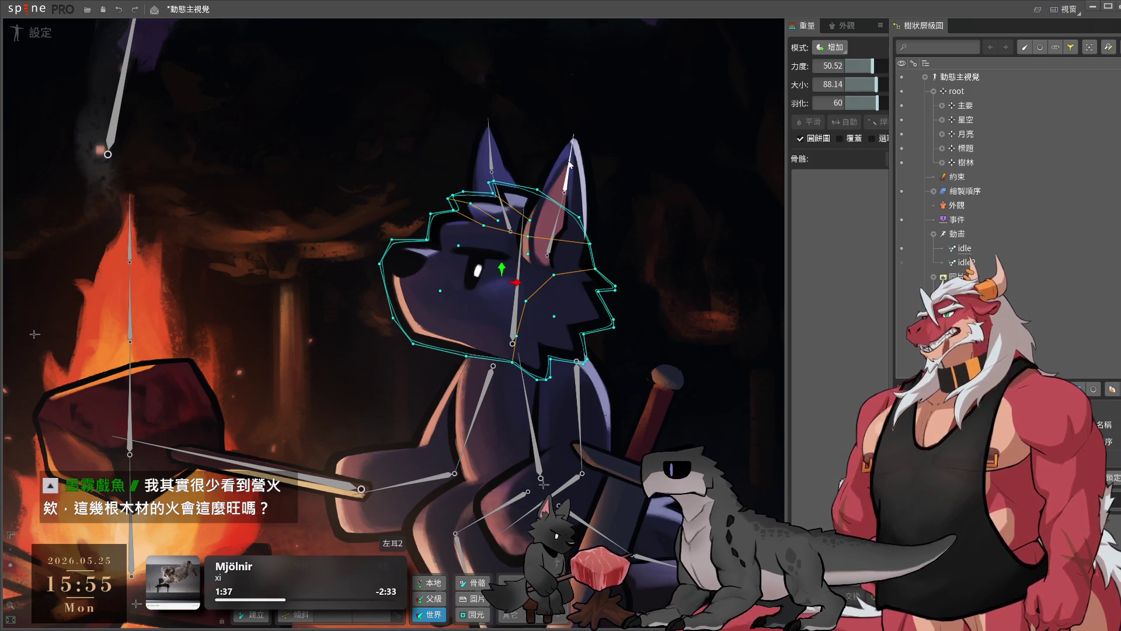
scroll(569, 163, "down", 2)
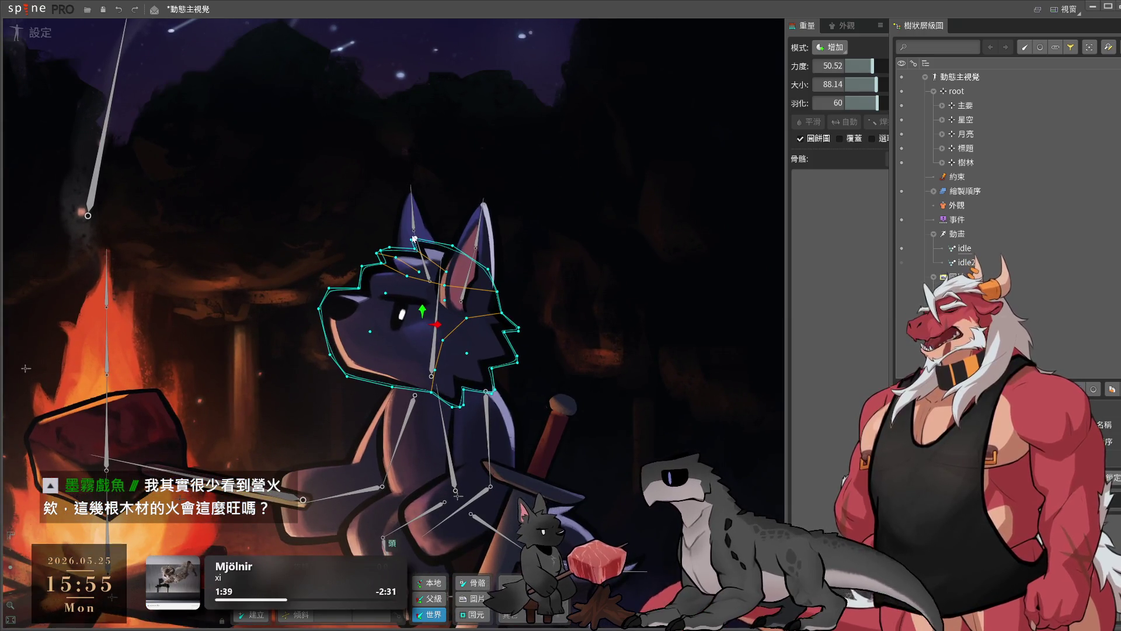
left_click_drag(414, 239, 536, 182)
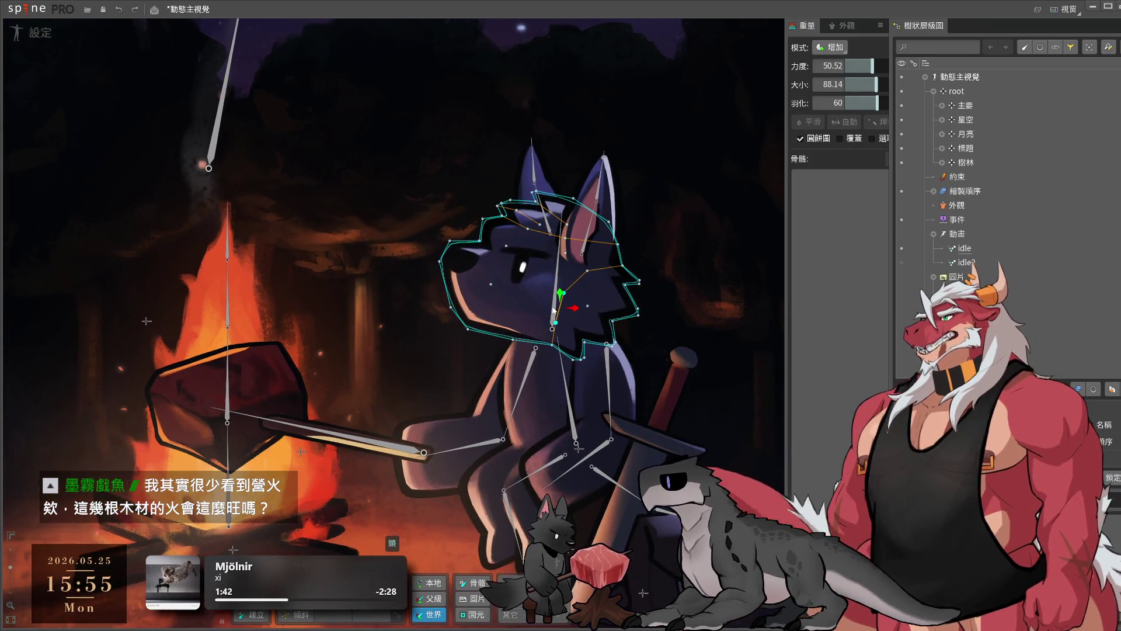
scroll(552, 306, "down", 2)
scroll(552, 306, "down", 2)
scroll(364, 257, "up", 2)
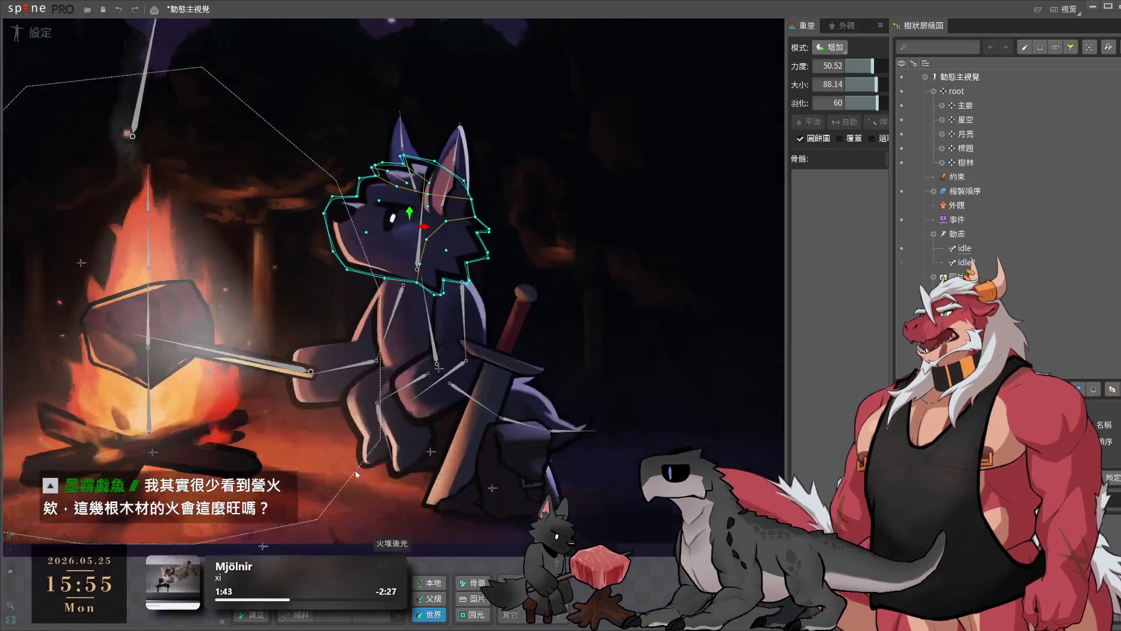
scroll(631, 192, "up", 3)
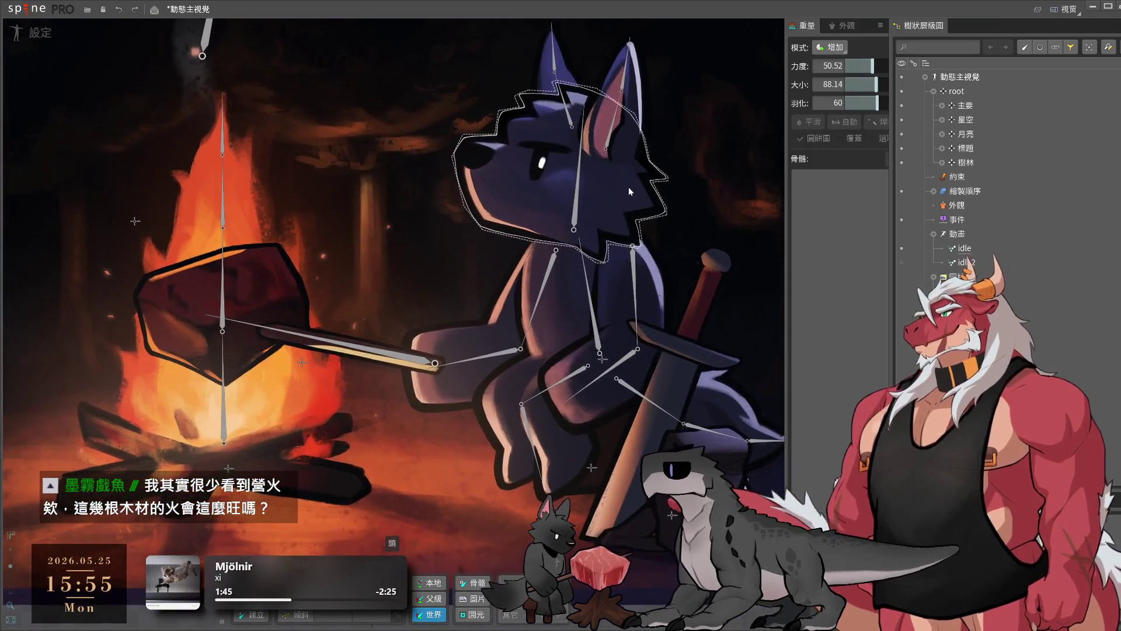
left_click_drag(593, 203, 602, 261)
left_click(160, 462)
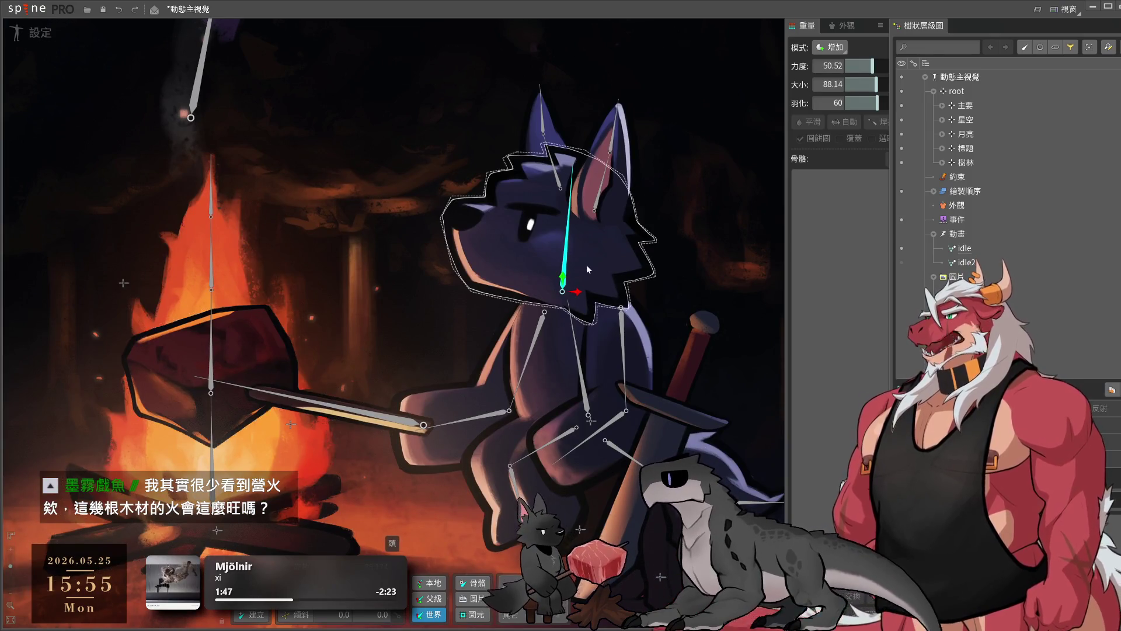
left_click_drag(221, 348, 342, 267)
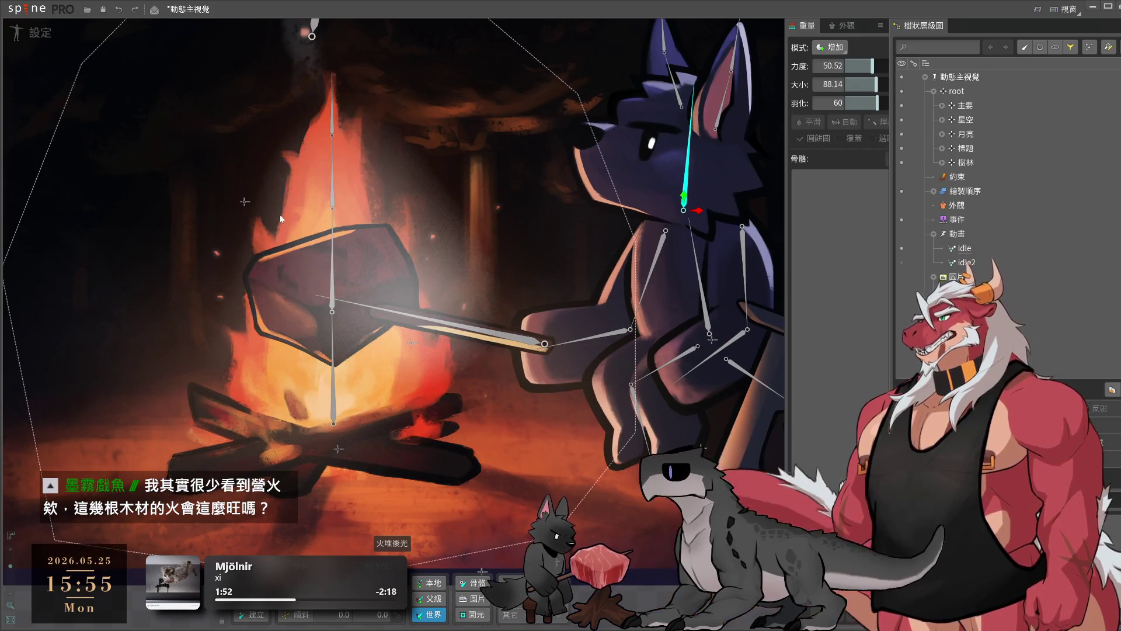
scroll(571, 459, "up", 3)
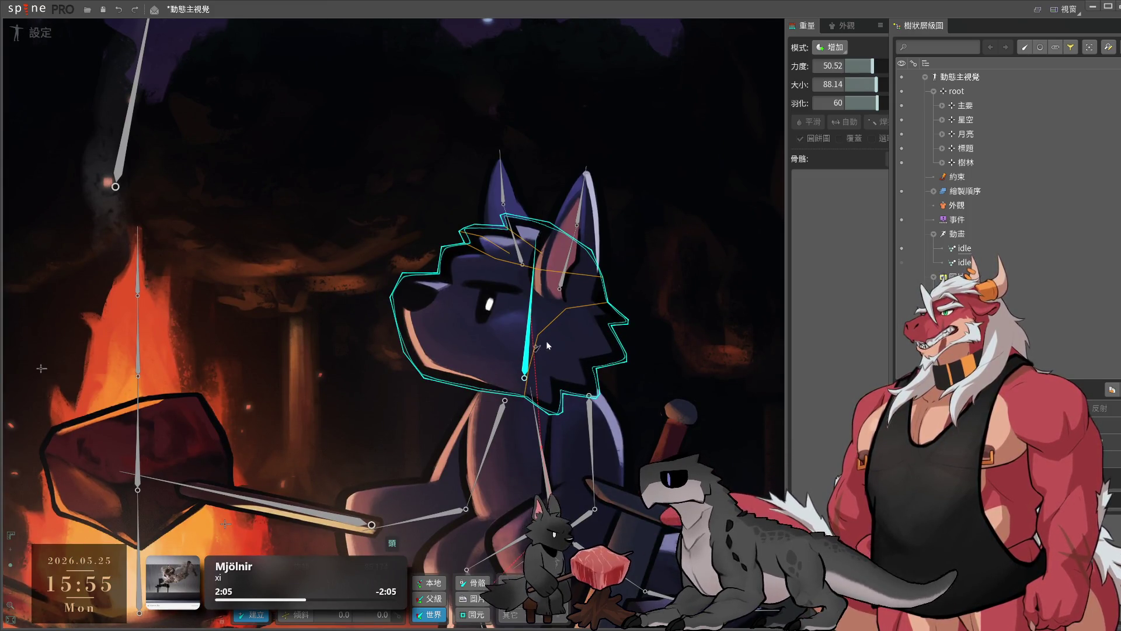
- Draw new child bones off the 頭 head bone, including 頭3 toward the jaw
mouse_move(543, 342)
left_mouse_down()
mouse_move(598, 379)
mouse_move(615, 353)
left_mouse_up()
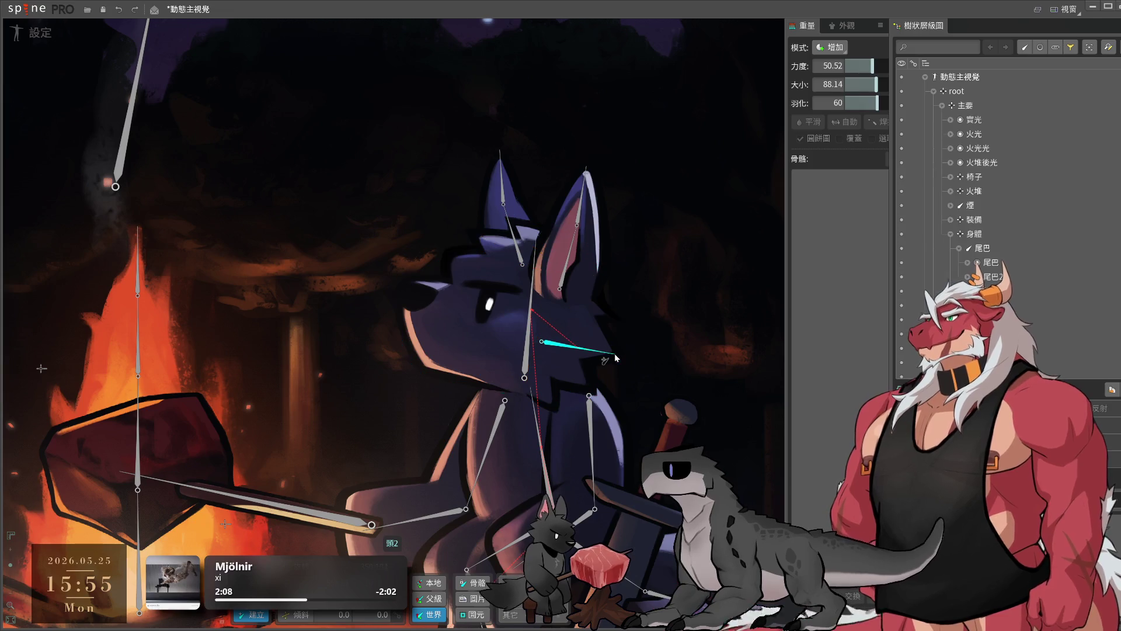
key("ctrl+z")
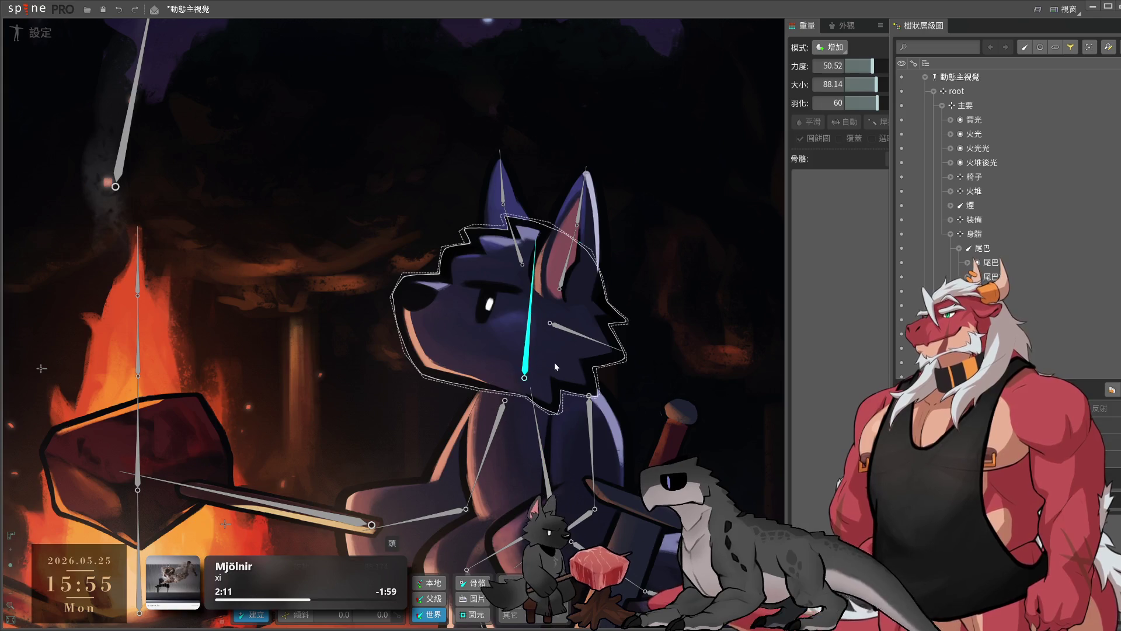
left_click_drag(529, 351, 574, 409)
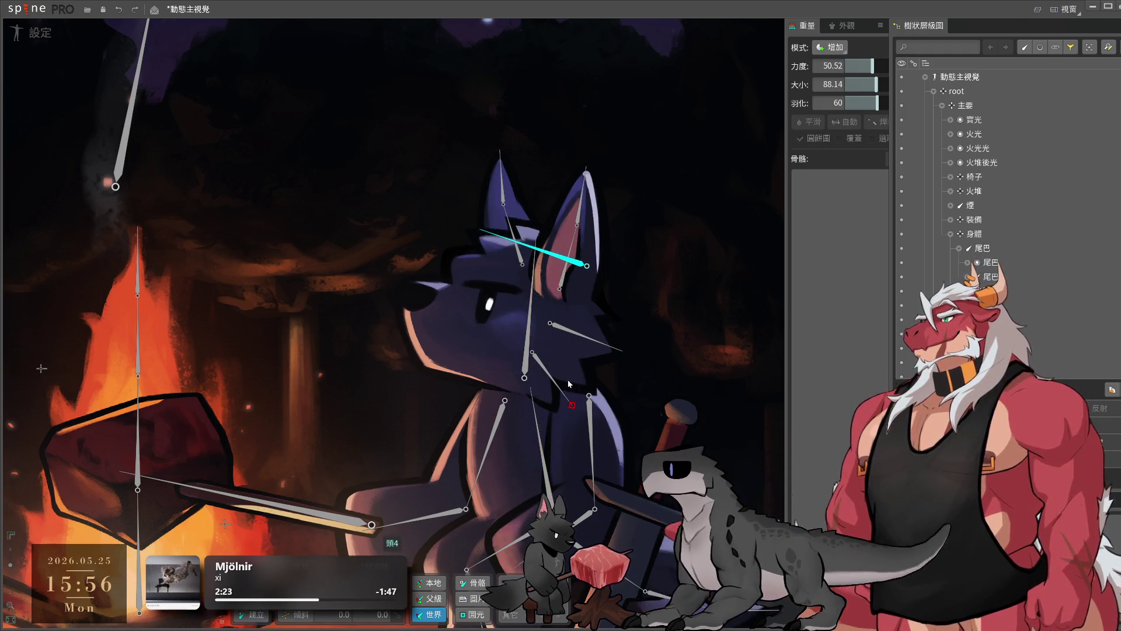
- Select the wolf's head mesh and begin binding bones to it
left_click_drag(532, 327, 524, 284)
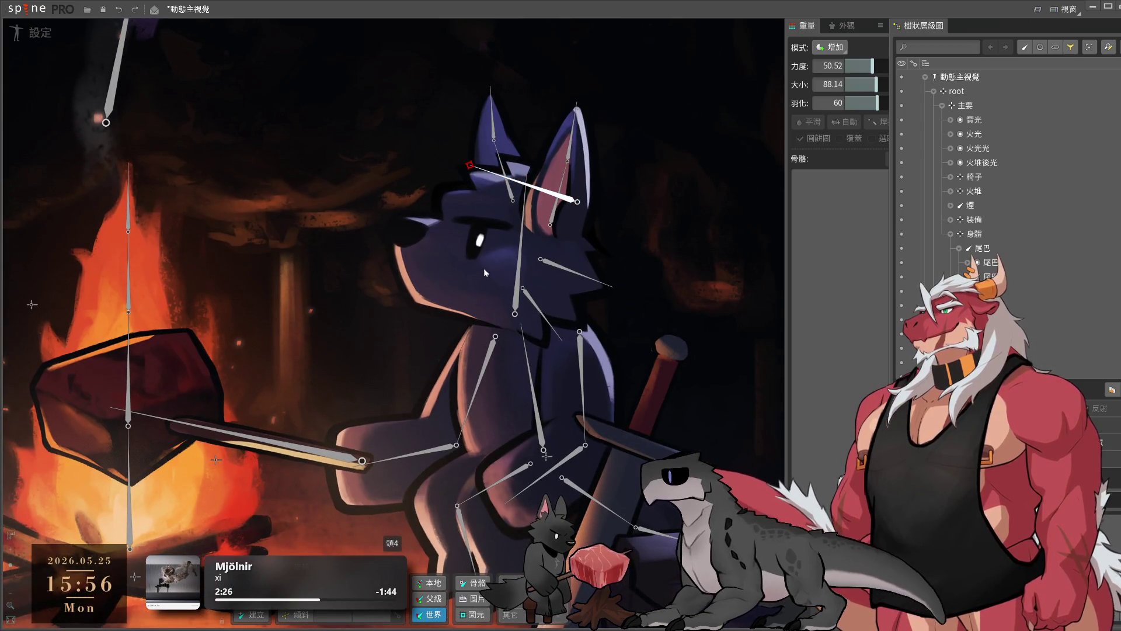
scroll(483, 268, "down", 5)
scroll(367, 268, "up", 5)
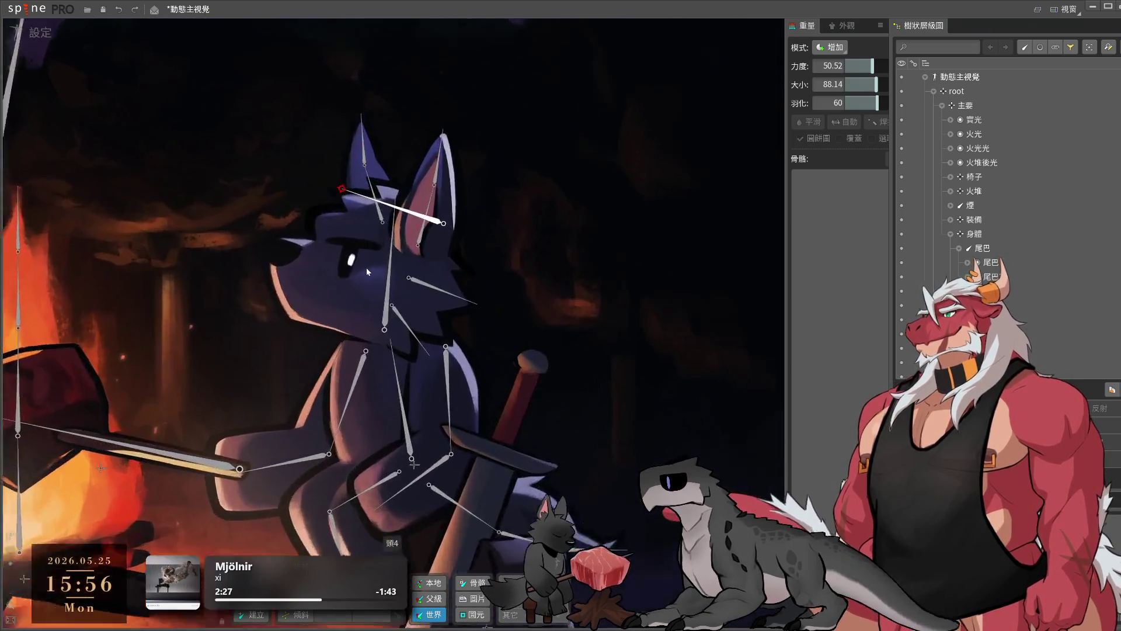
left_click(366, 267)
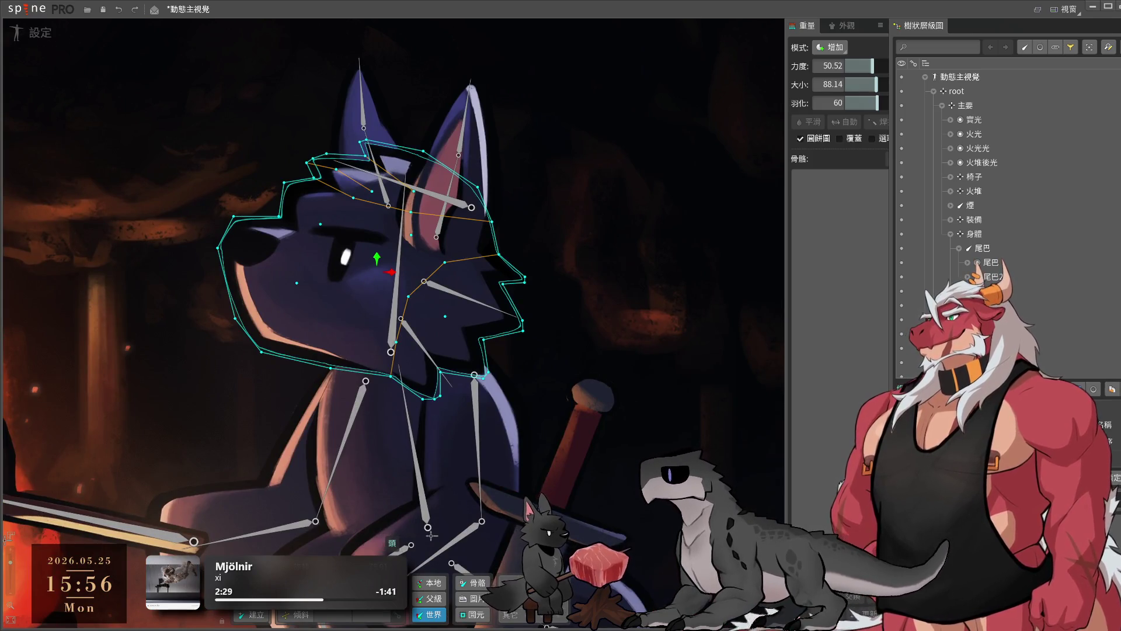
key("b")
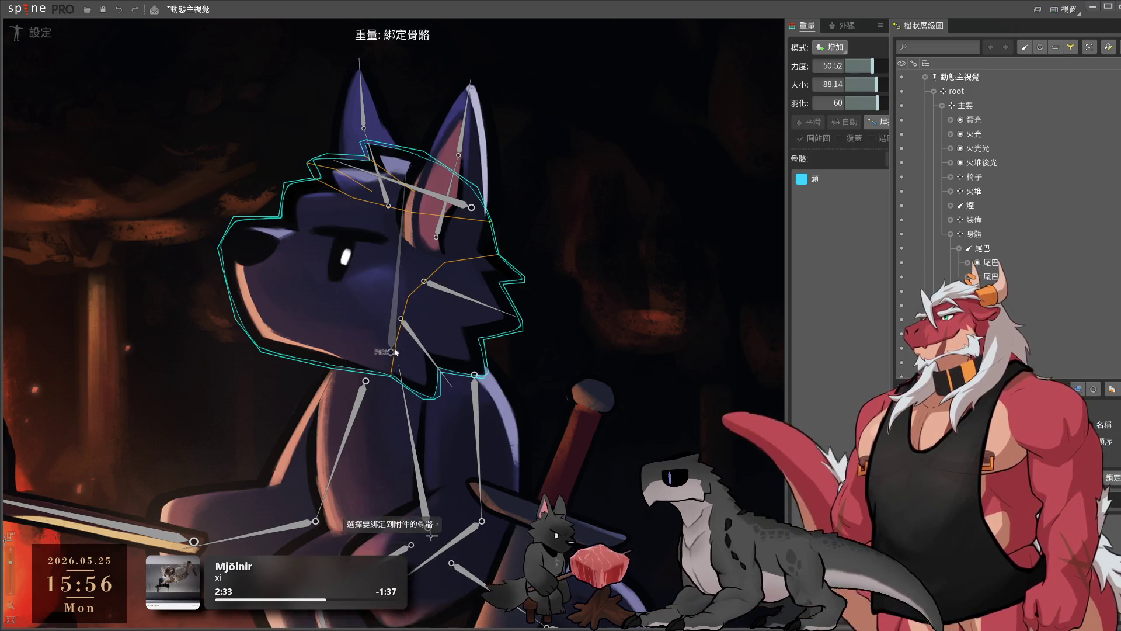
- Bind bones 頭3 and 頭4 to the wolf's head mesh
left_click(456, 299)
left_click(433, 197)
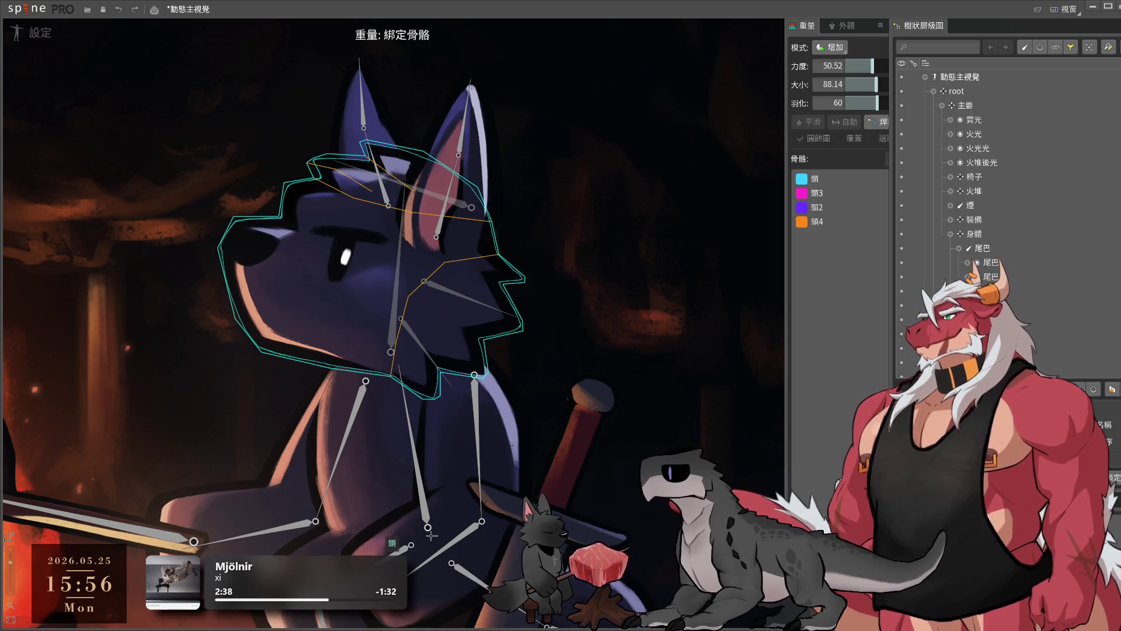
key("Return")
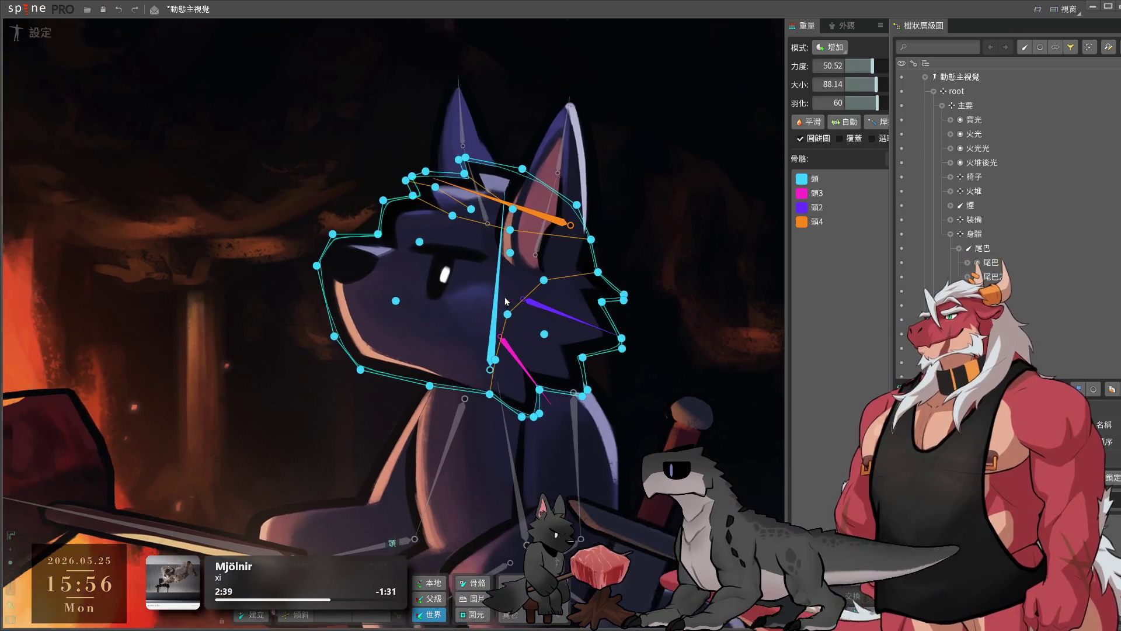
- Paint 頭2 weight on the head's right side and 頭3 weight on the lower head
left_click(817, 207)
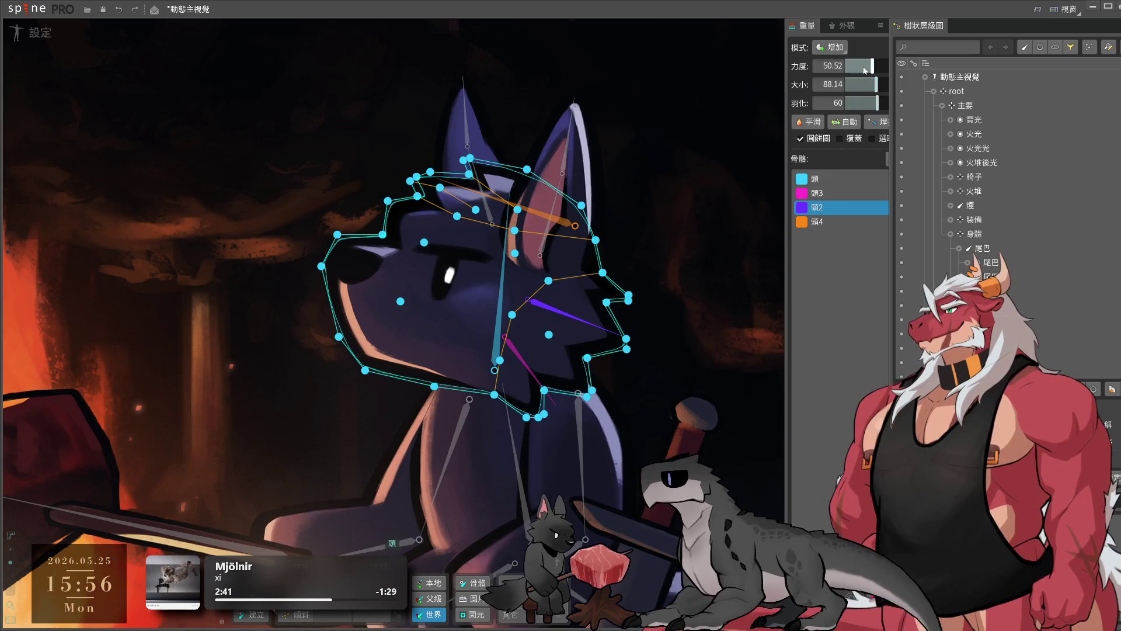
left_click_drag(610, 286, 637, 350)
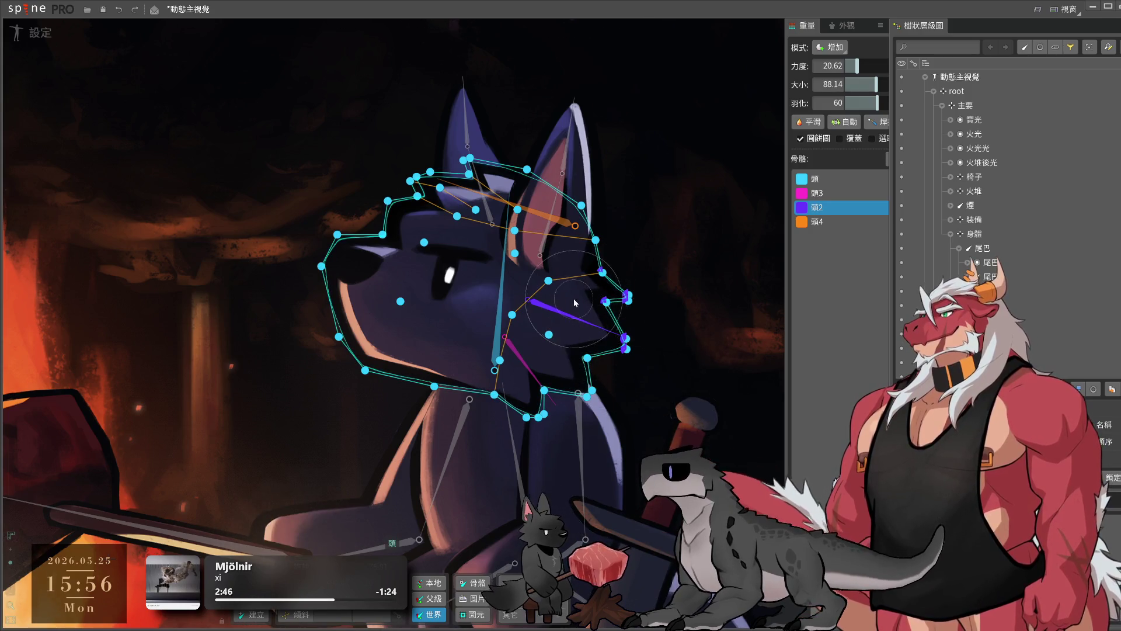
left_click(833, 195)
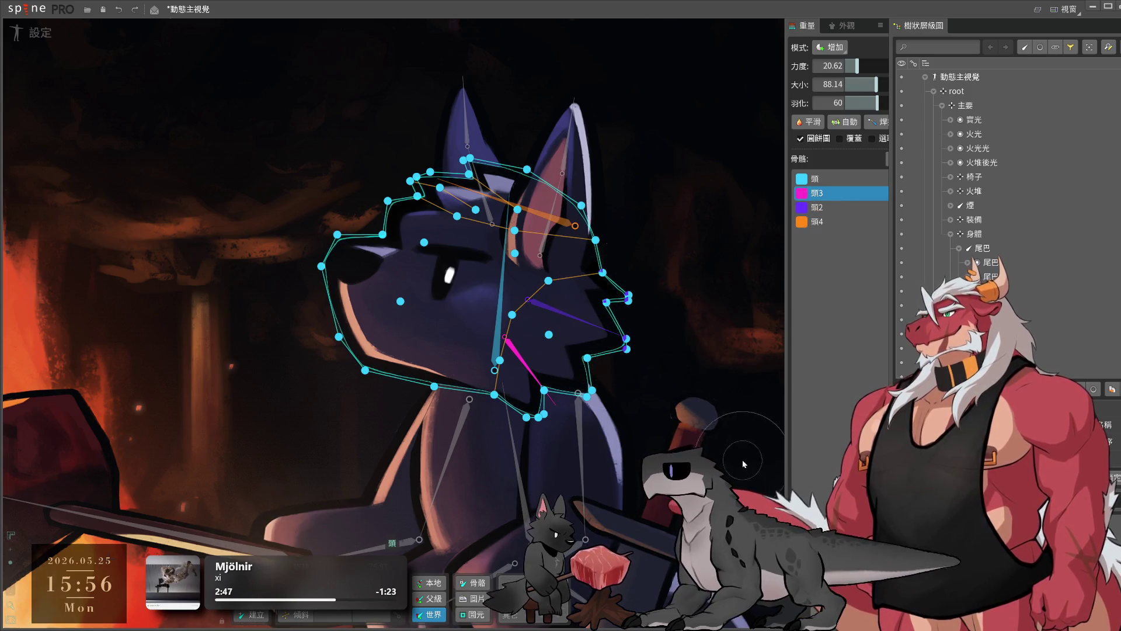
left_click_drag(553, 400, 575, 436)
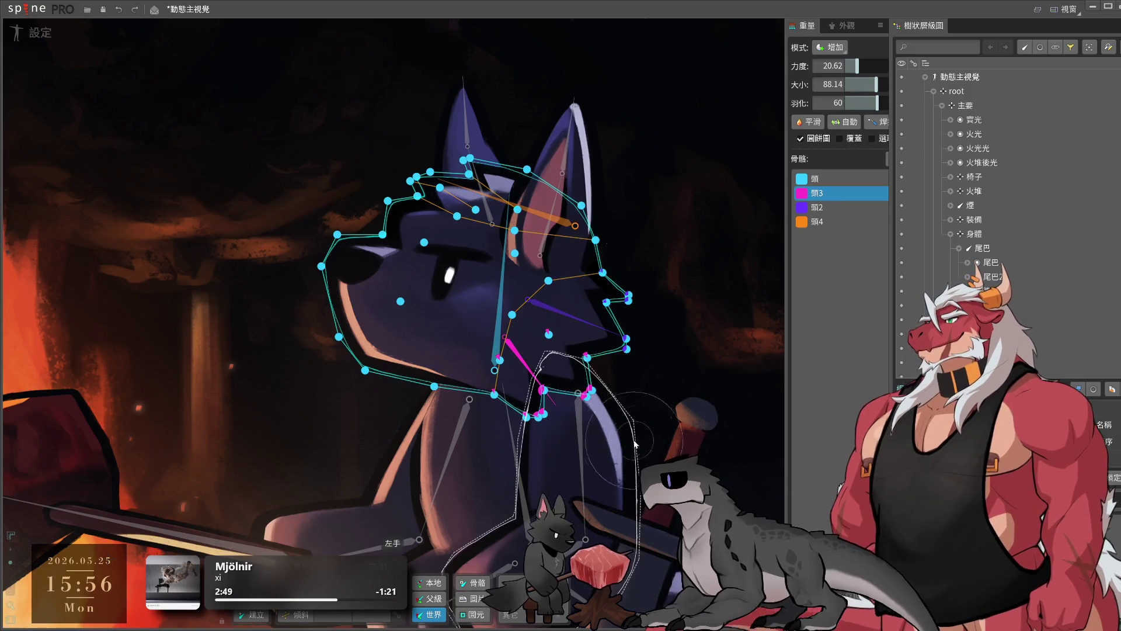
- Shrink the weight brush to 38.66 and refine weights for 頭2, 頭3, 頭 and 頭4
left_click(575, 321)
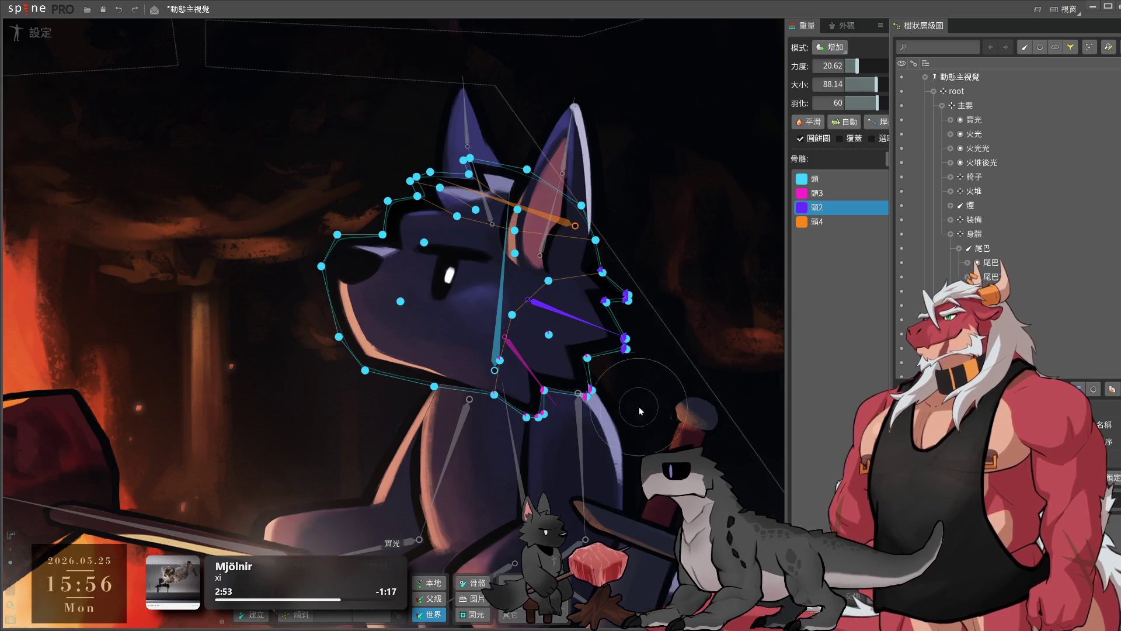
left_click_drag(843, 90, 818, 91)
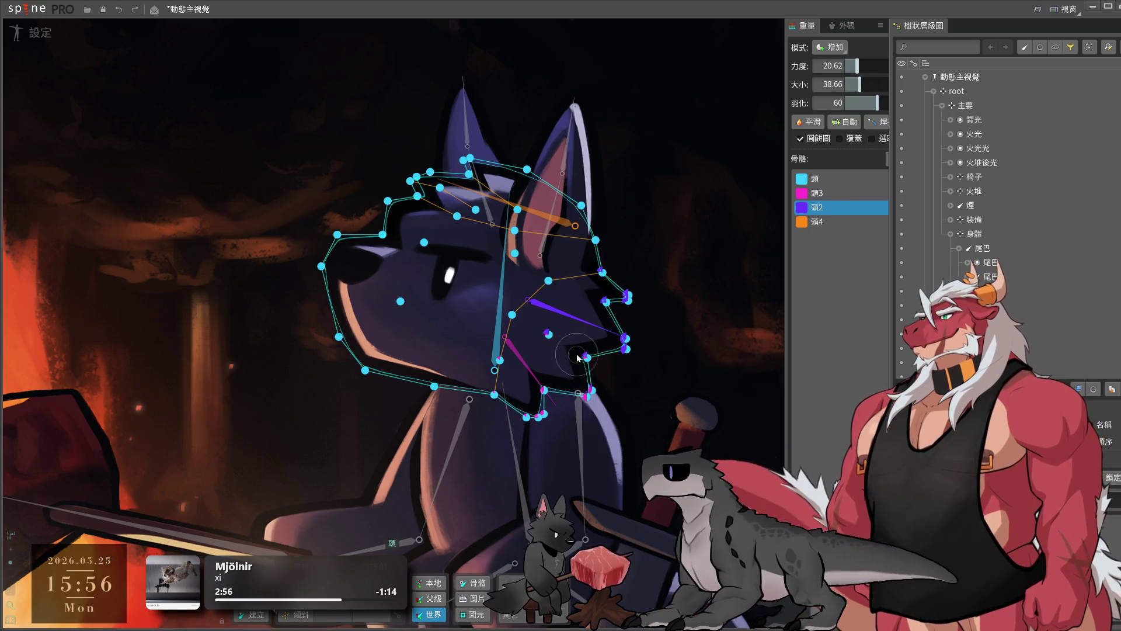
left_click(526, 371)
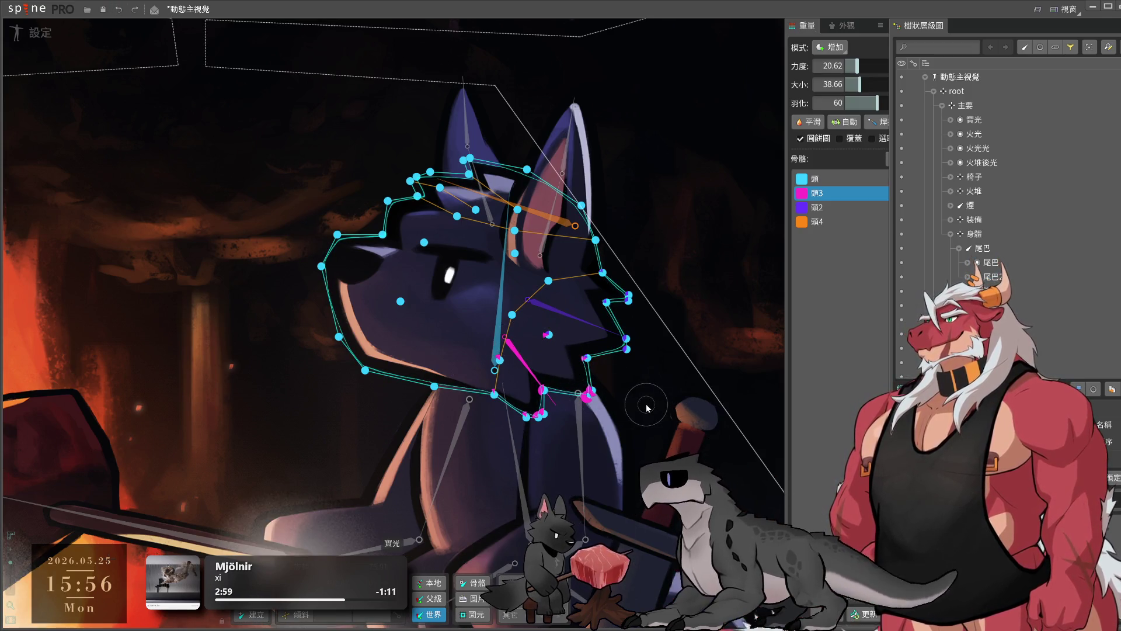
key("Escape")
left_click(848, 177)
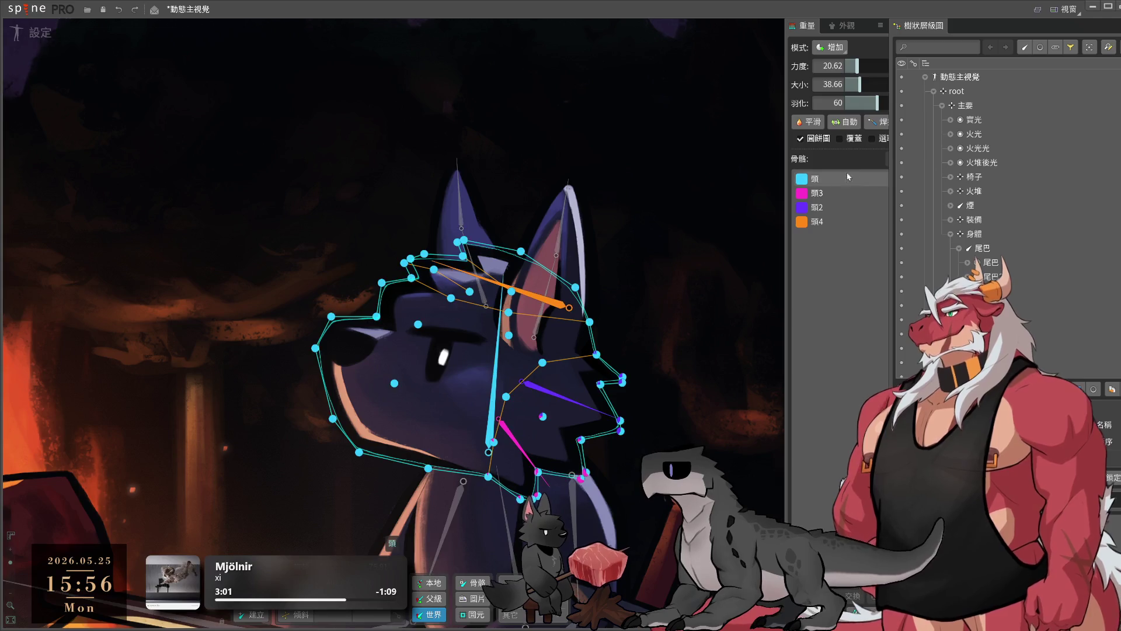
left_click(843, 226)
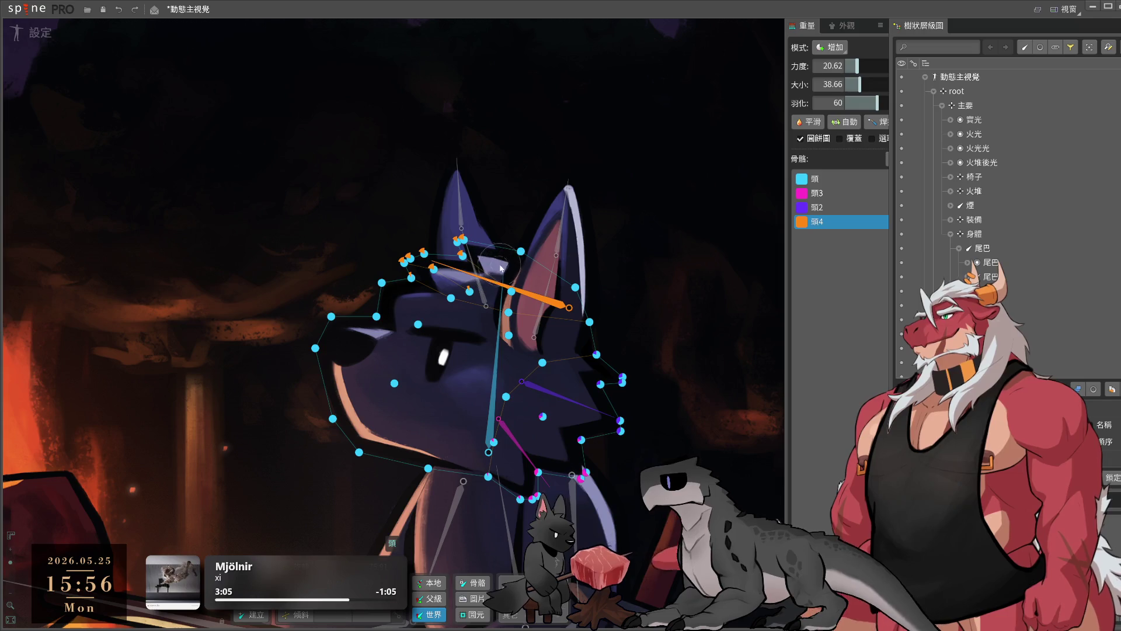
scroll(184, 240, "down", 3)
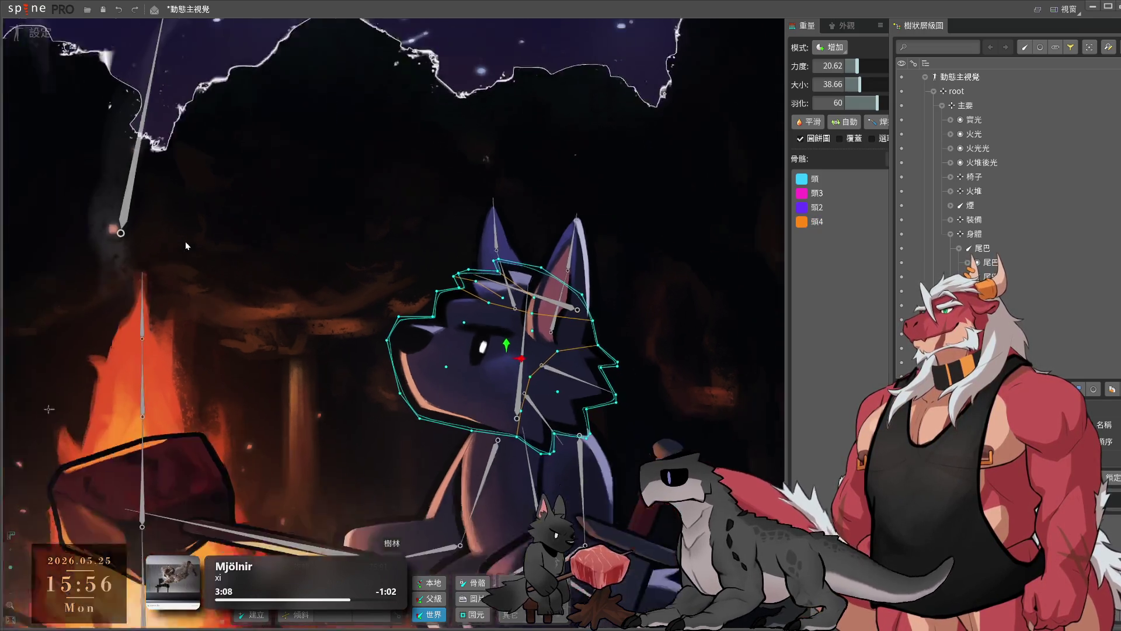
scroll(185, 240, "down", 2)
- Deselect the head mesh and open the idle2 animation in animate mode
left_click(415, 471)
scroll(415, 471, "up", 3)
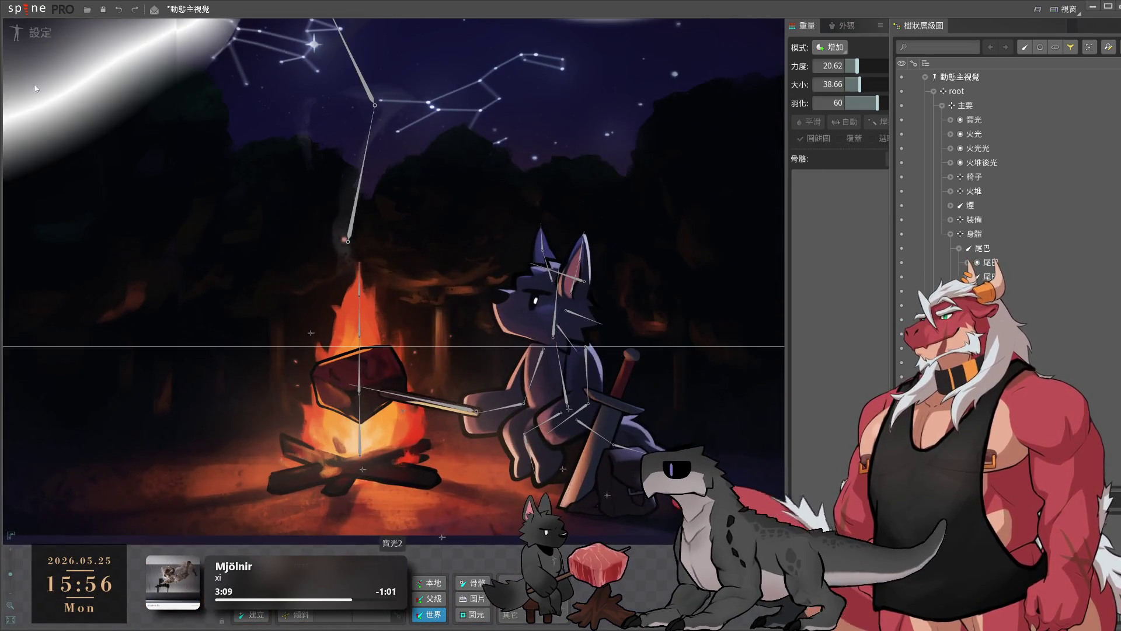
left_click(36, 39)
scroll(543, 286, "up", 2)
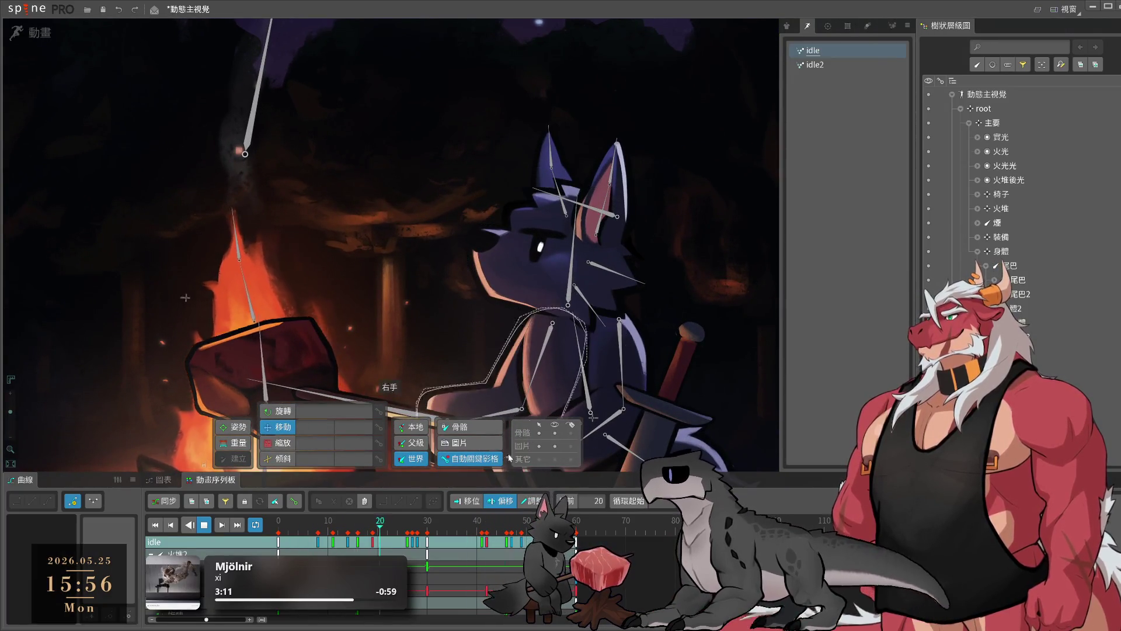
left_click(852, 66)
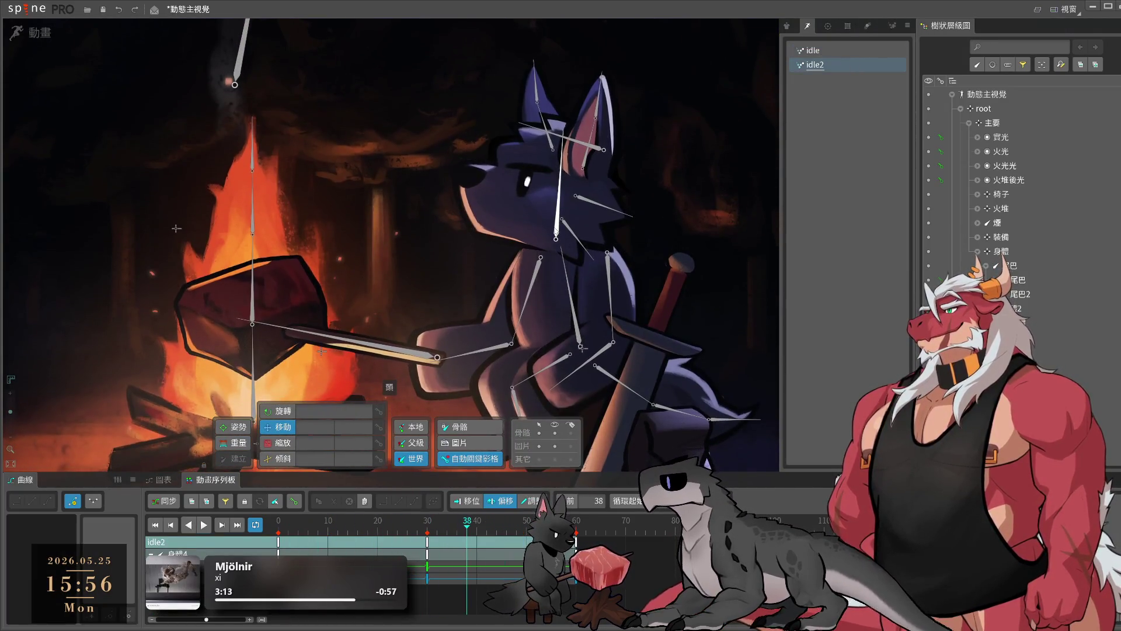
- Copy the head's frame 0 keys to frames 60 and 30
key("Home")
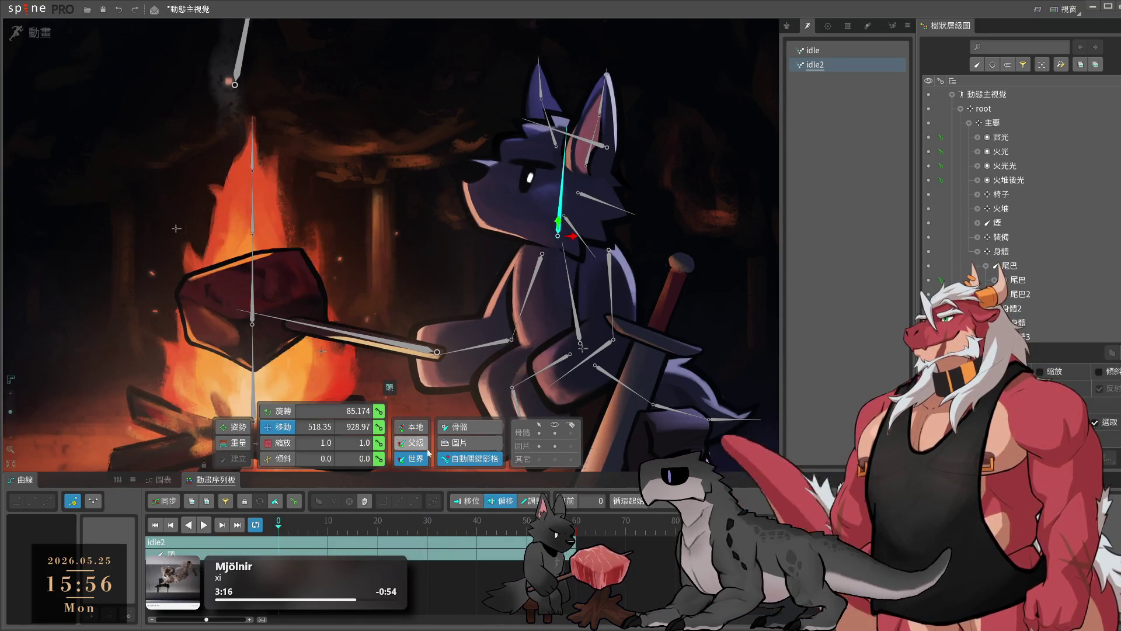
key("ctrl+c")
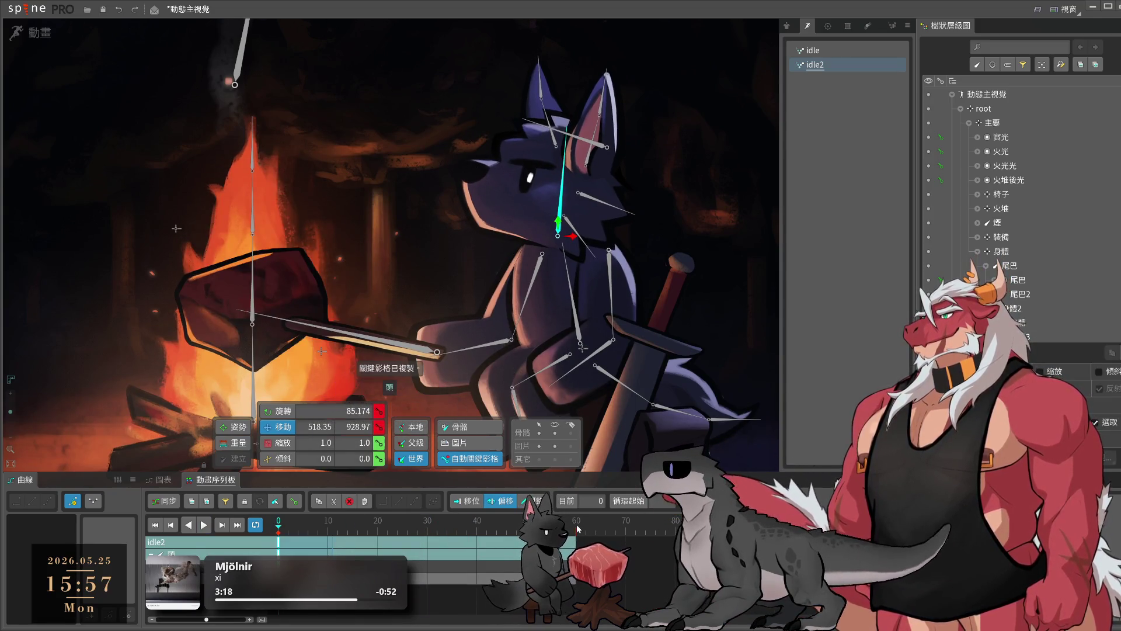
key("End")
key("ctrl+v")
left_click(427, 528)
key("ctrl+v")
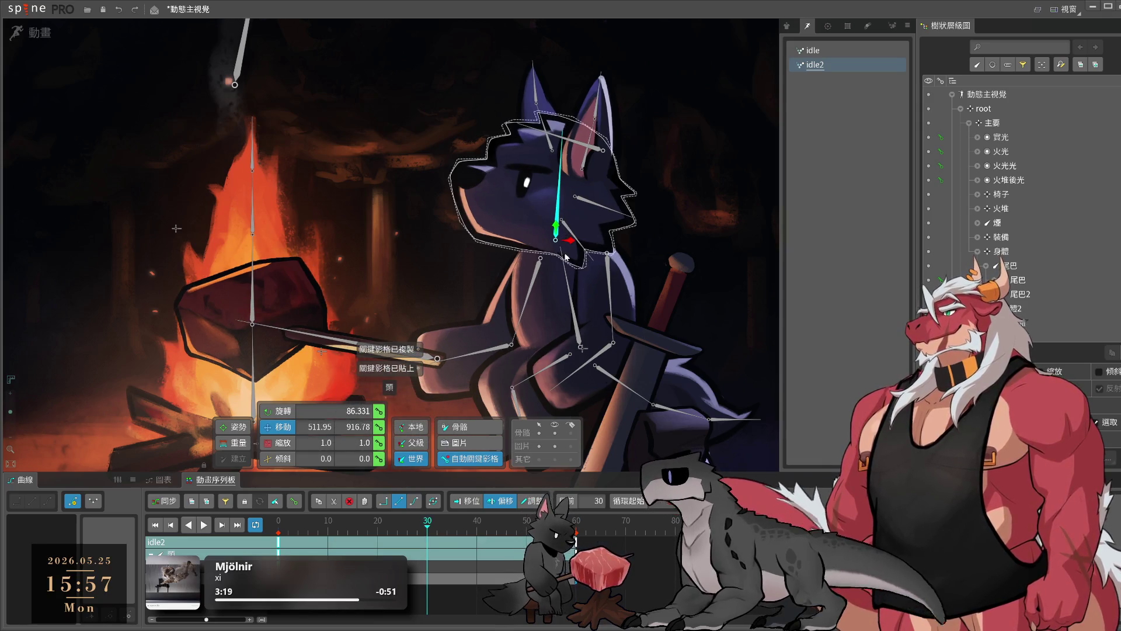
- Lower the head to about 85.2 rotation at frame 30 and check it against frame 21
left_click_drag(557, 233, 571, 246)
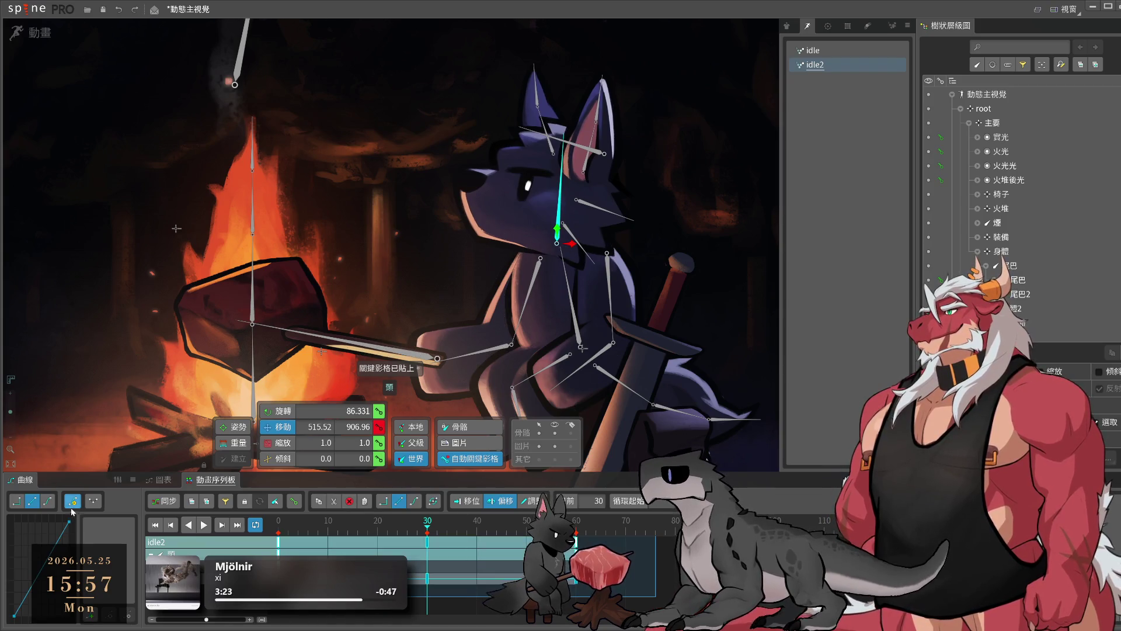
left_click(383, 534)
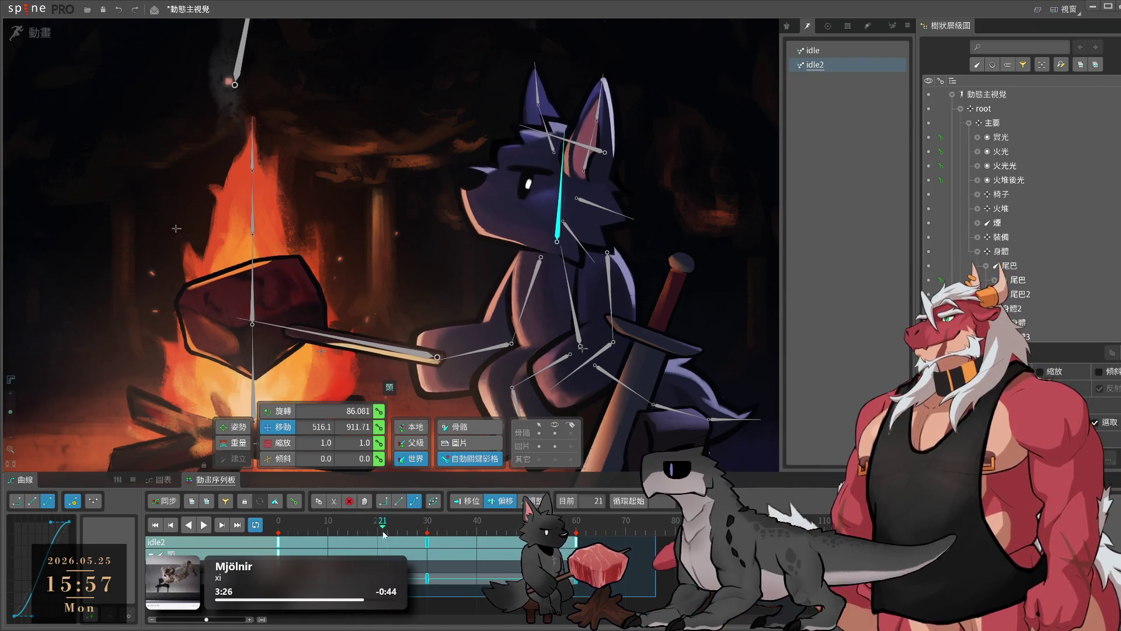
left_click(427, 531)
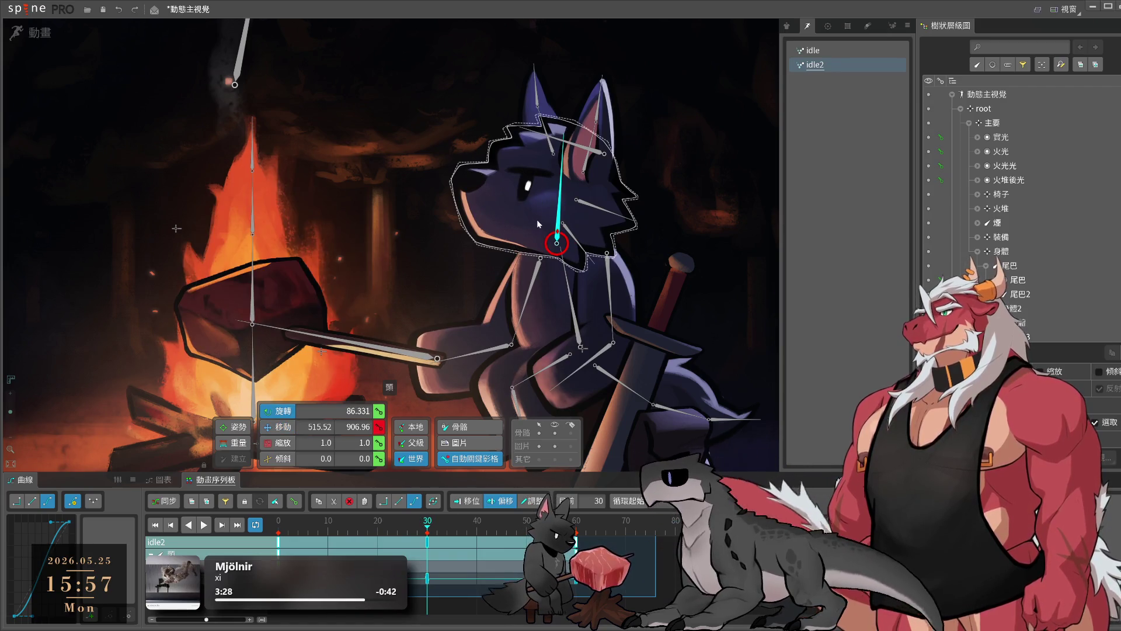
scroll(228, 164, "down", 3)
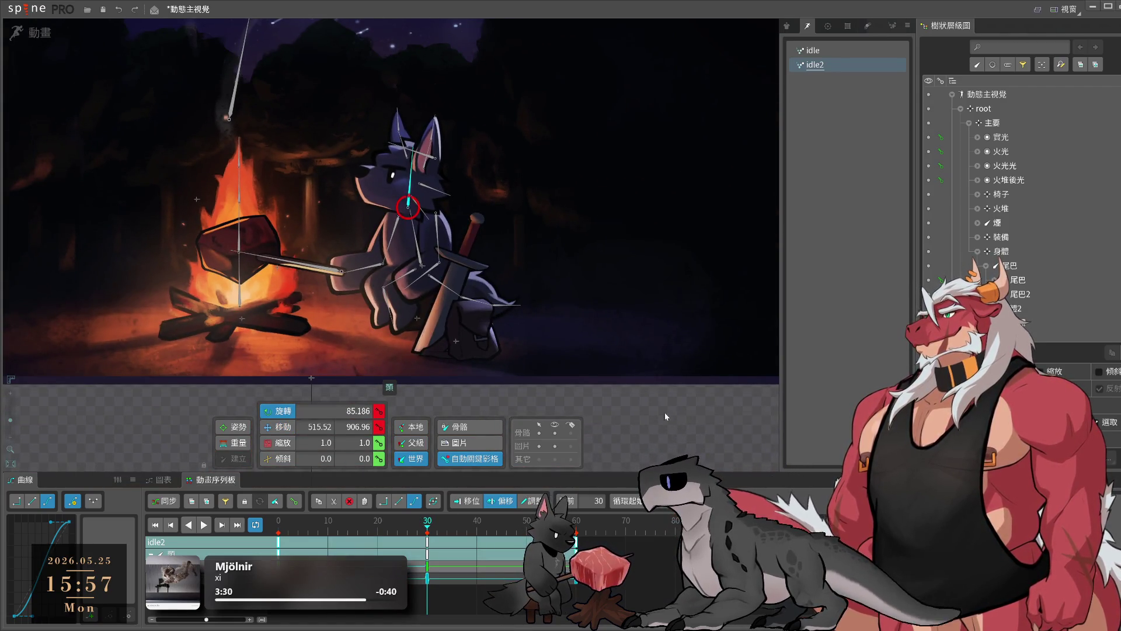
scroll(432, 193, "up", 3)
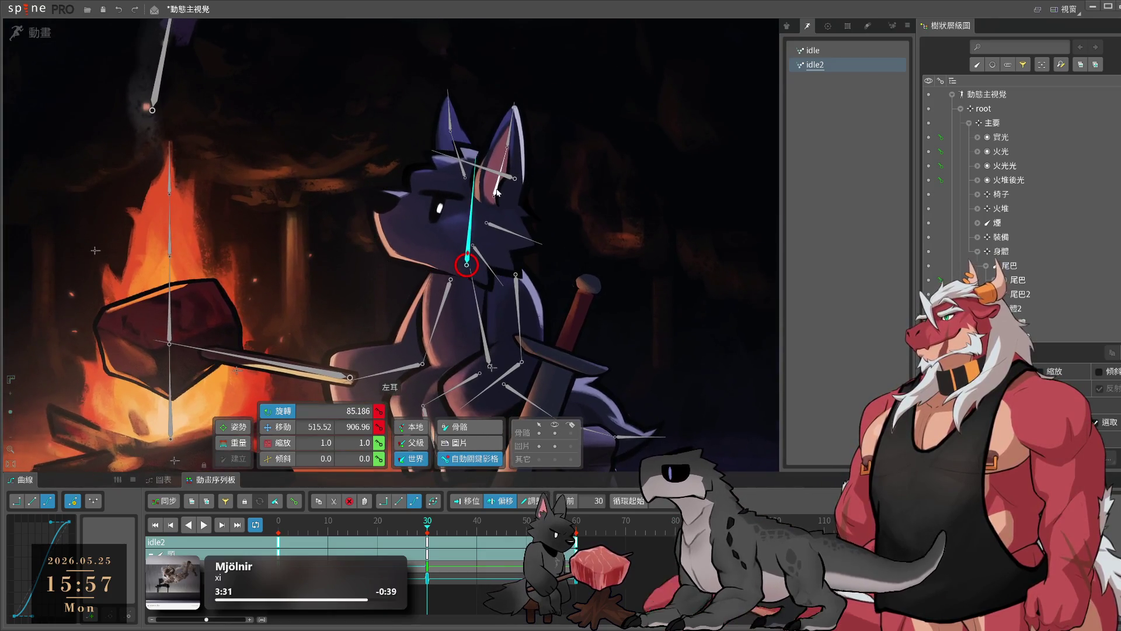
left_click(496, 192)
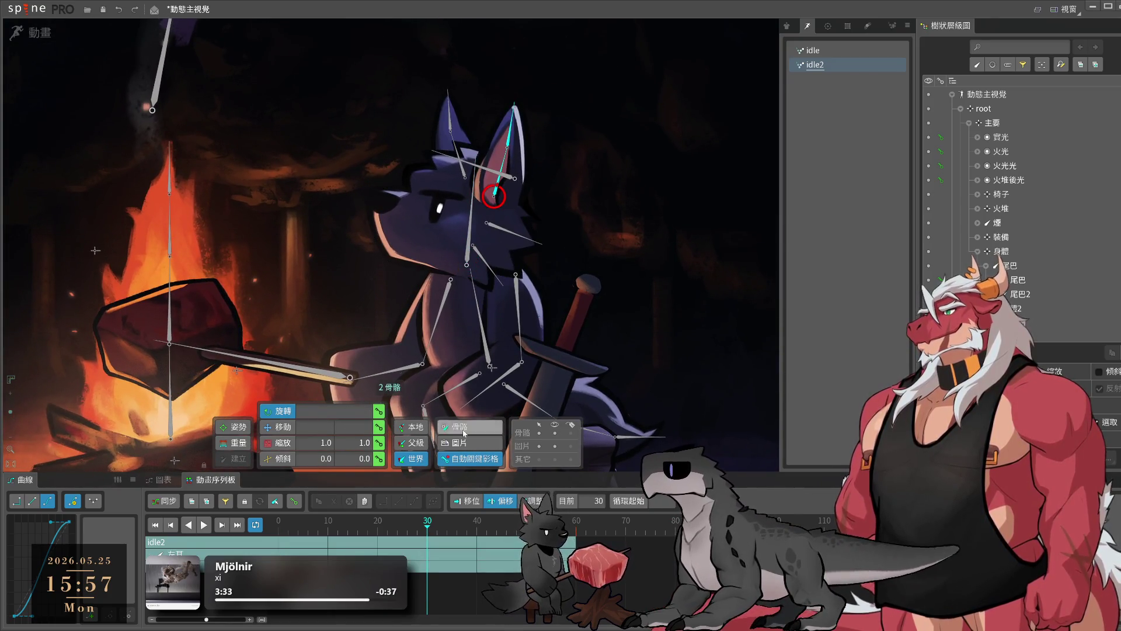
- Tilt the ears into their starting pose at frame 0
key("Home")
scroll(438, 263, "down", 1)
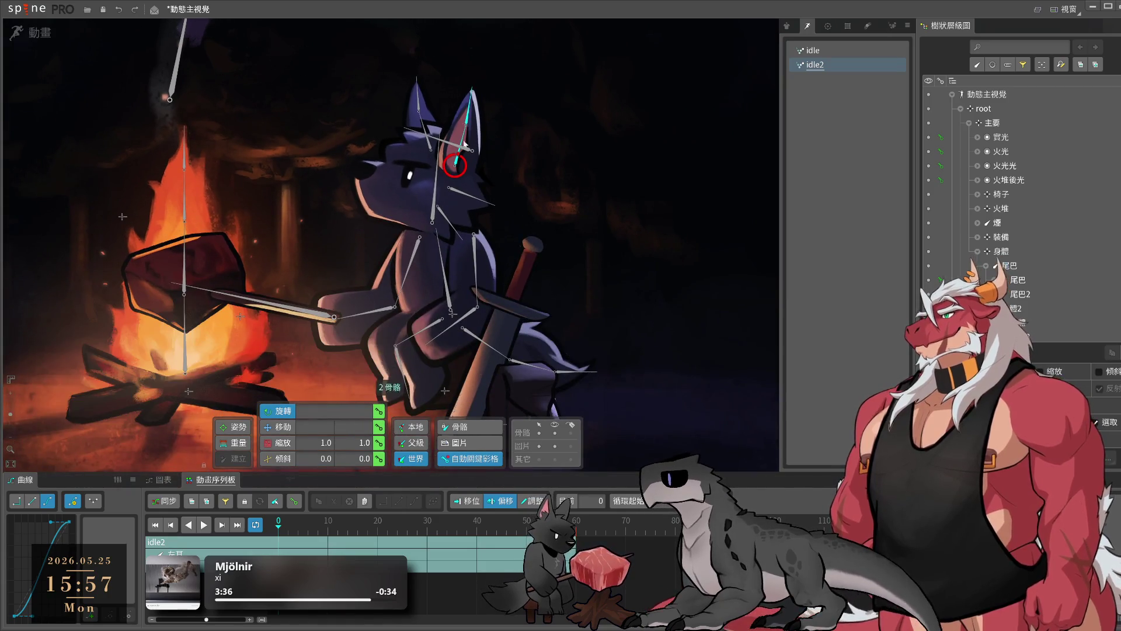
scroll(321, 221, "down", 3)
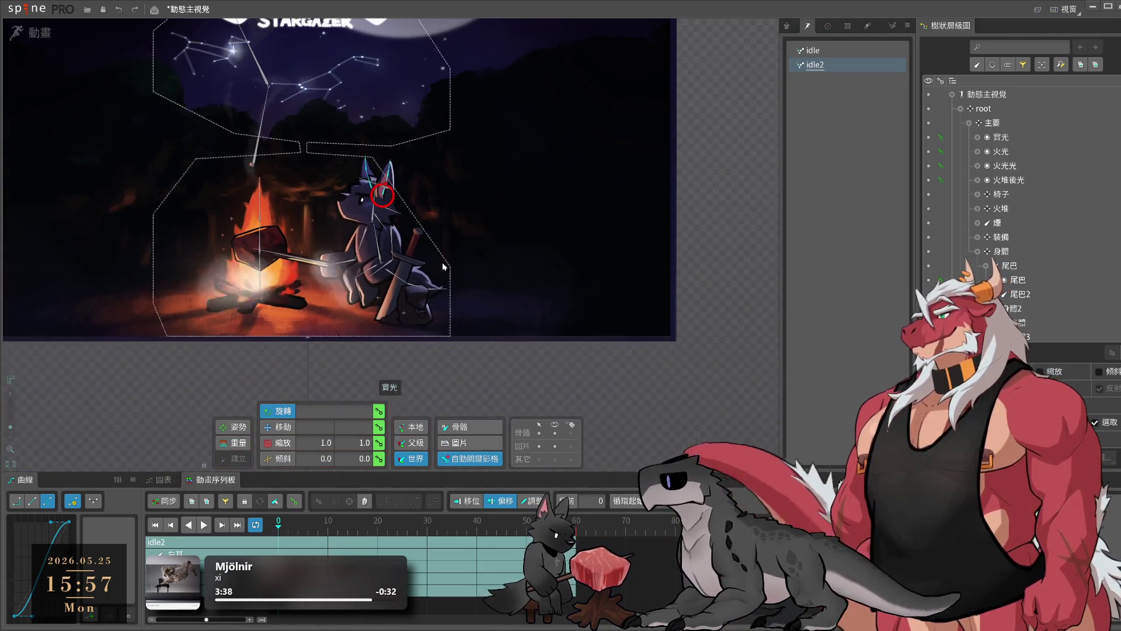
scroll(423, 257, "up", 3)
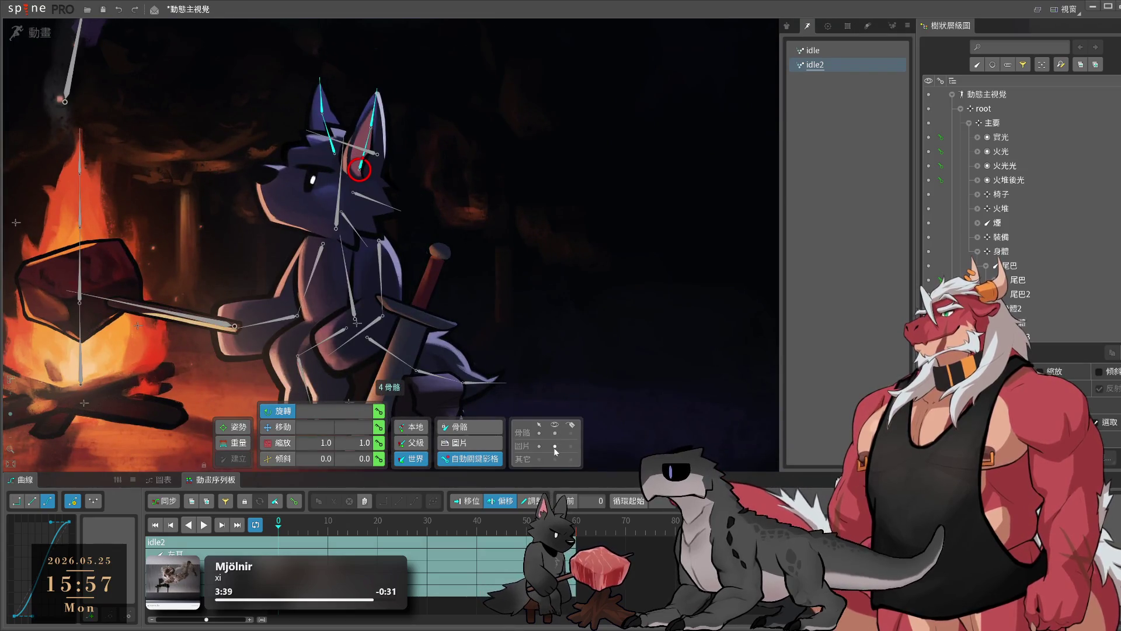
left_click(555, 446)
left_click(555, 446)
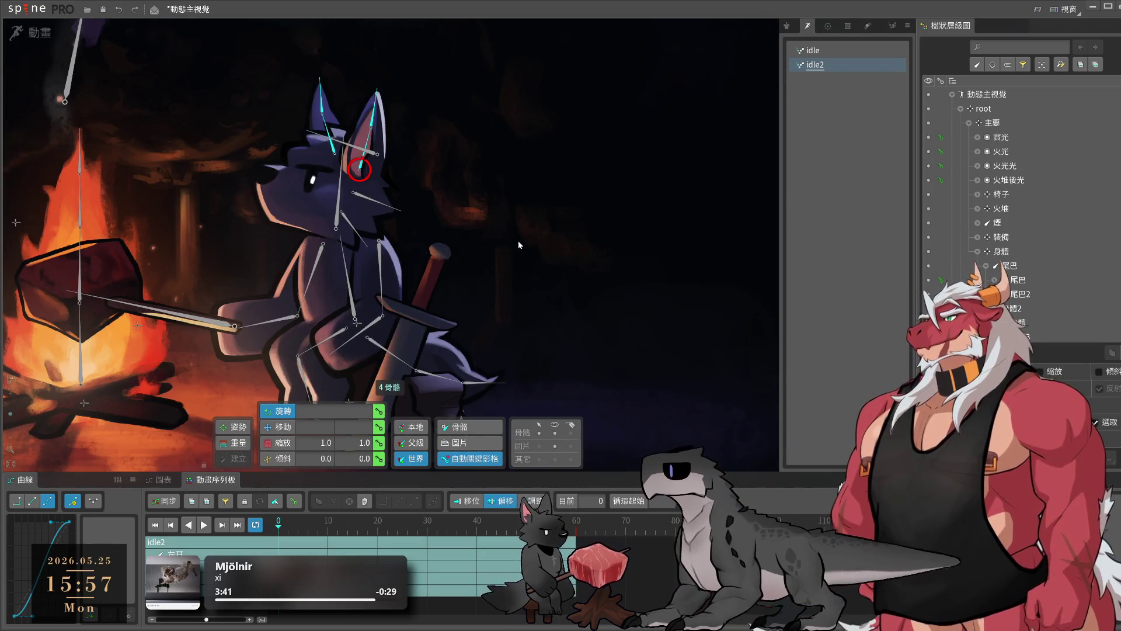
mouse_move(518, 240)
left_mouse_down()
mouse_move(562, 159)
mouse_move(531, 161)
left_mouse_up()
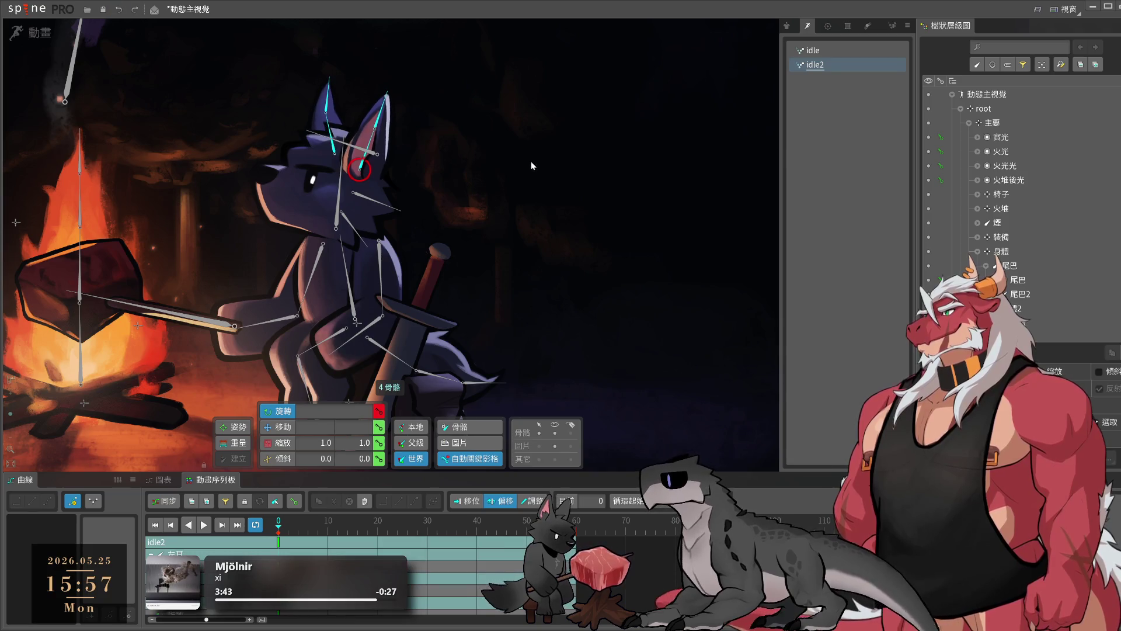
- Copy the ear keys from frame 0 to frame 60
key("ctrl+c")
left_click(576, 527)
key("ctrl+v")
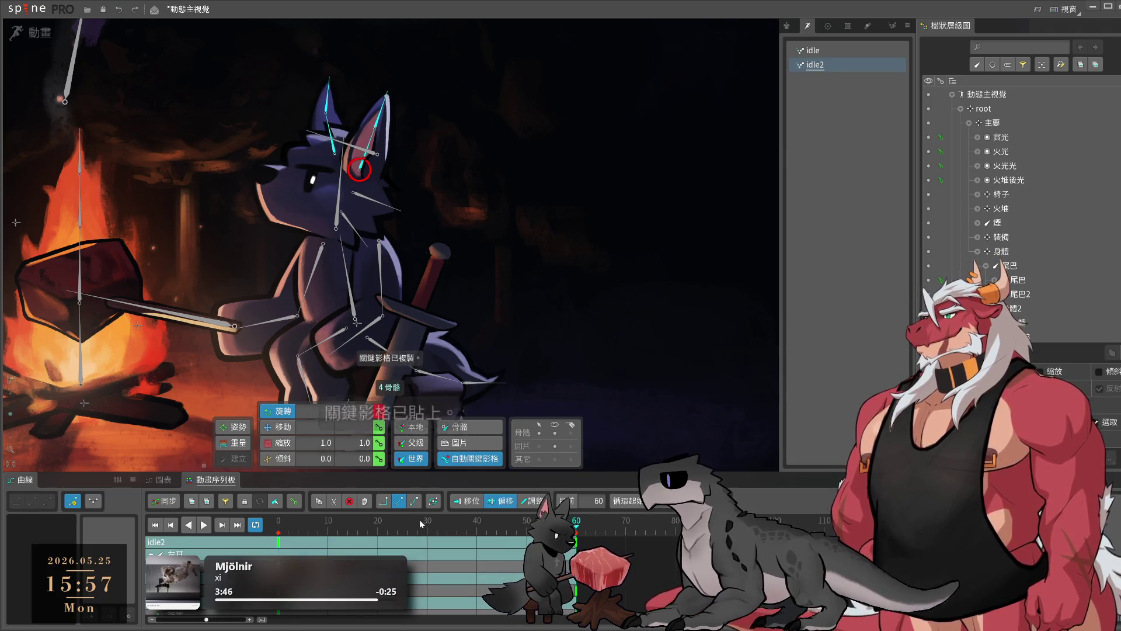
- Rotate the ears further at frame 30 and preview the sway
left_click(428, 527)
mouse_move(602, 181)
left_mouse_down()
mouse_move(610, 215)
mouse_move(591, 188)
left_mouse_up()
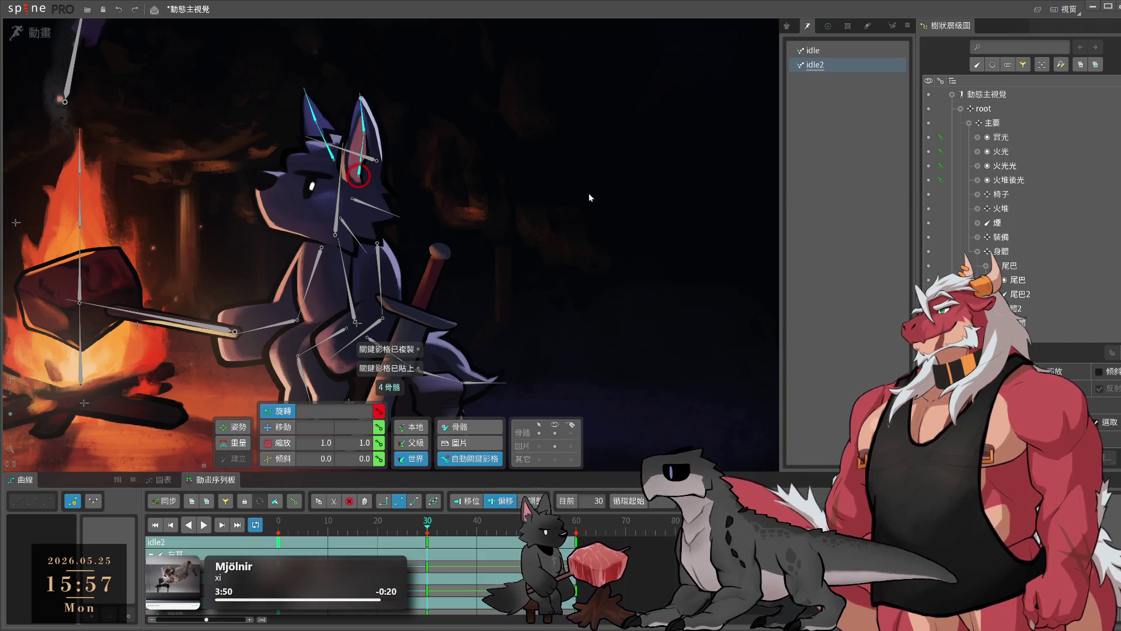
key("space")
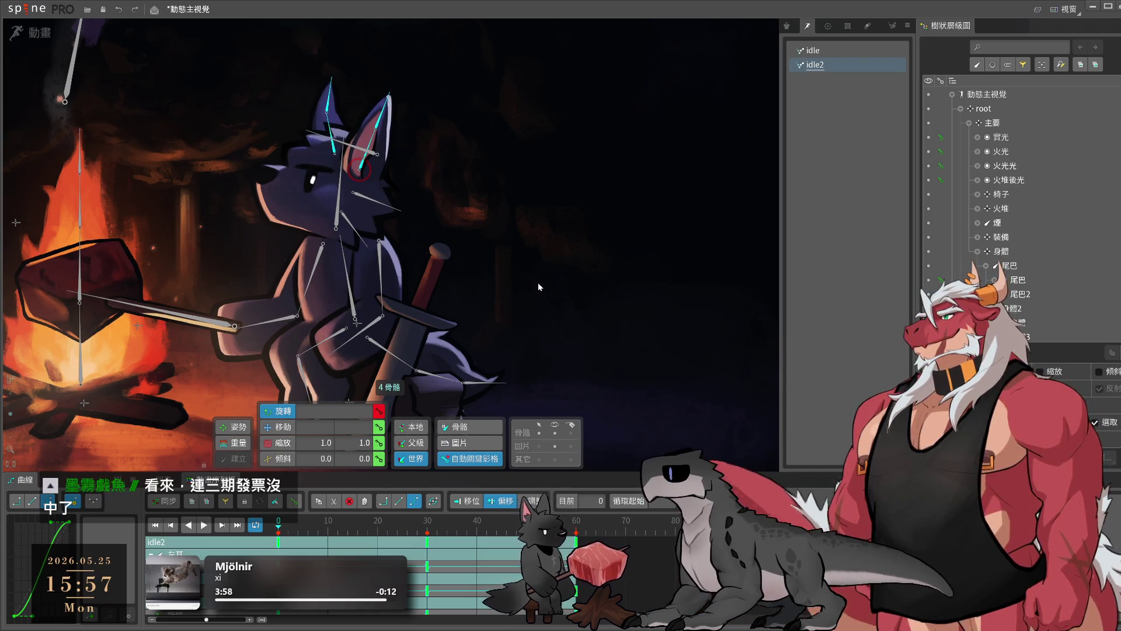
key("ctrl+c")
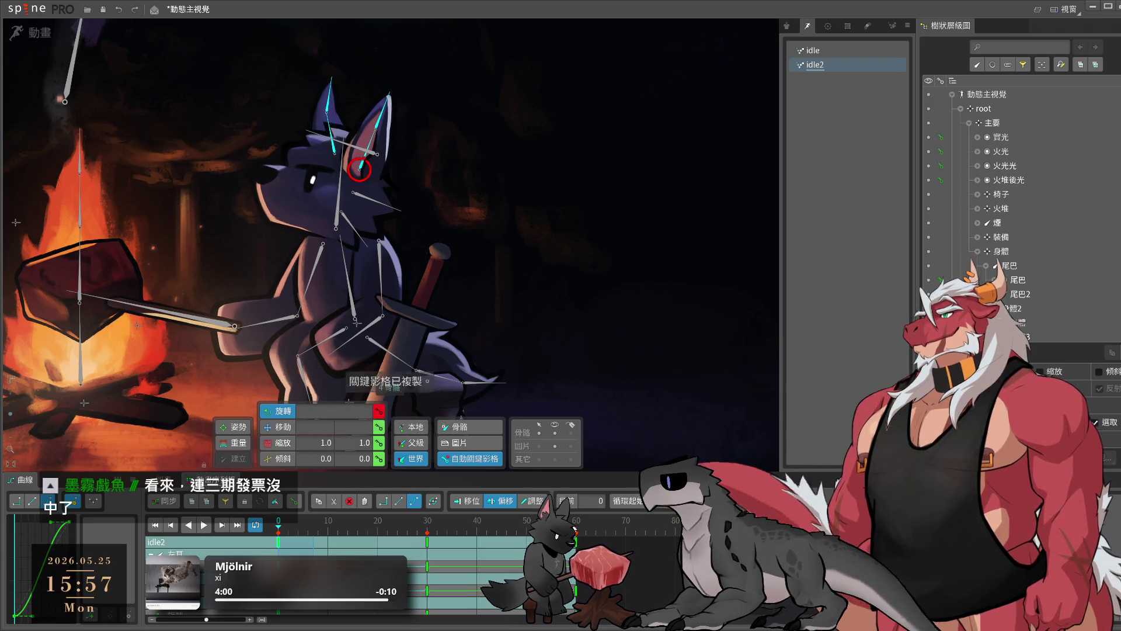
left_click(577, 529)
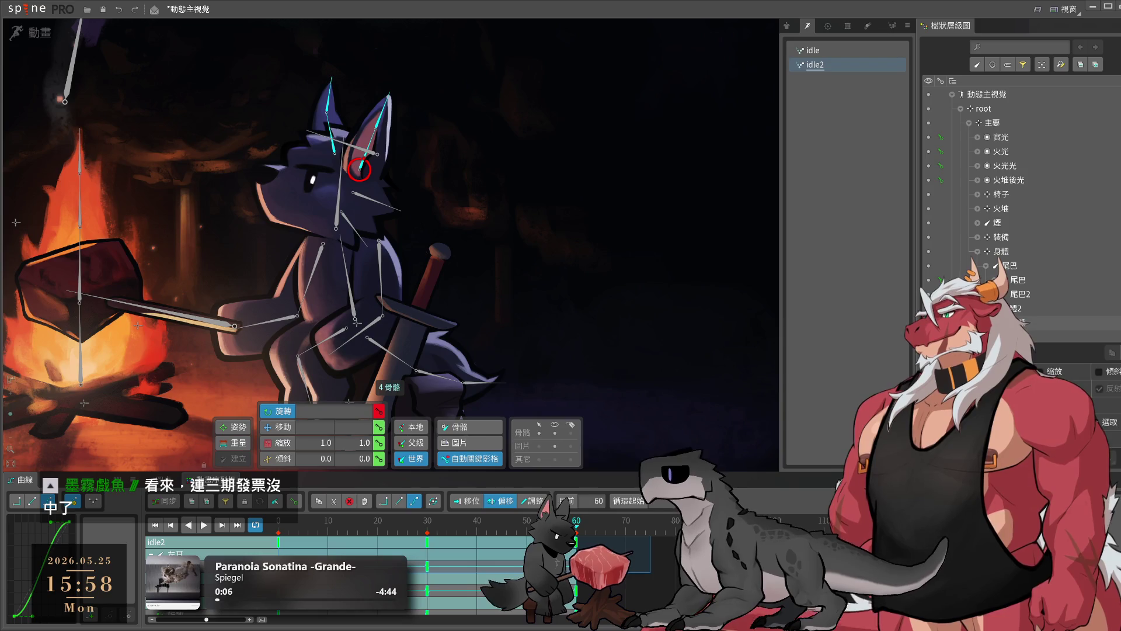
- Move both ears' middle keys from frame 30 to frame 44
left_click_drag(417, 123, 570, 201)
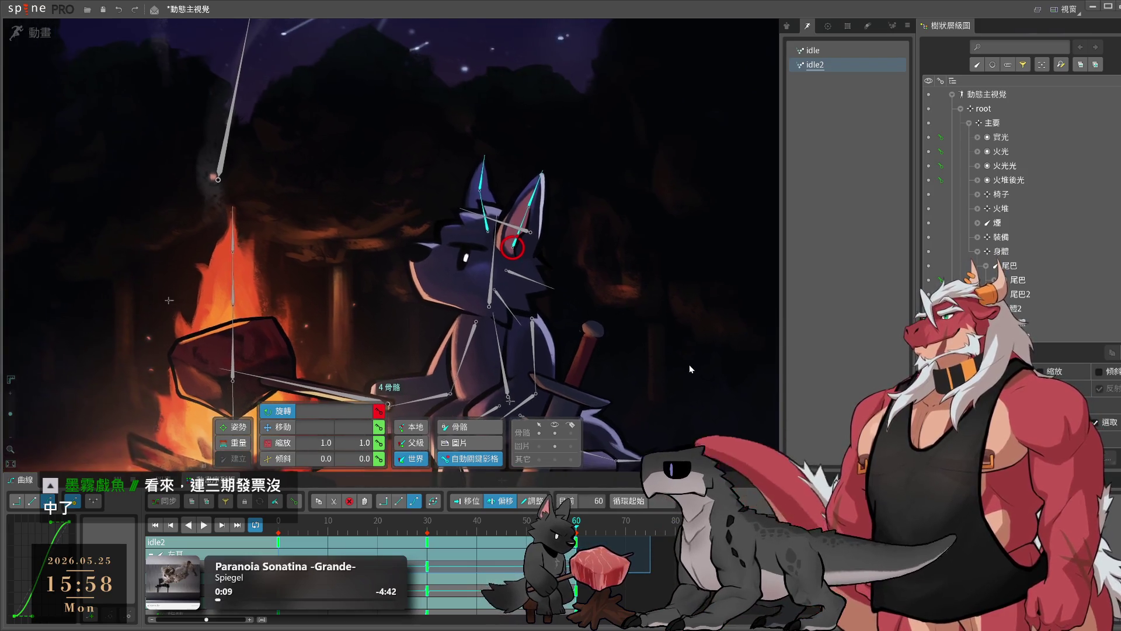
left_click(529, 206)
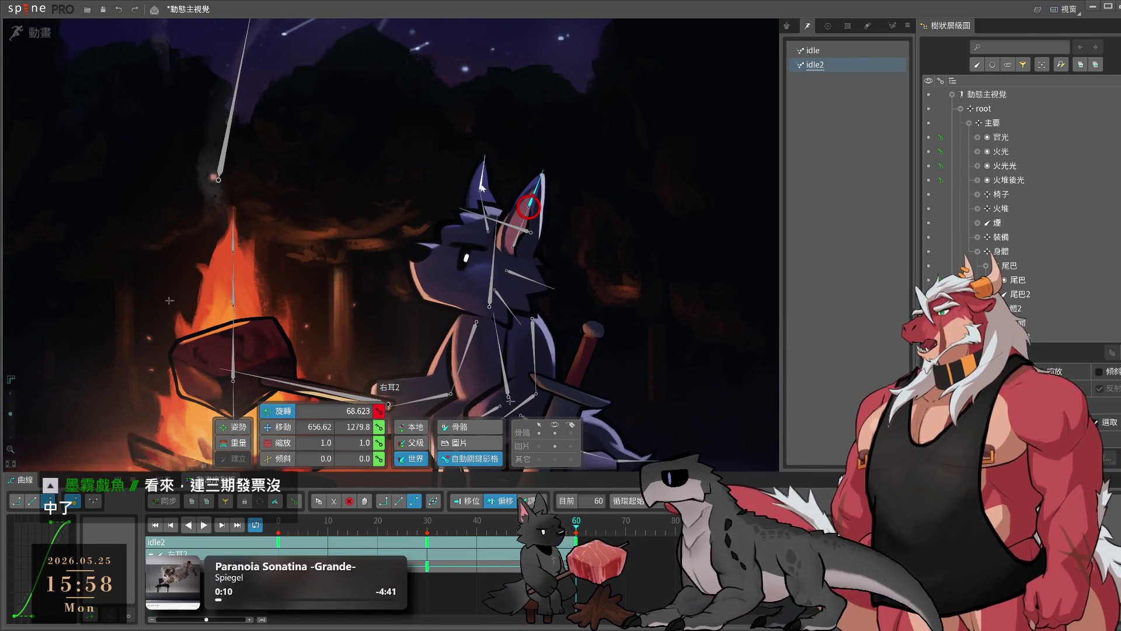
left_click(481, 187, "ctrl")
left_click_drag(426, 544, 493, 555)
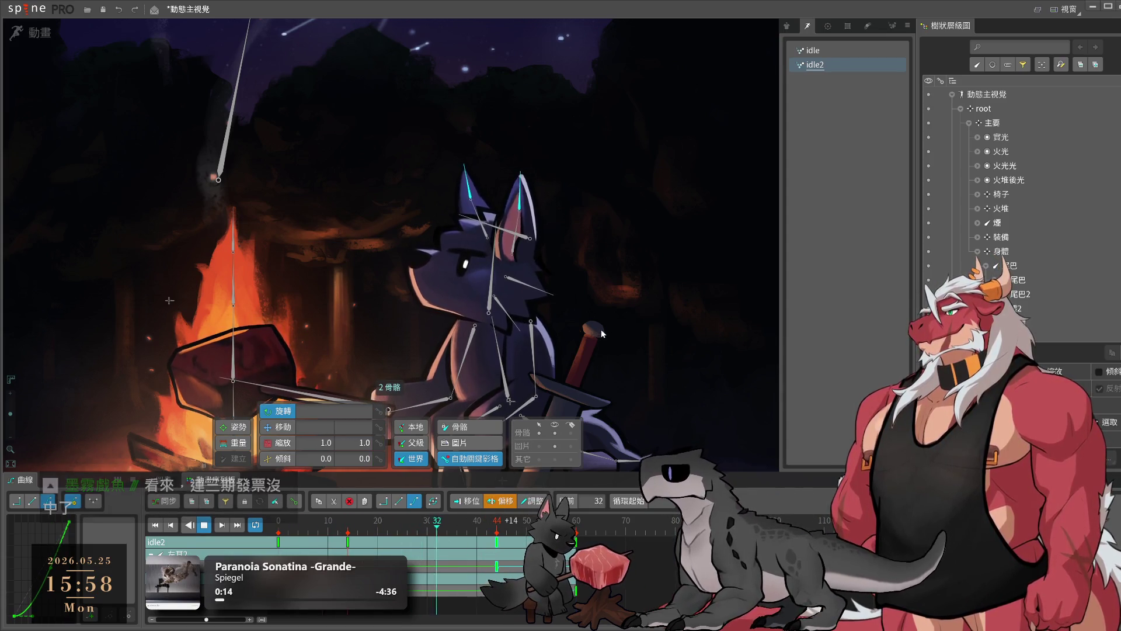
- Select the left ear bone 左耳 and switch to setup mode for weight editing
left_click(520, 314)
left_click(521, 252)
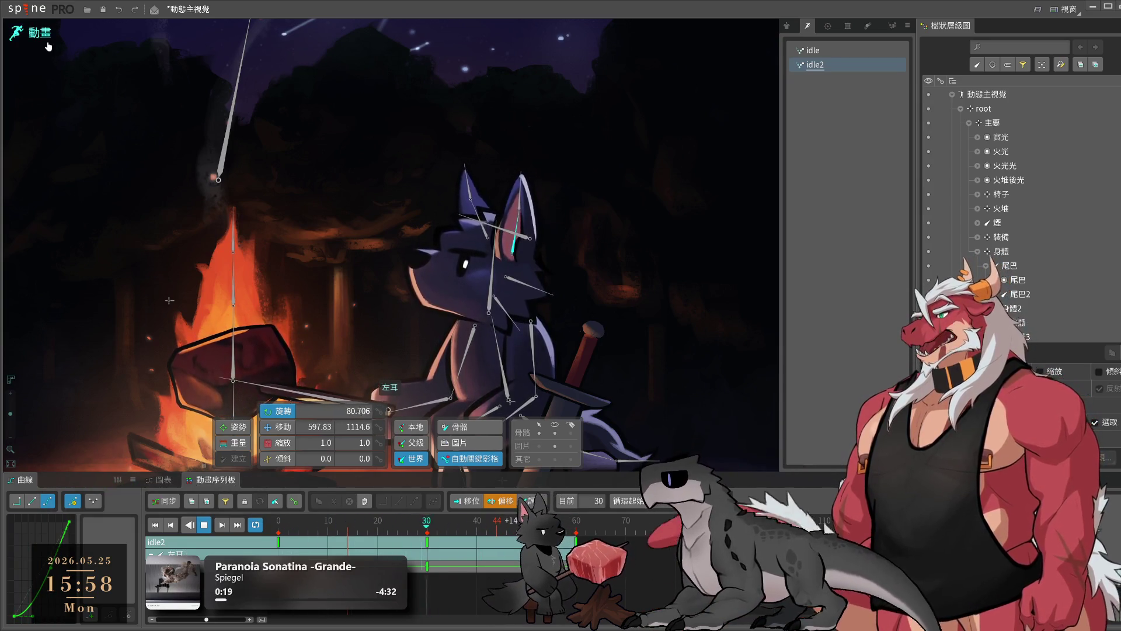
key("Tab")
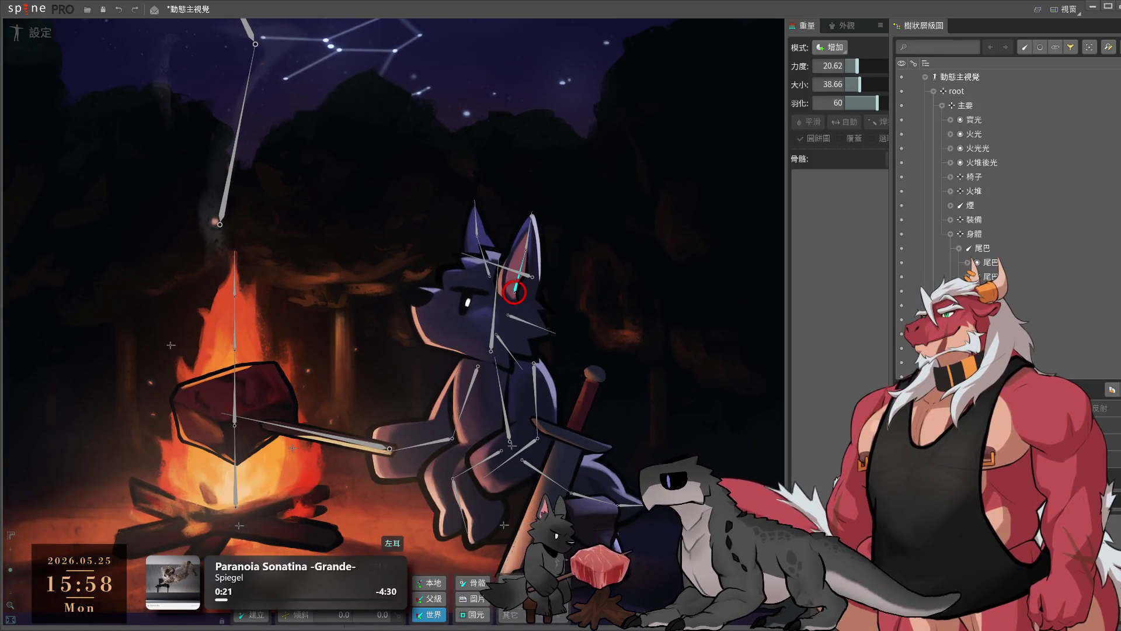
- Bind the neck bone 頸 to the left ear mesh and smooth its weights
left_click(548, 245)
scroll(547, 246, "up", 3)
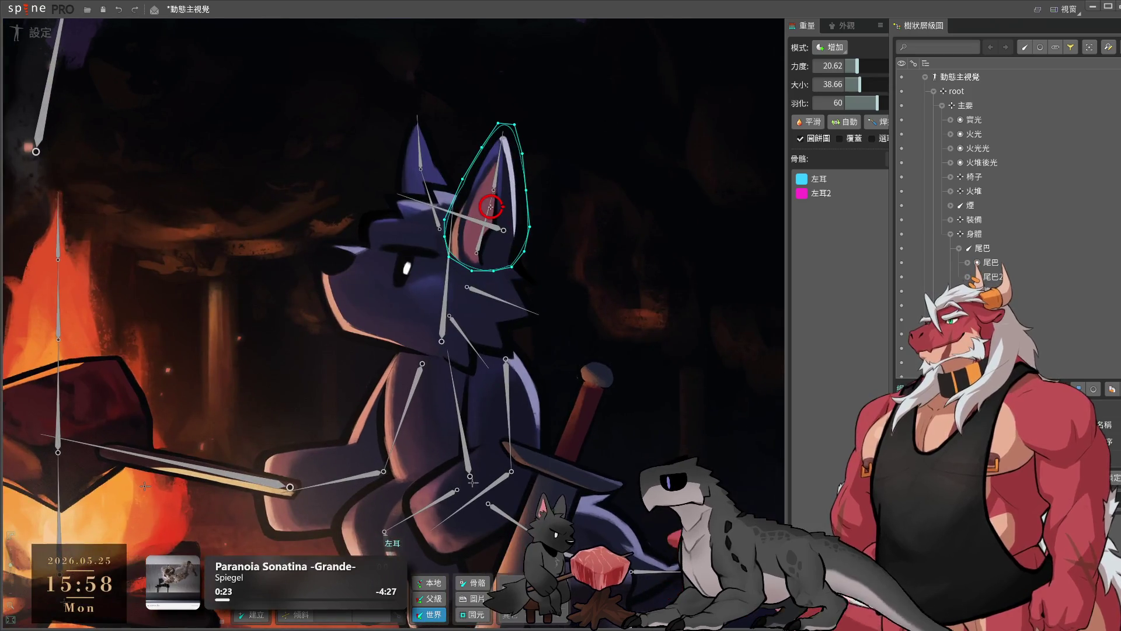
left_click(447, 286)
key("Return")
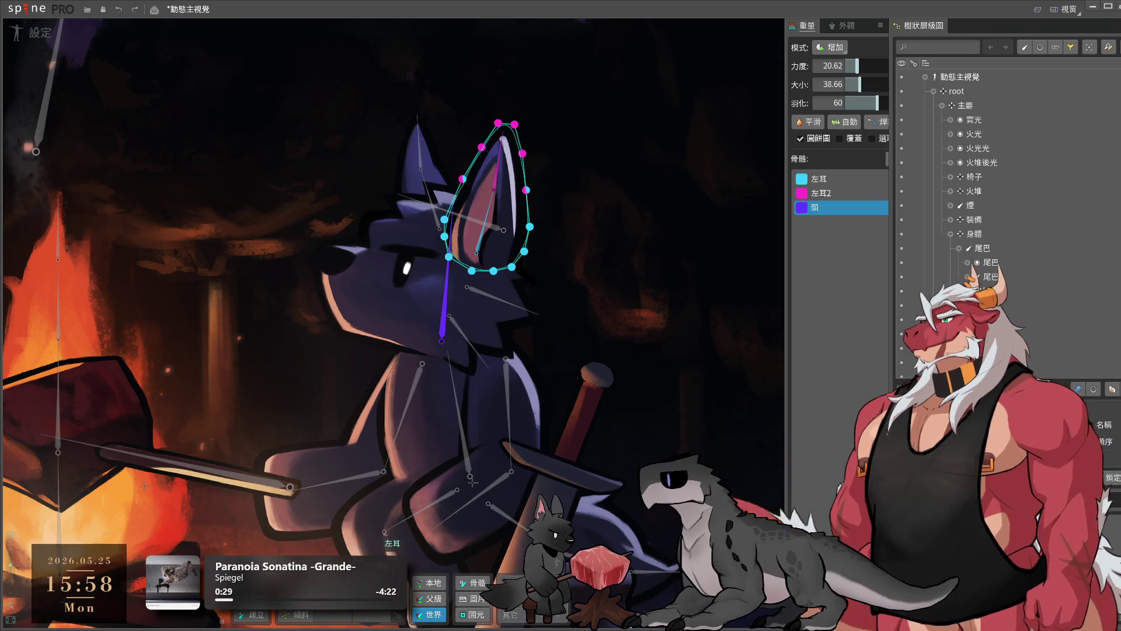
left_click(810, 125)
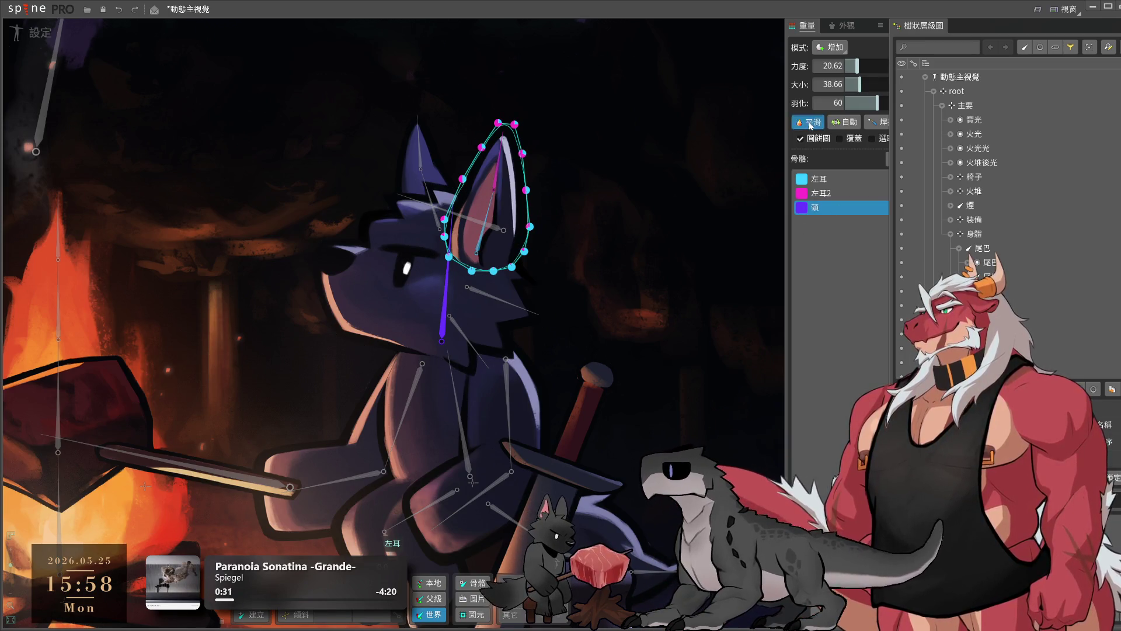
- Check the 左耳2 and 頸 weights, start the tail mesh binding, and return to animate mode
left_click(835, 194)
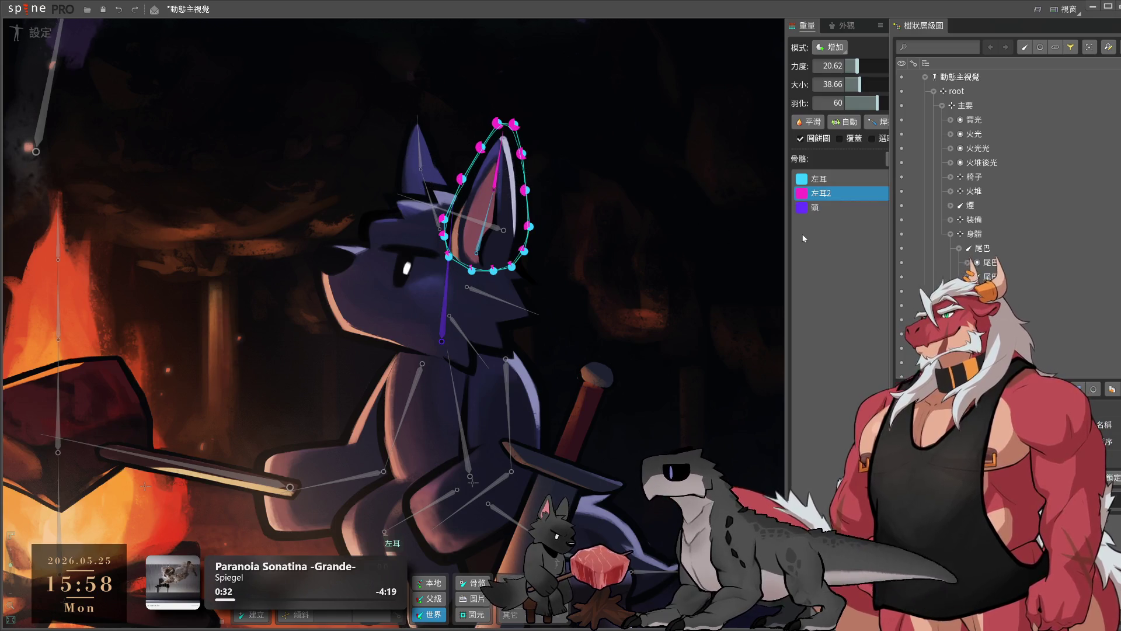
left_click(841, 207)
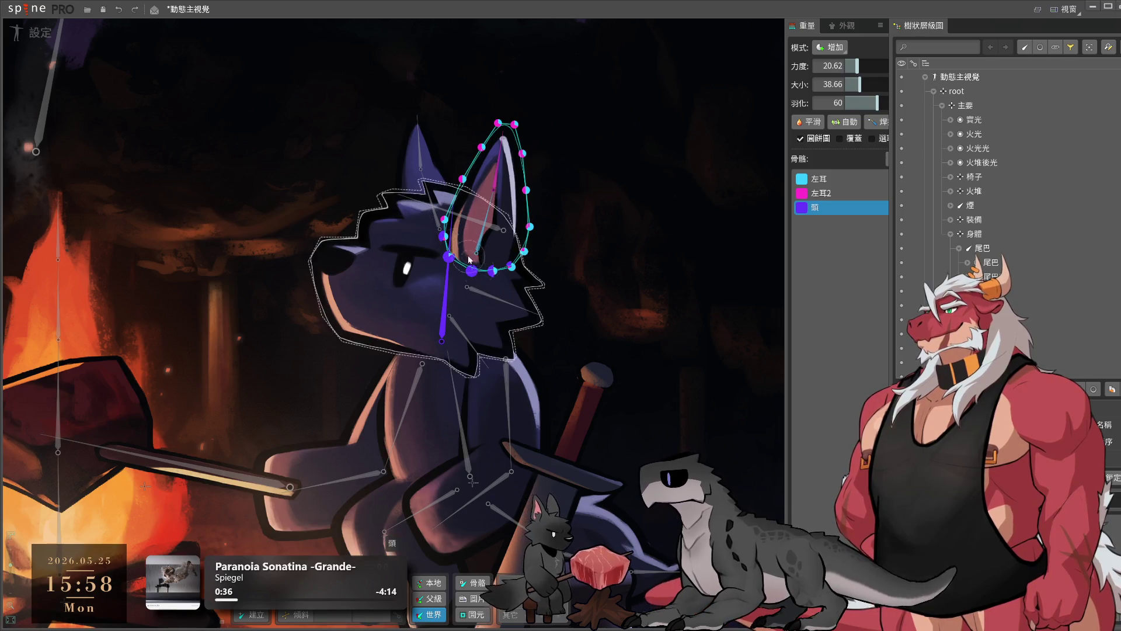
scroll(638, 292, "down", 5)
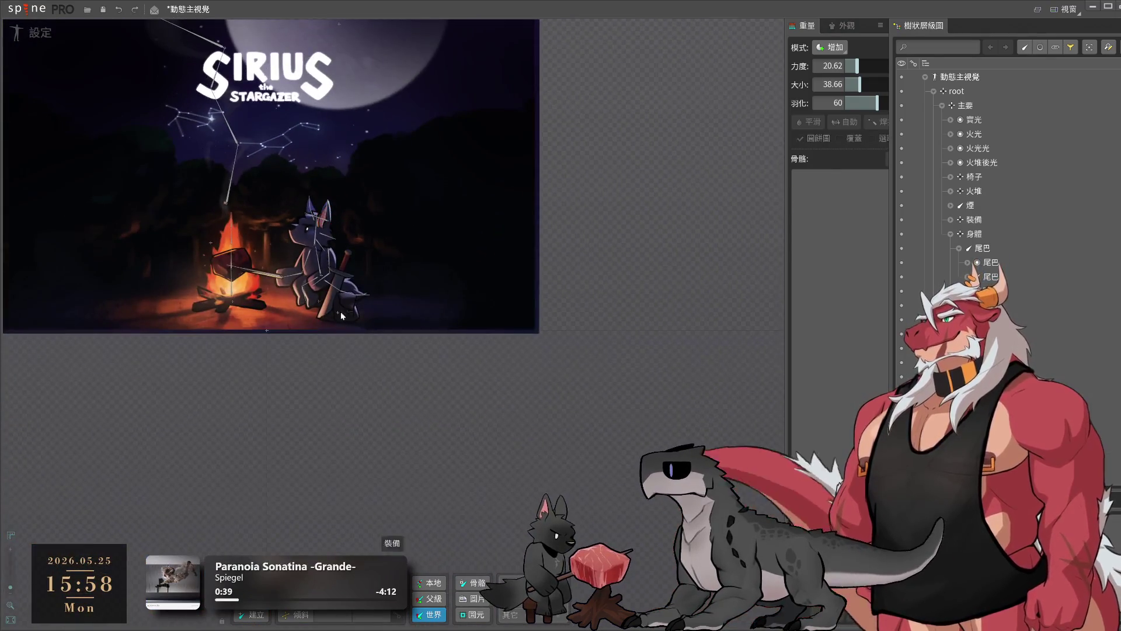
scroll(395, 299, "up", 5)
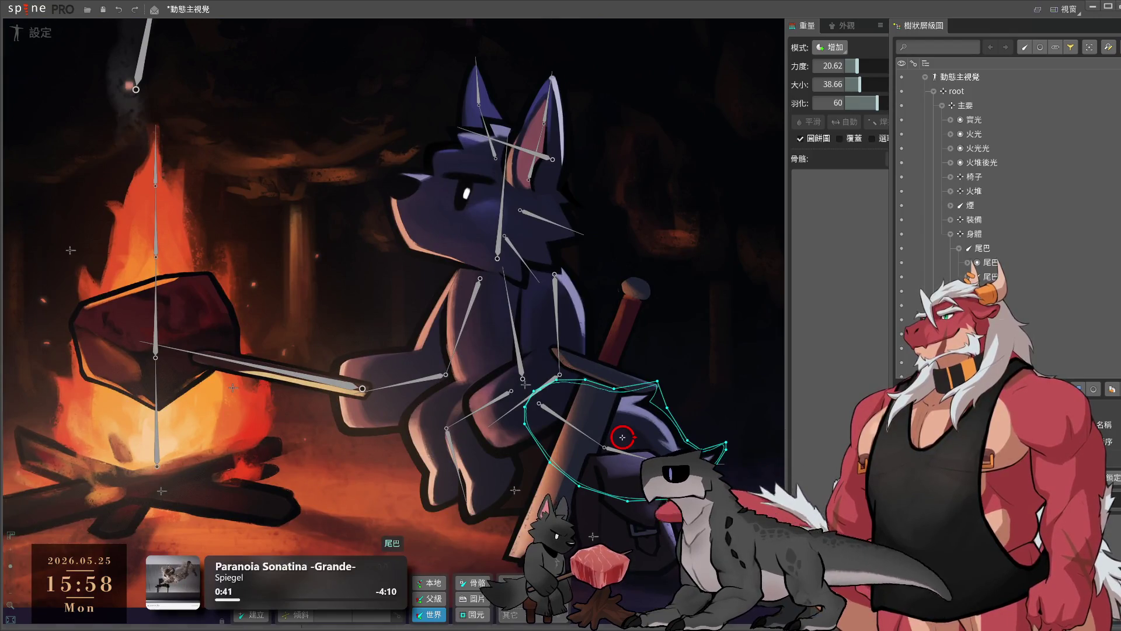
left_click(876, 122)
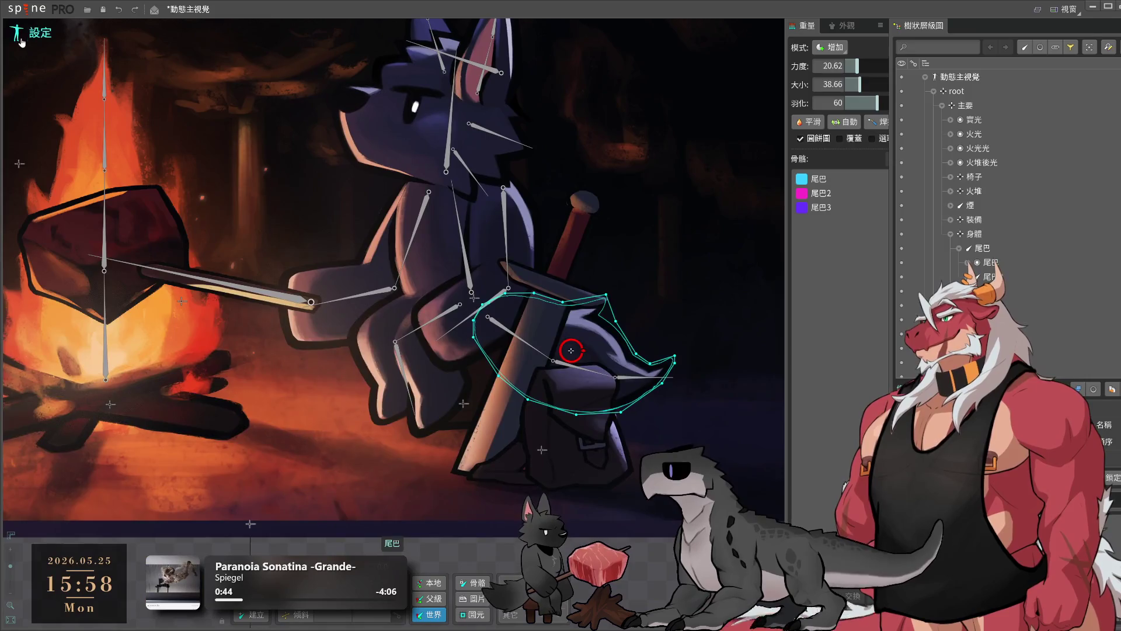
left_click(30, 32)
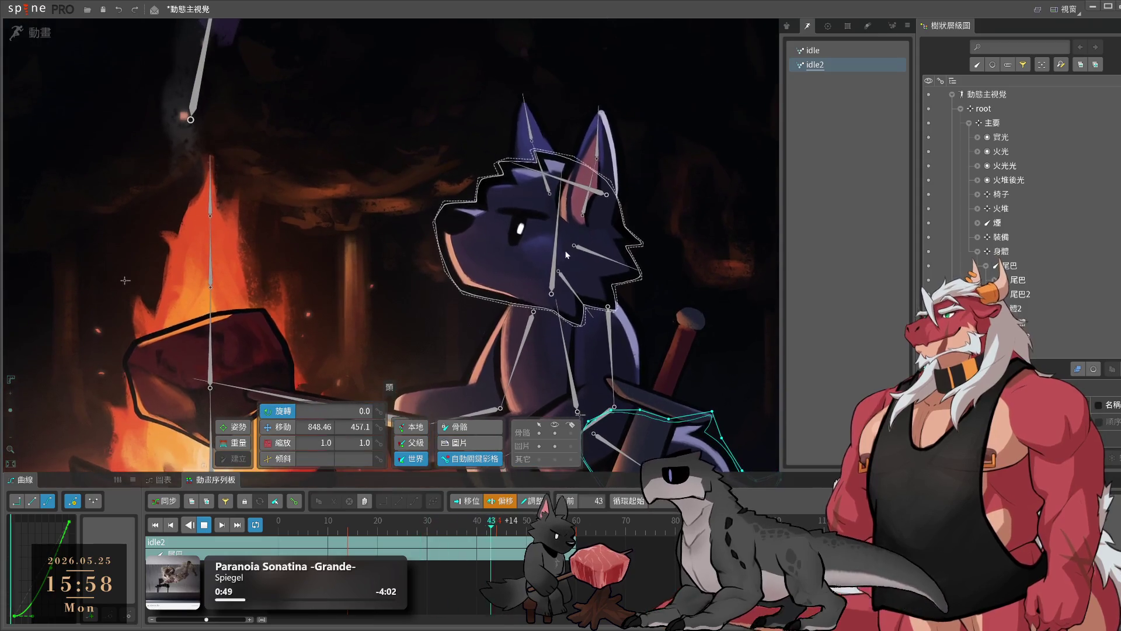
- Preview the head motion around frame 30 and select the head bone's keys
left_click(556, 274)
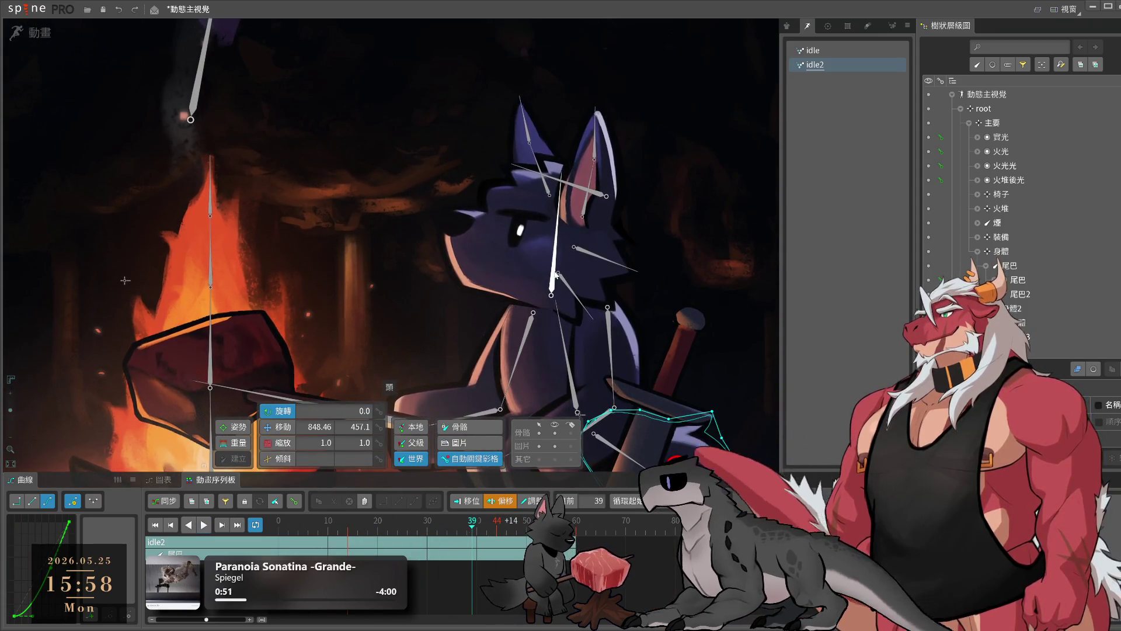
left_click(437, 558)
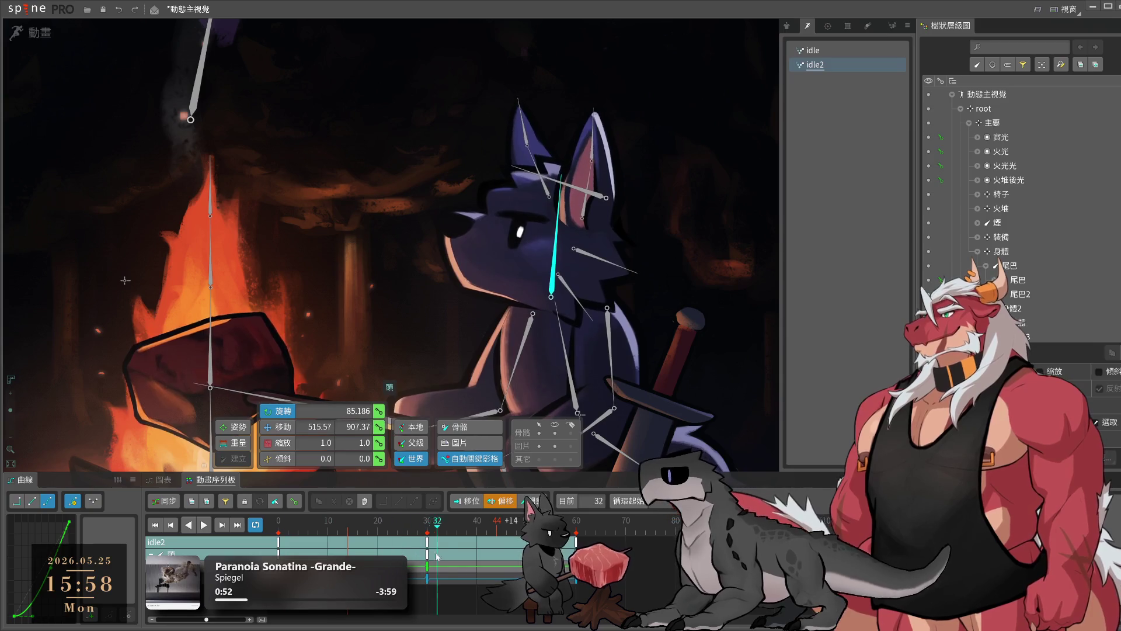
left_click_drag(437, 558, 428, 555)
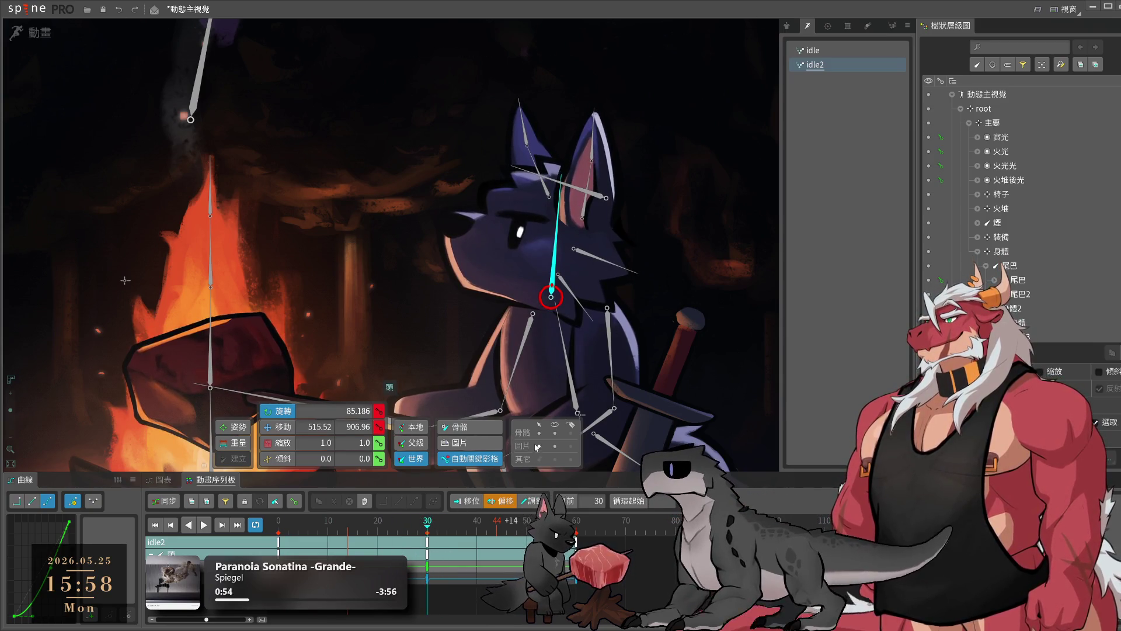
key("space")
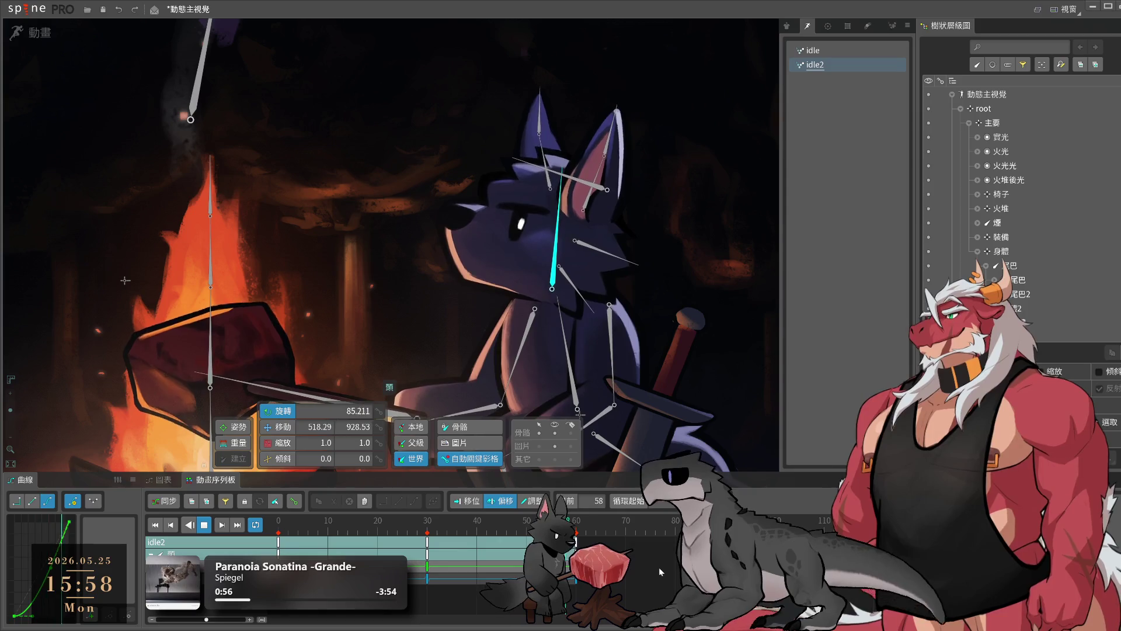
left_click_drag(660, 571, 274, 540)
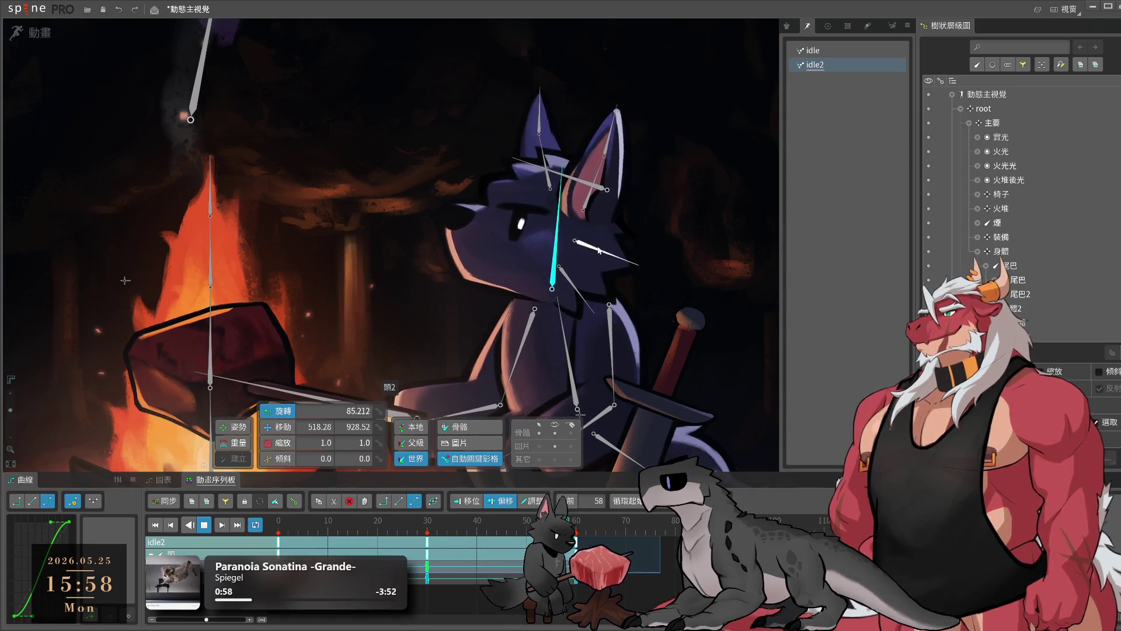
- Key rotation and translation for both ear bones at frame 0 and paste them at a later frame
left_click(602, 186)
key("space")
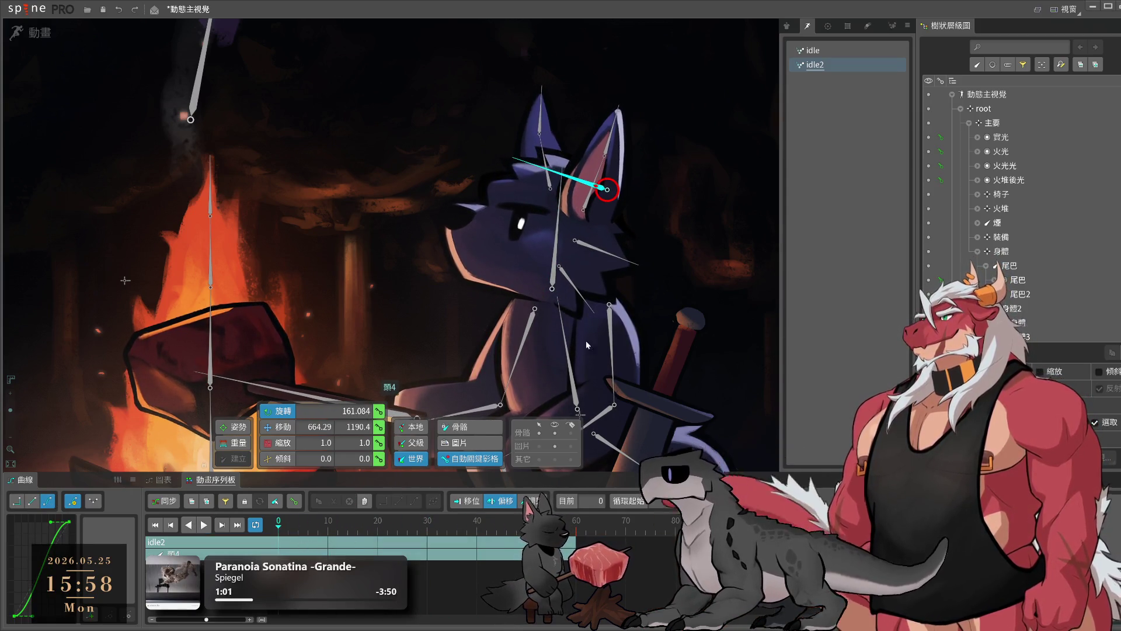
left_click(619, 263, "ctrl")
left_click(378, 426)
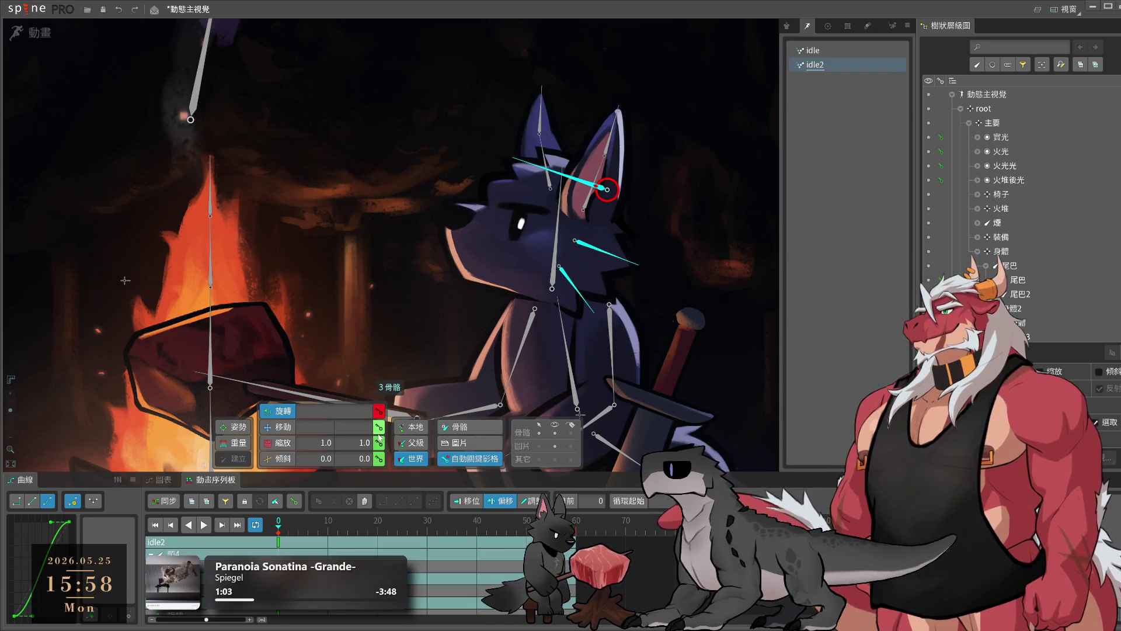
left_click(378, 411)
left_click(353, 534)
key("ctrl+v")
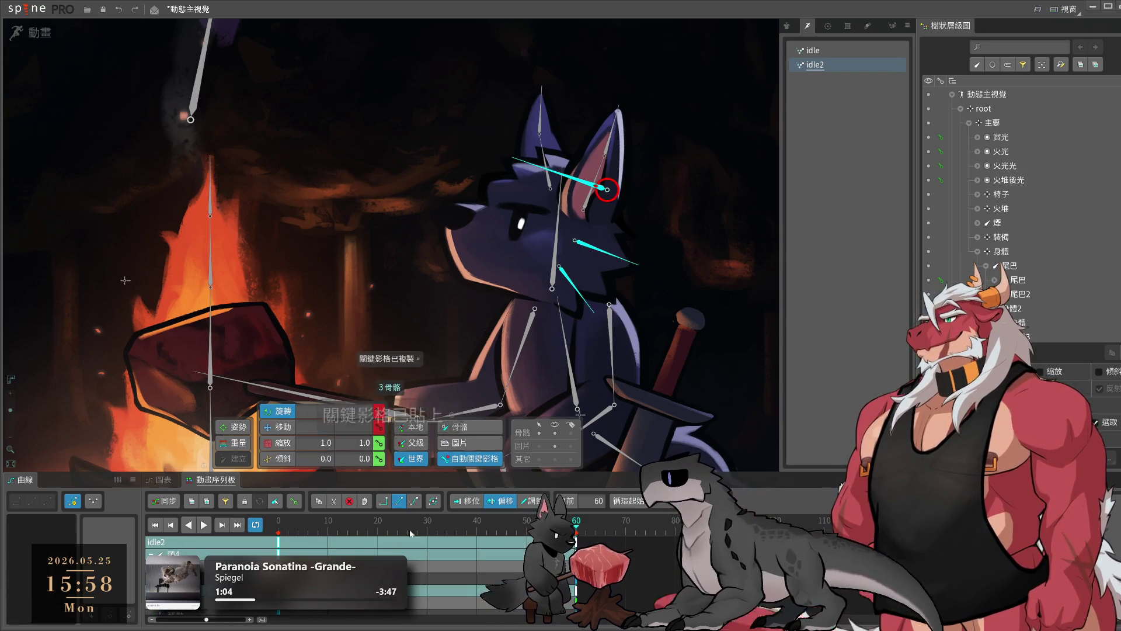
- Swing the ear up at frame 20, back down at 42, and restore the start pose at 51
left_click(378, 543)
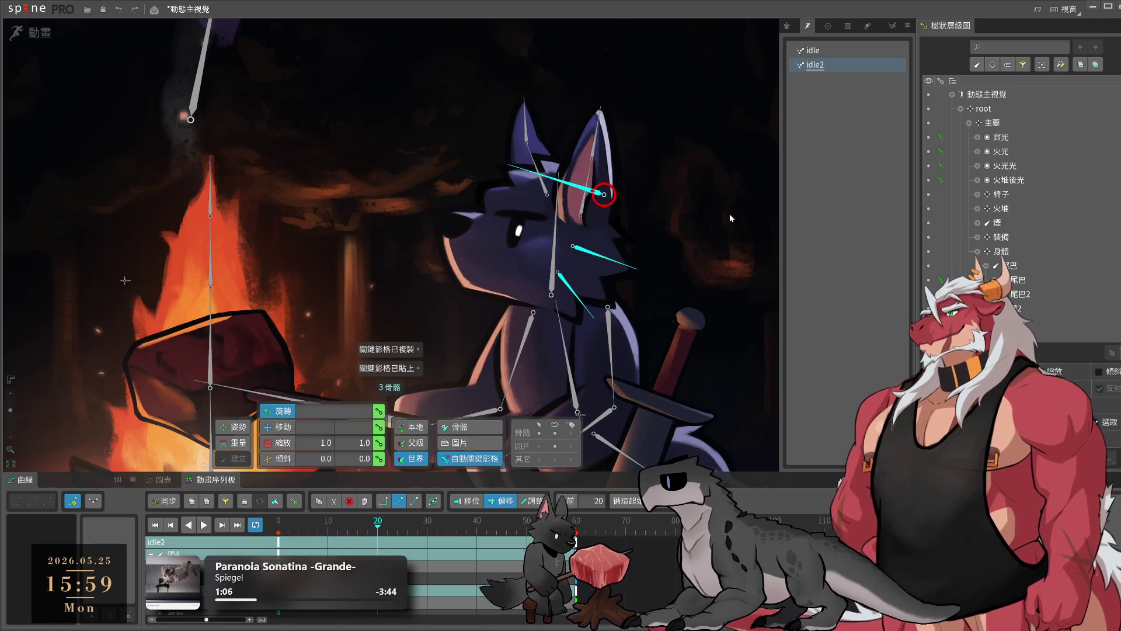
left_click_drag(729, 218, 712, 176)
left_click(487, 528)
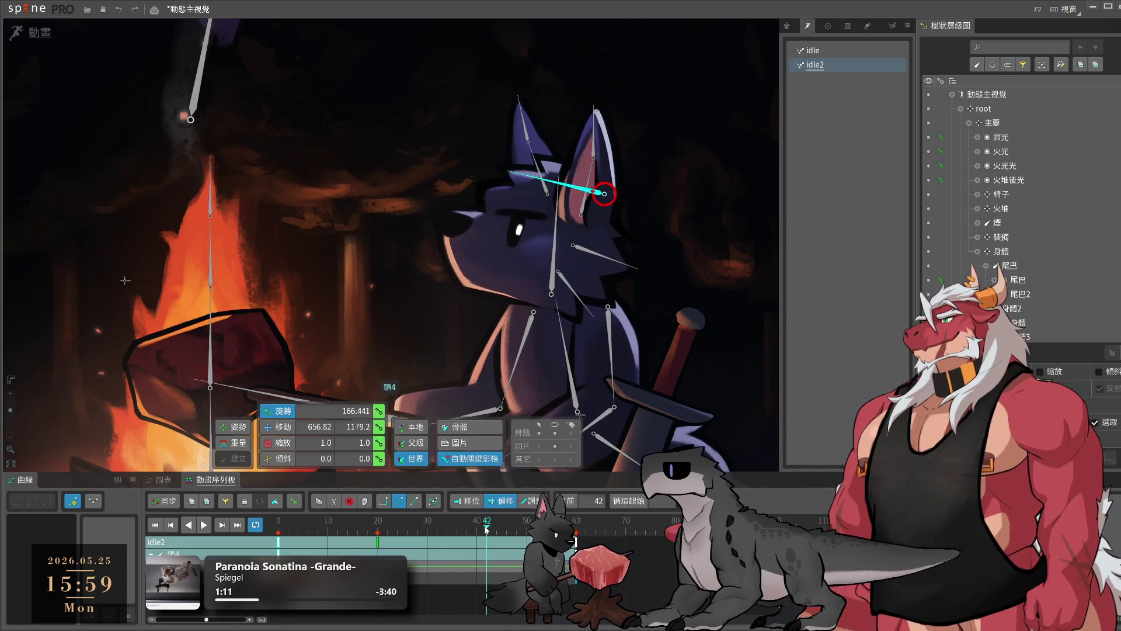
left_click_drag(737, 225, 719, 311)
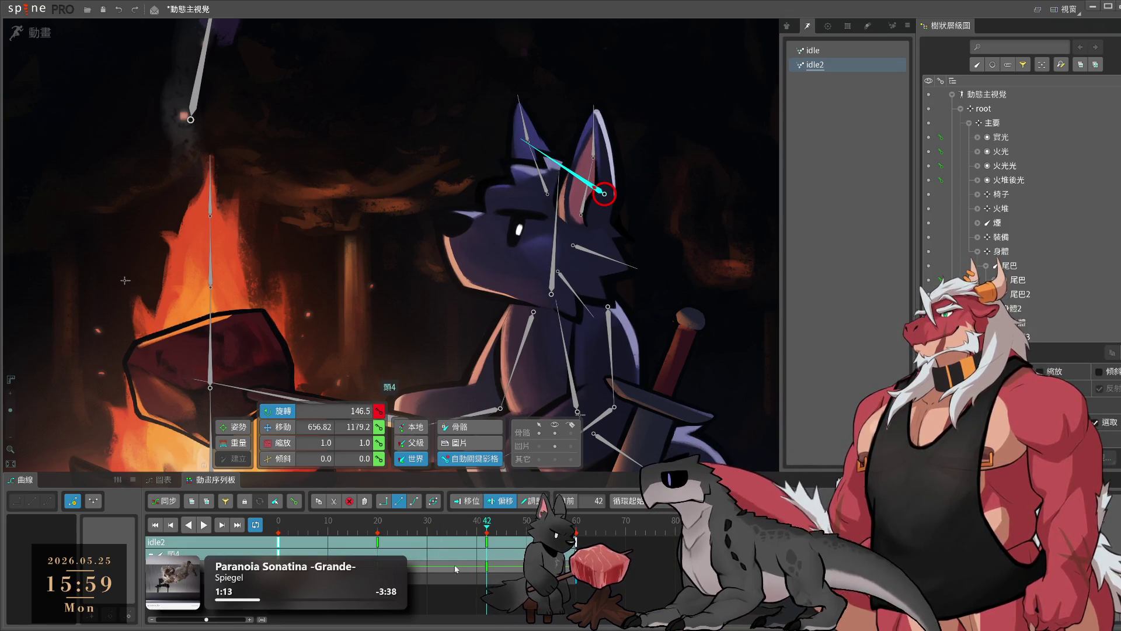
left_click_drag(456, 568, 530, 527)
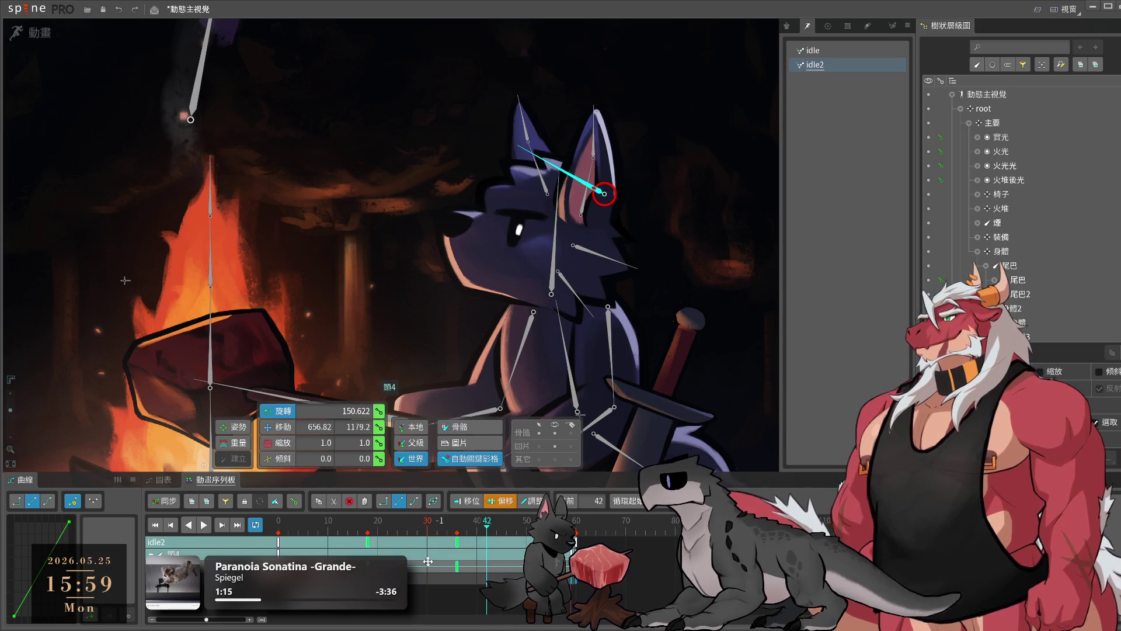
left_click(531, 561)
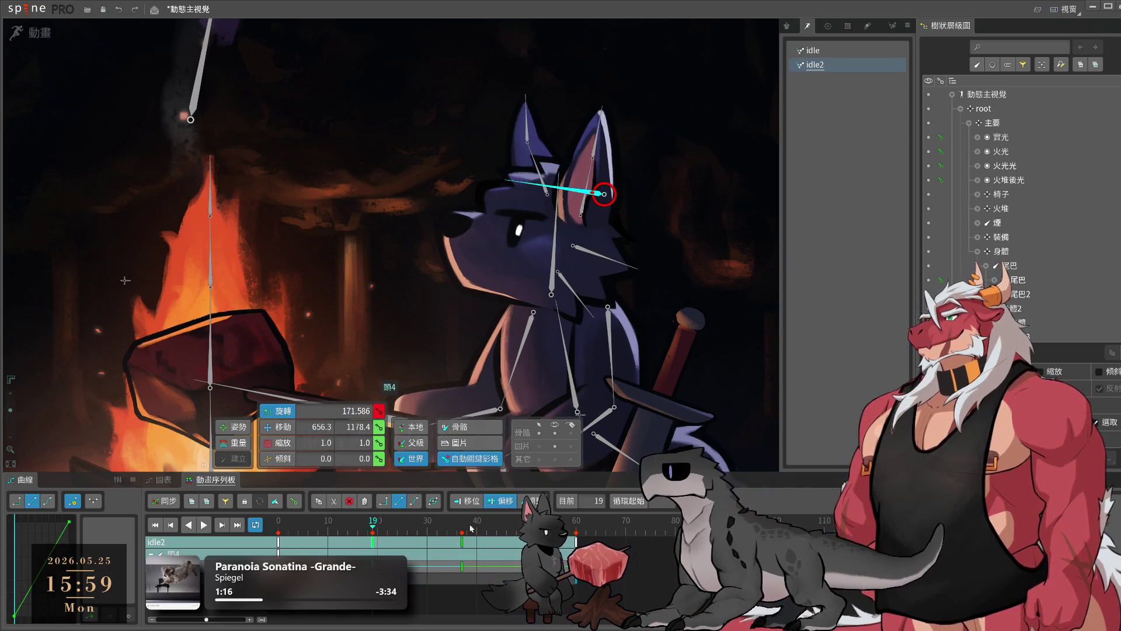
key("ctrl+c")
key("ctrl+v")
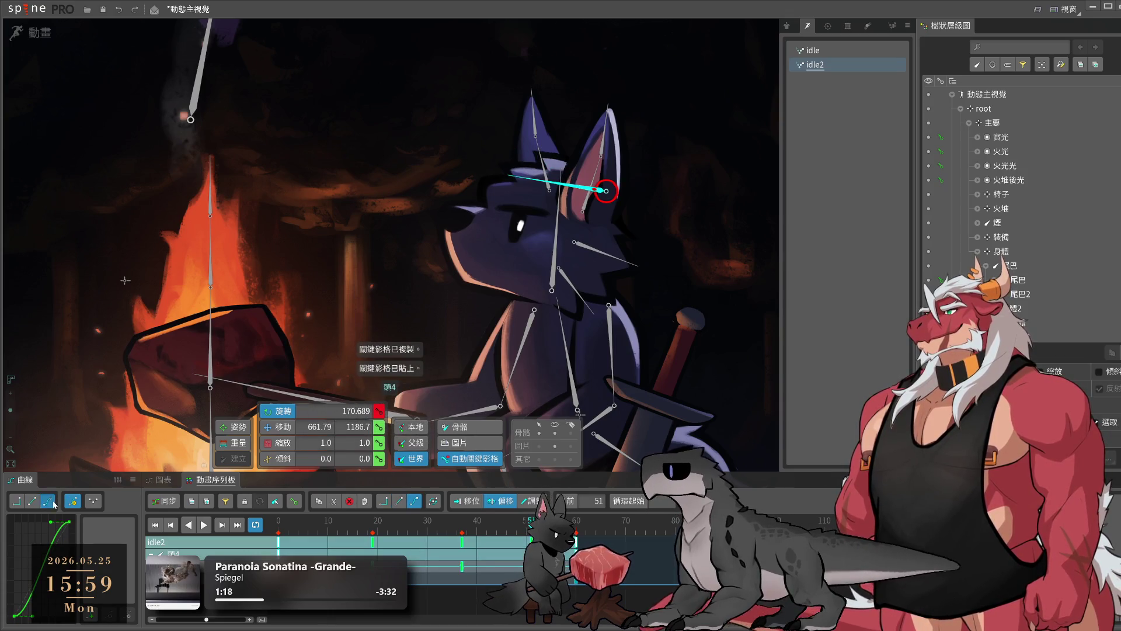
key("space")
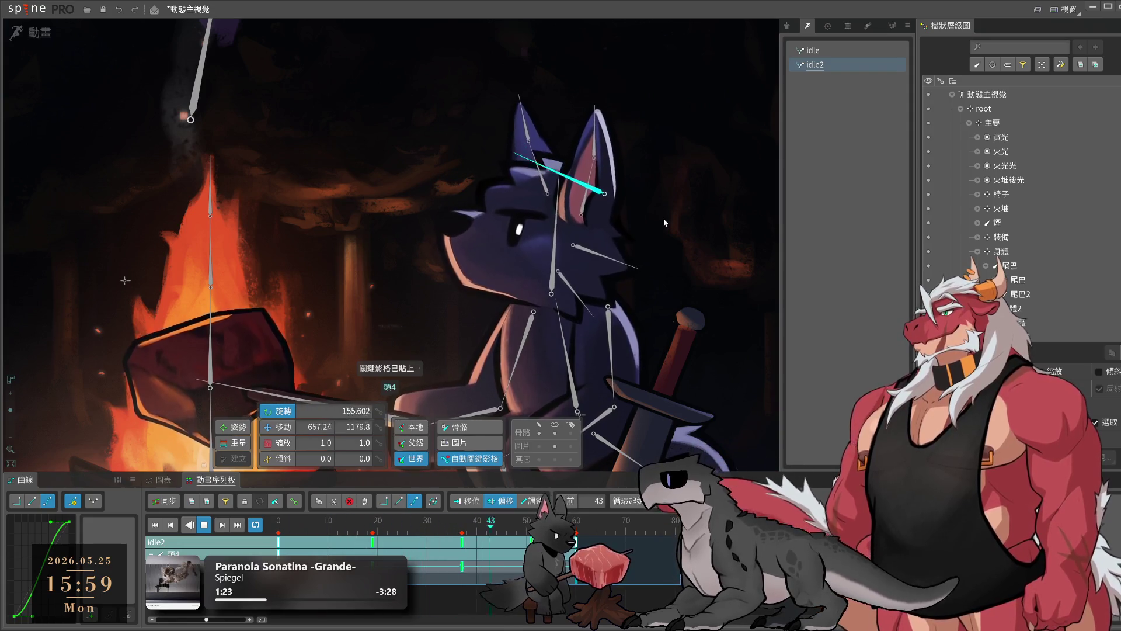
- Delay the 頭3 head key from frame 28 to 36 and preview the timing
left_click(584, 252)
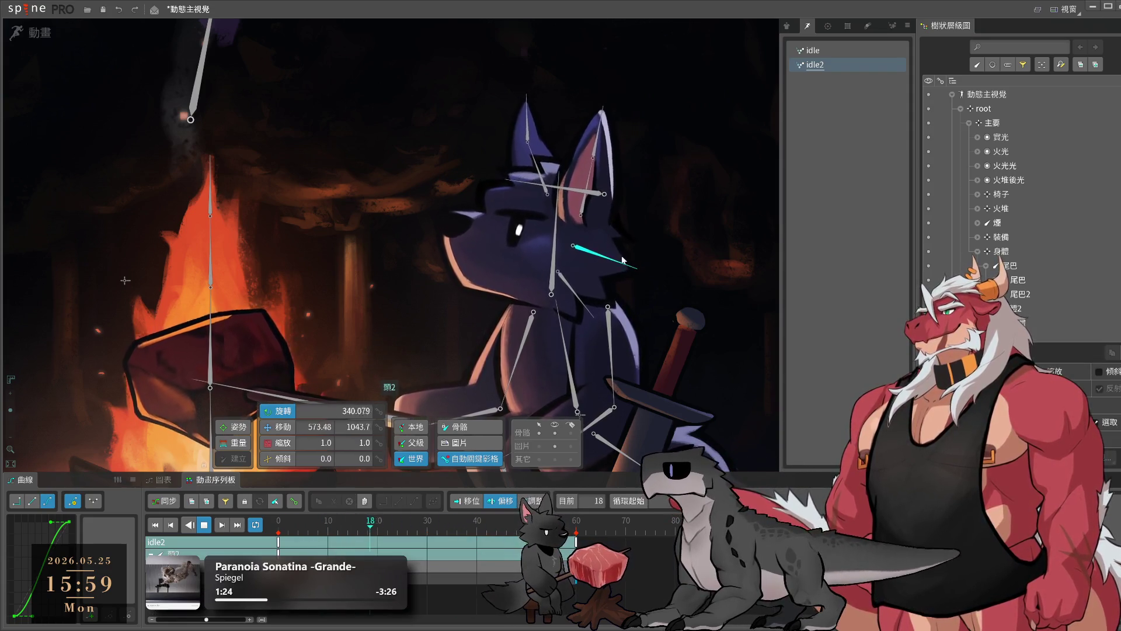
left_click(578, 302, "ctrl")
left_click(323, 528)
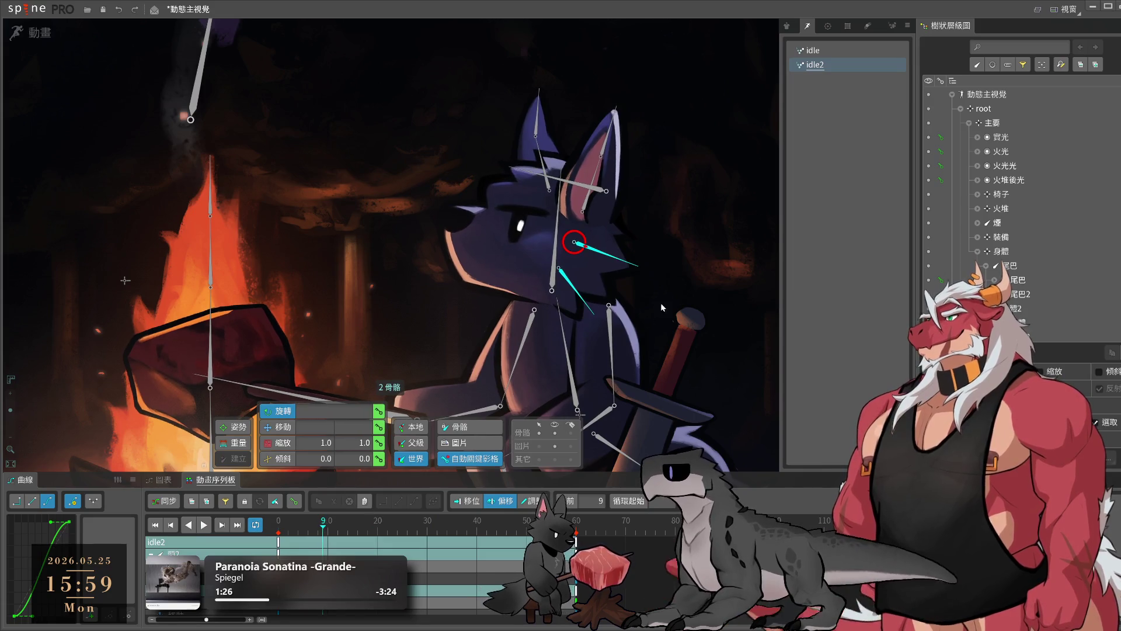
key("space")
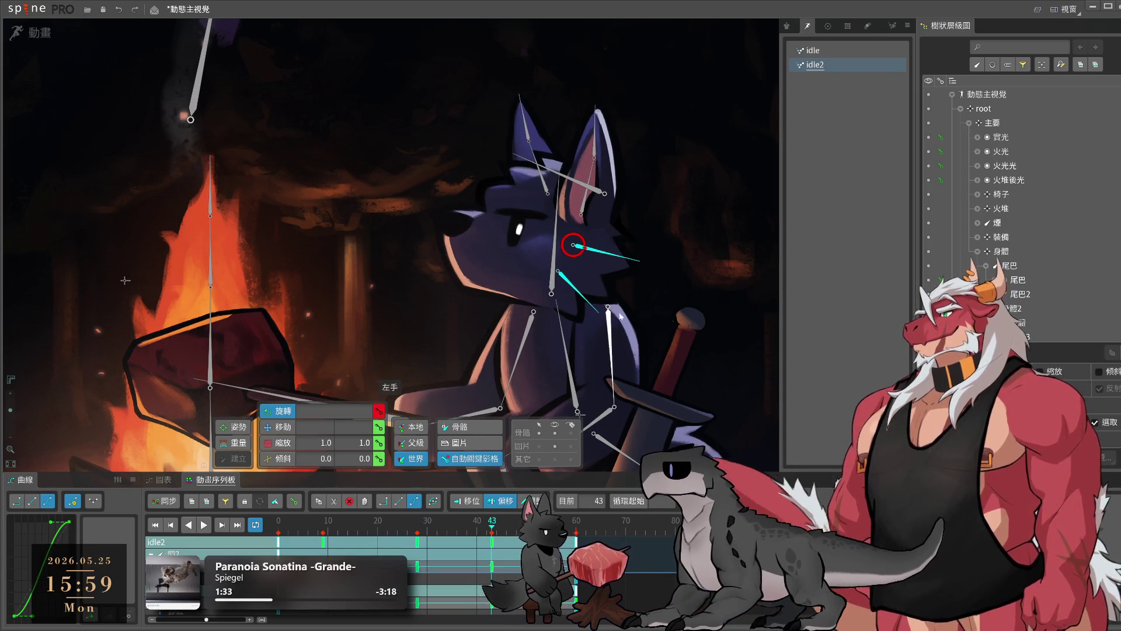
left_click(594, 308)
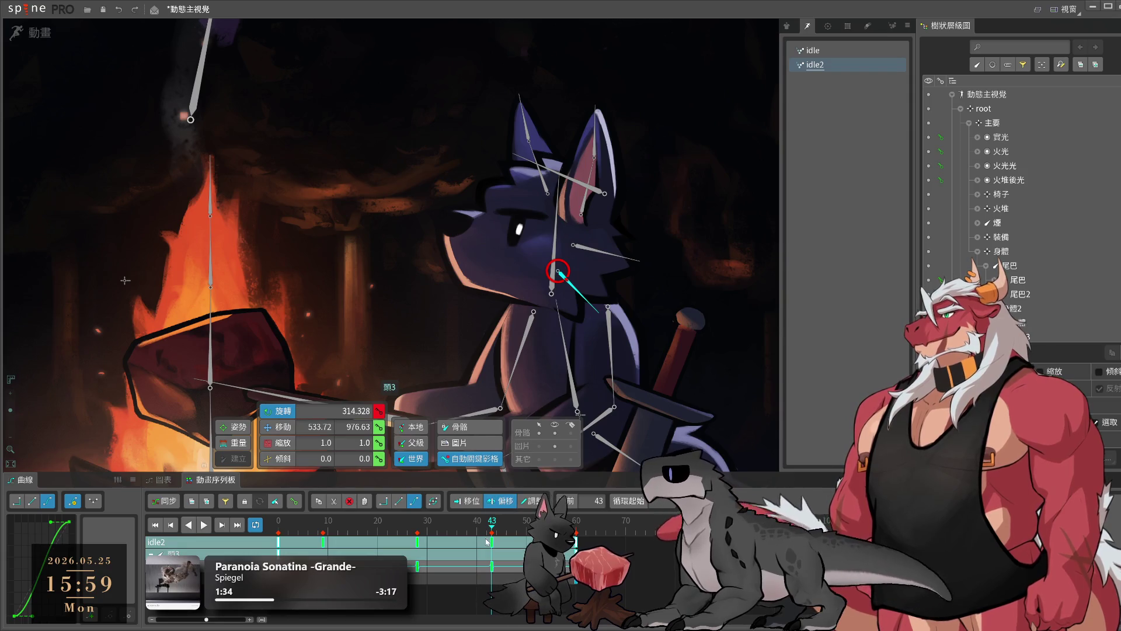
left_click_drag(417, 565, 457, 565)
key("space")
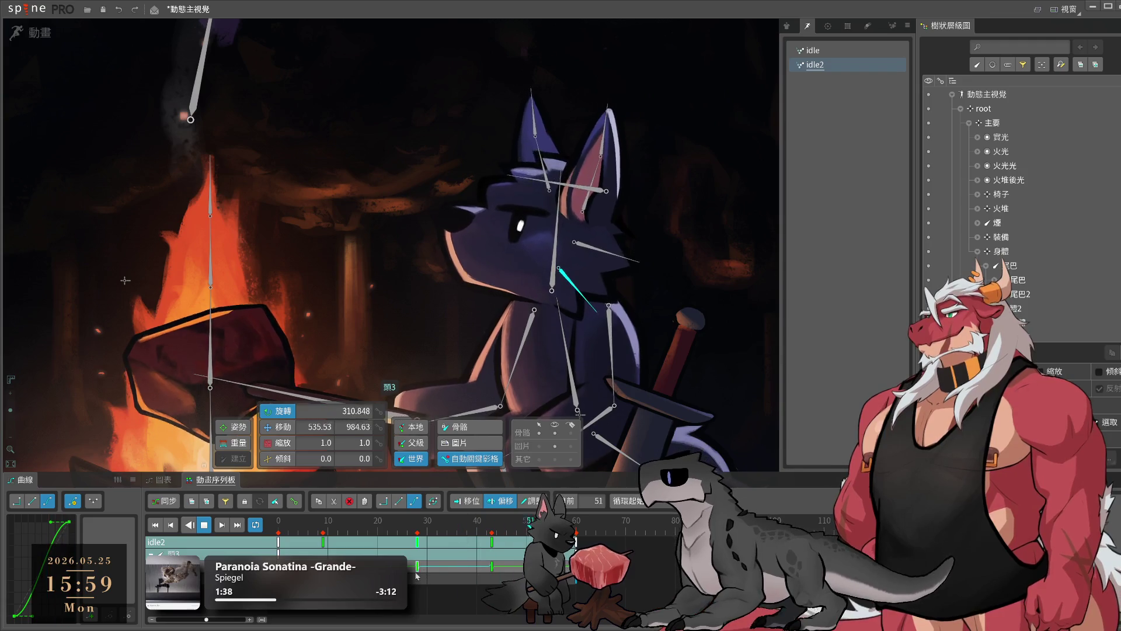
- Shift the selected head keys three frames later and inspect the 頭2 bone's keys
left_click_drag(417, 542, 432, 541)
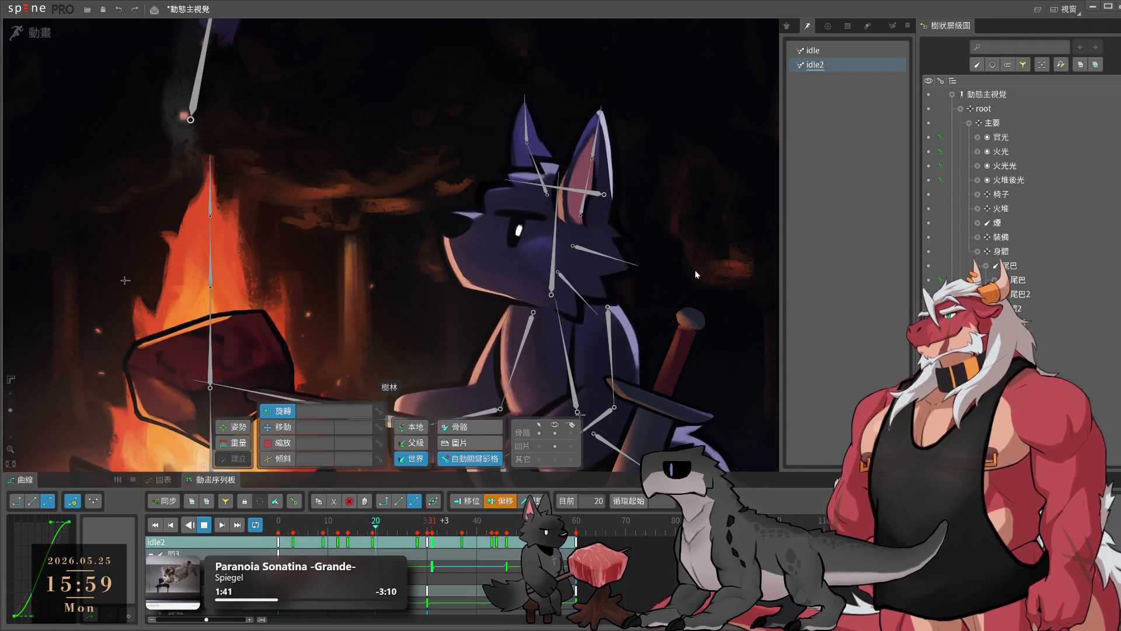
left_click(606, 285)
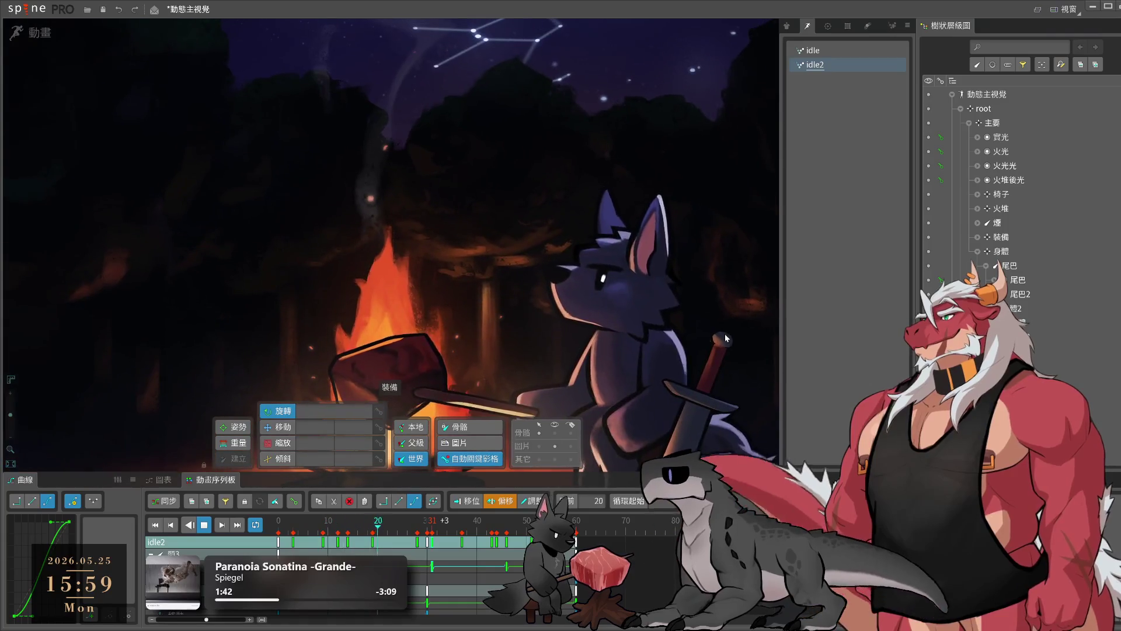
left_click(616, 305)
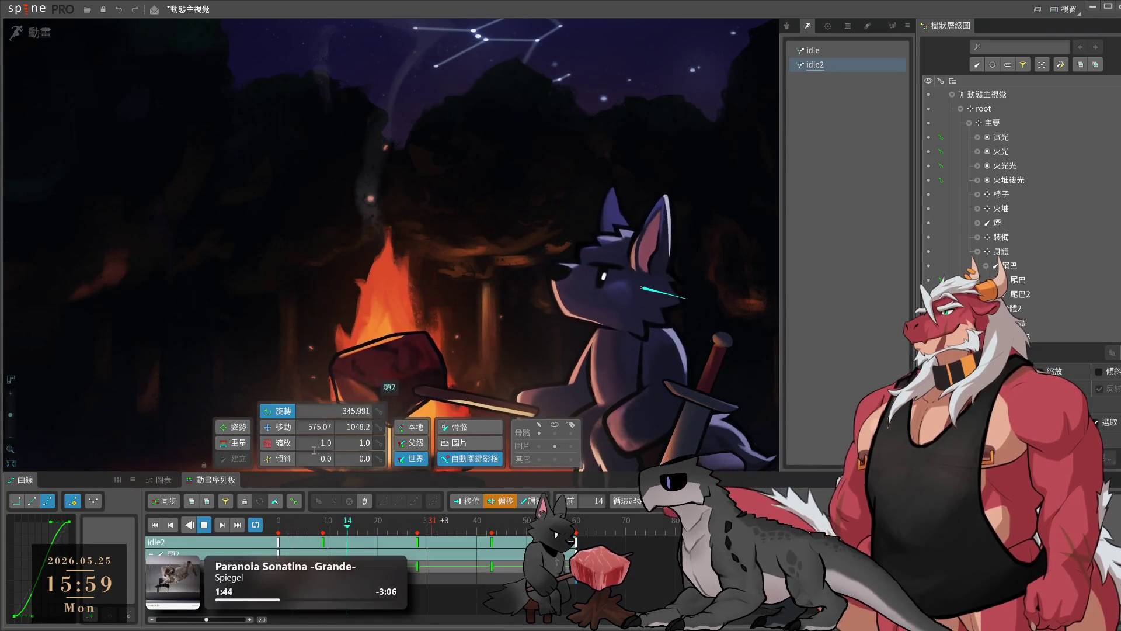
left_click(618, 332)
scroll(617, 333, "up", 2)
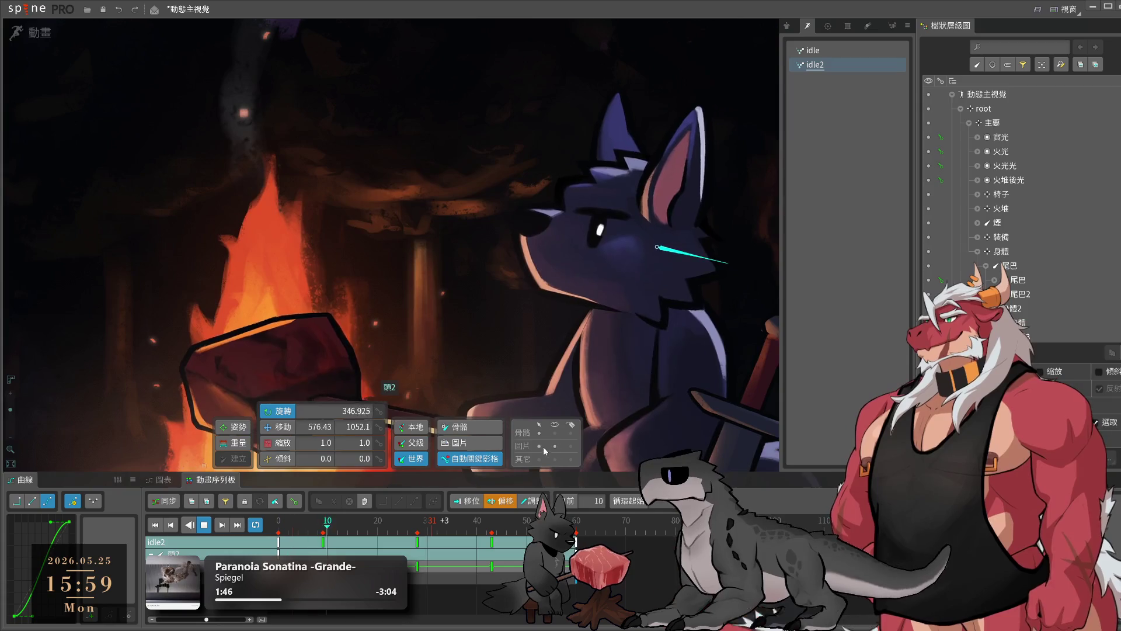
left_click(584, 251)
- Set up weight painting on the head mesh for bone 頭 with a larger, gentler brush
key("w")
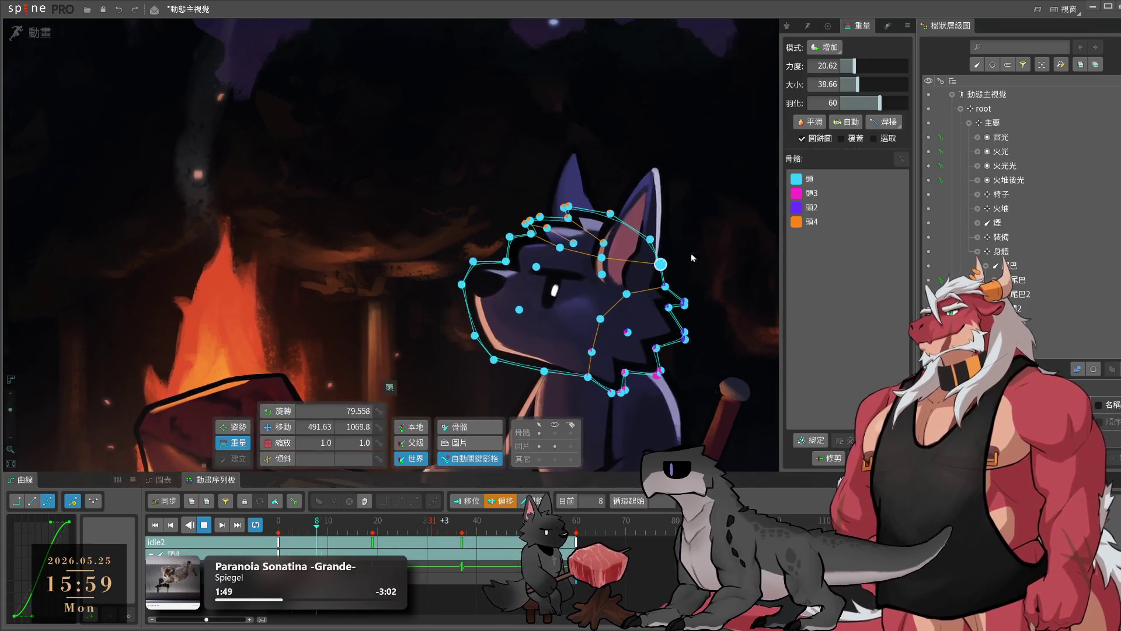
left_click(809, 179)
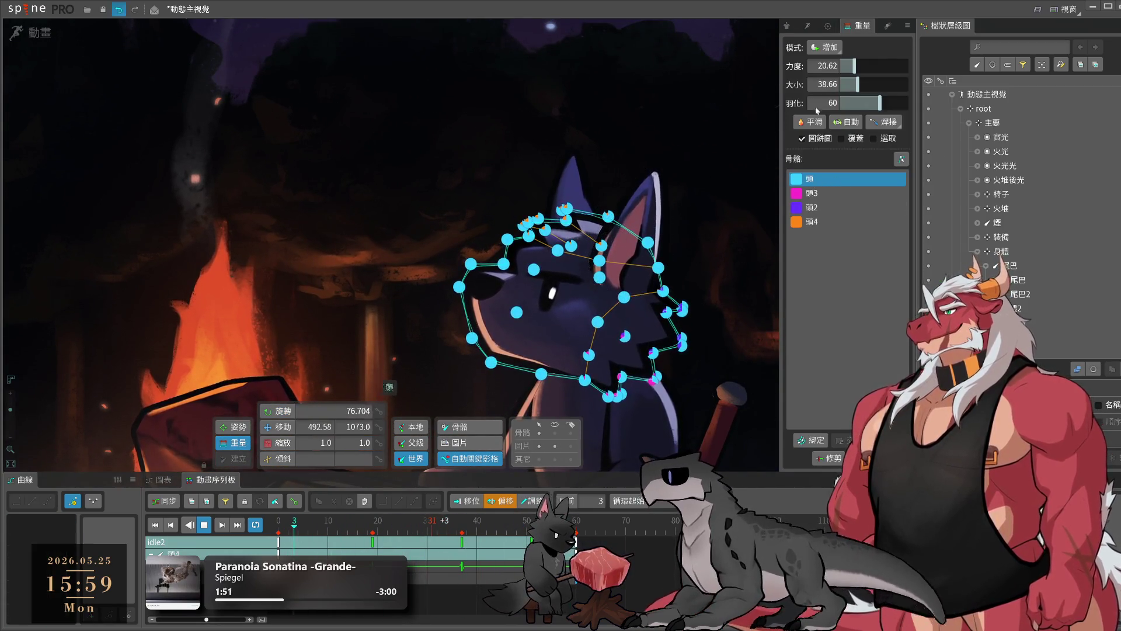
mouse_move(854, 66)
left_mouse_down()
mouse_move(841, 65)
mouse_move(897, 87)
left_mouse_up()
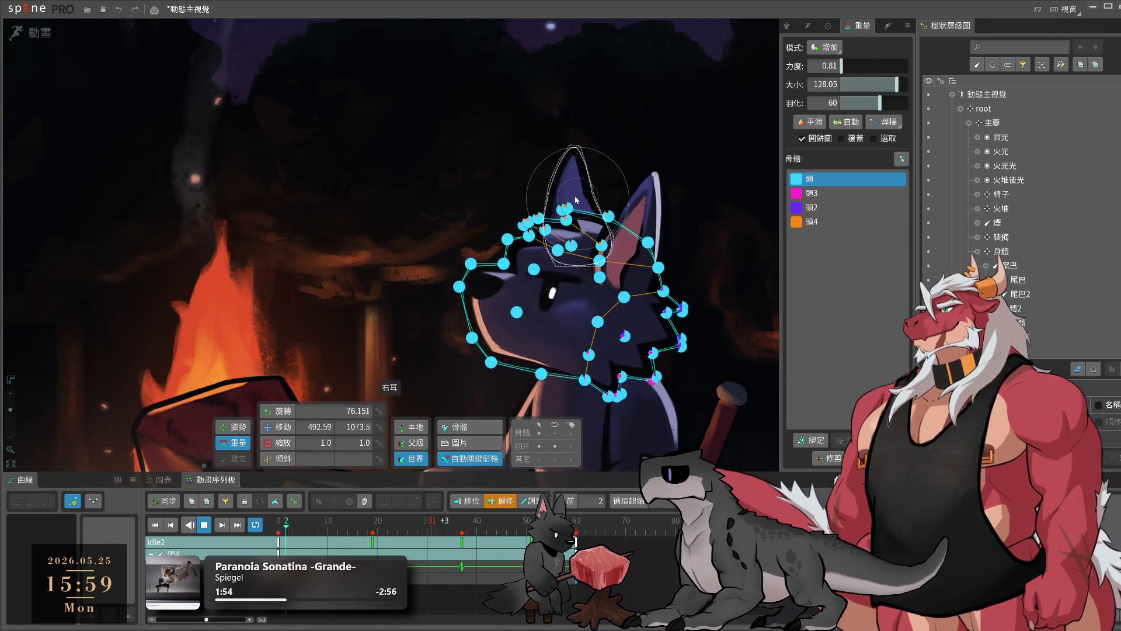
- Select and clear the glow and head meshes, then select a bone on the wolf's body
left_click(502, 192)
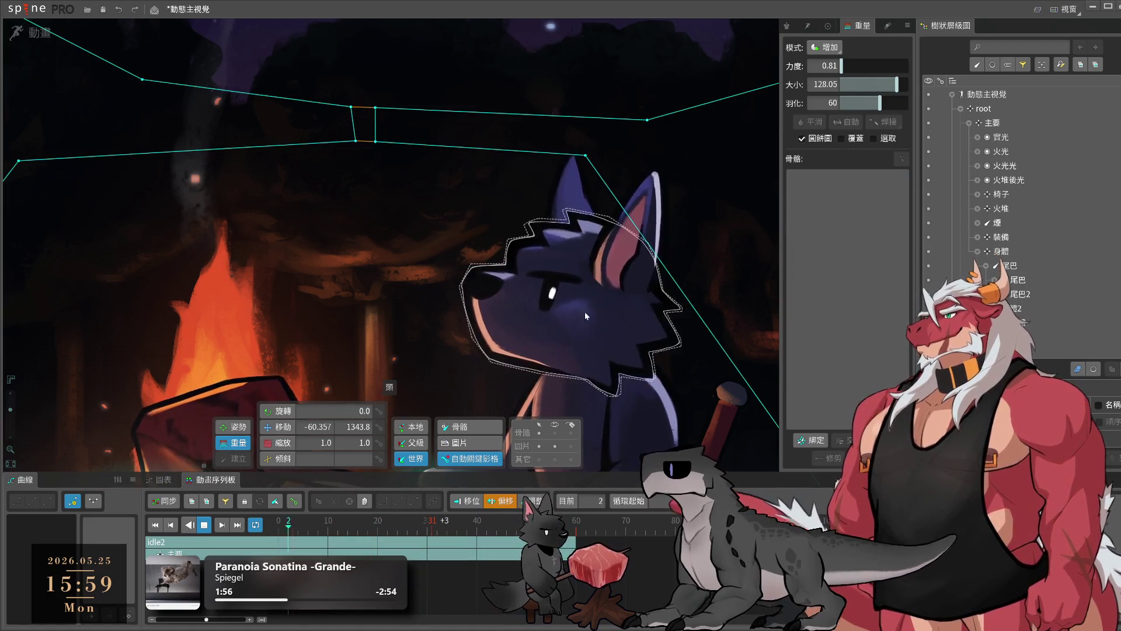
scroll(456, 304, "down", 5)
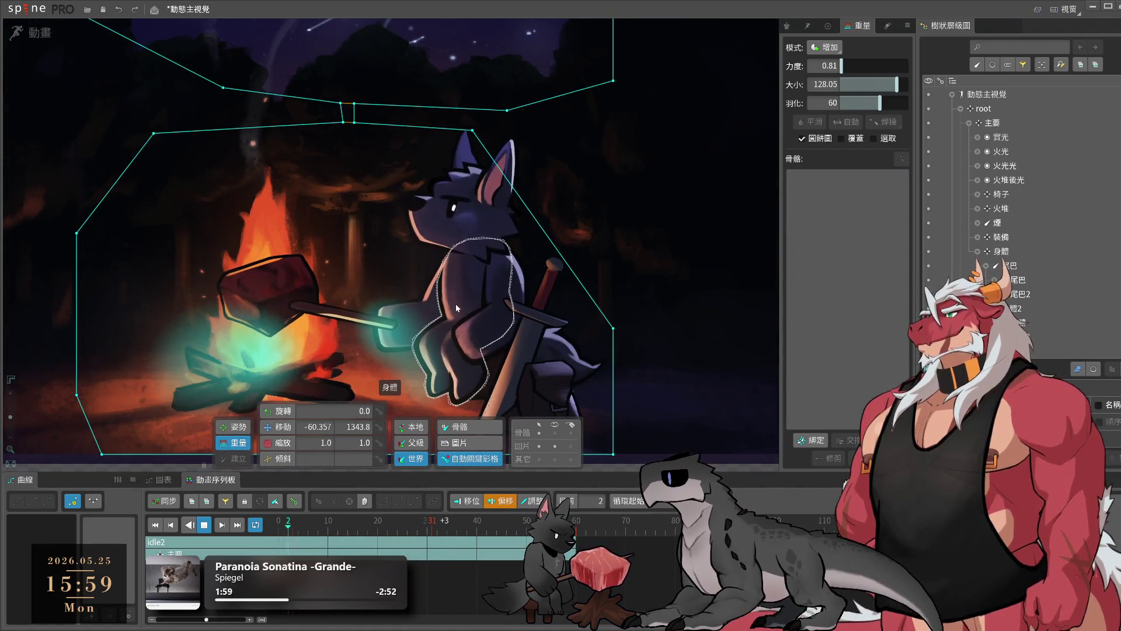
scroll(456, 304, "down", 3)
left_click(607, 344)
scroll(391, 189, "up", 5)
scroll(391, 189, "up", 4)
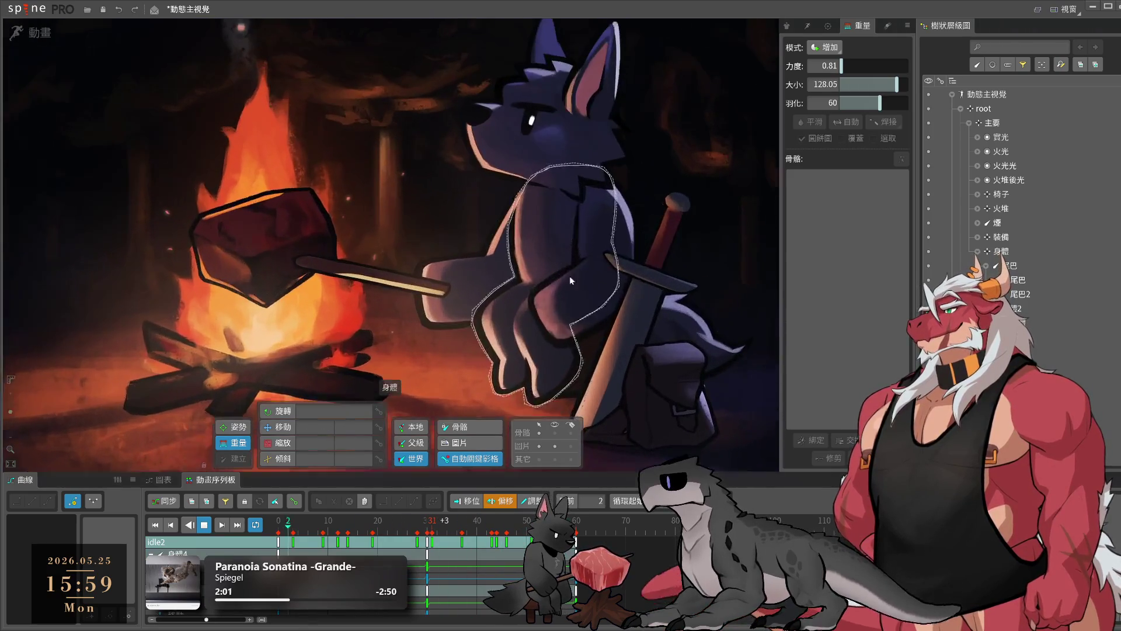
left_click(607, 229)
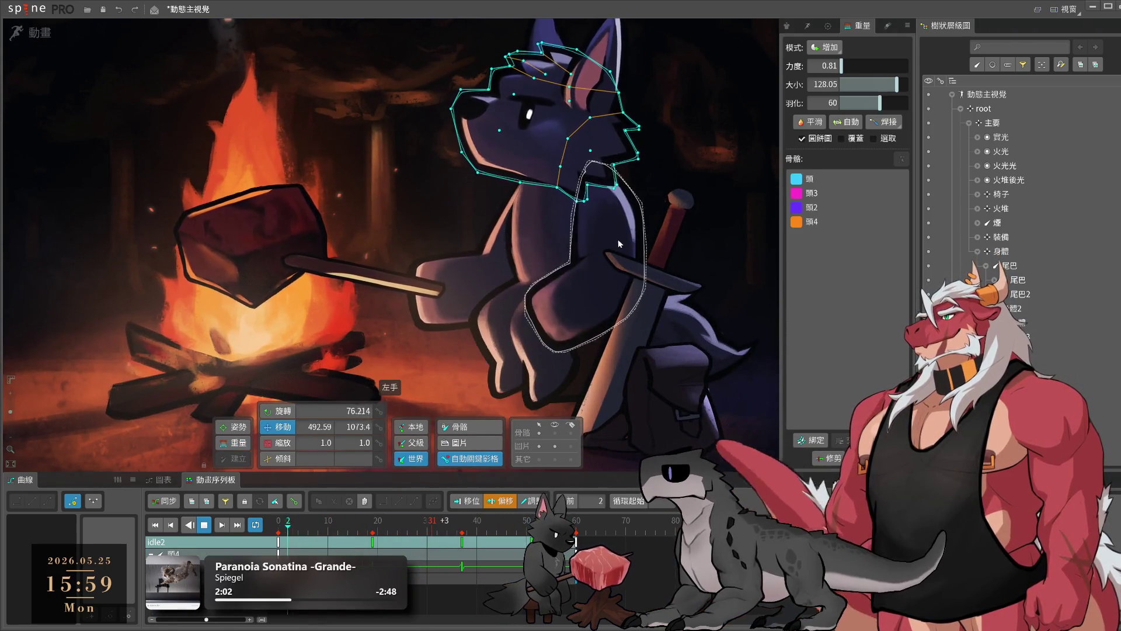
scroll(537, 401, "down", 3)
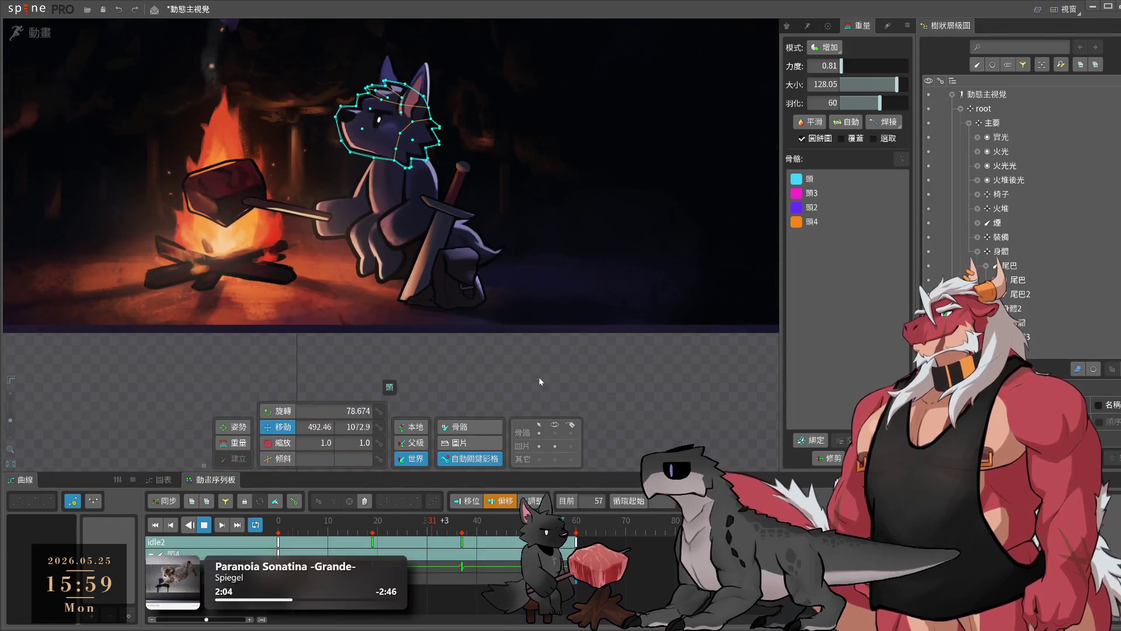
left_click(492, 304)
scroll(584, 245, "up", 4)
left_click(630, 201)
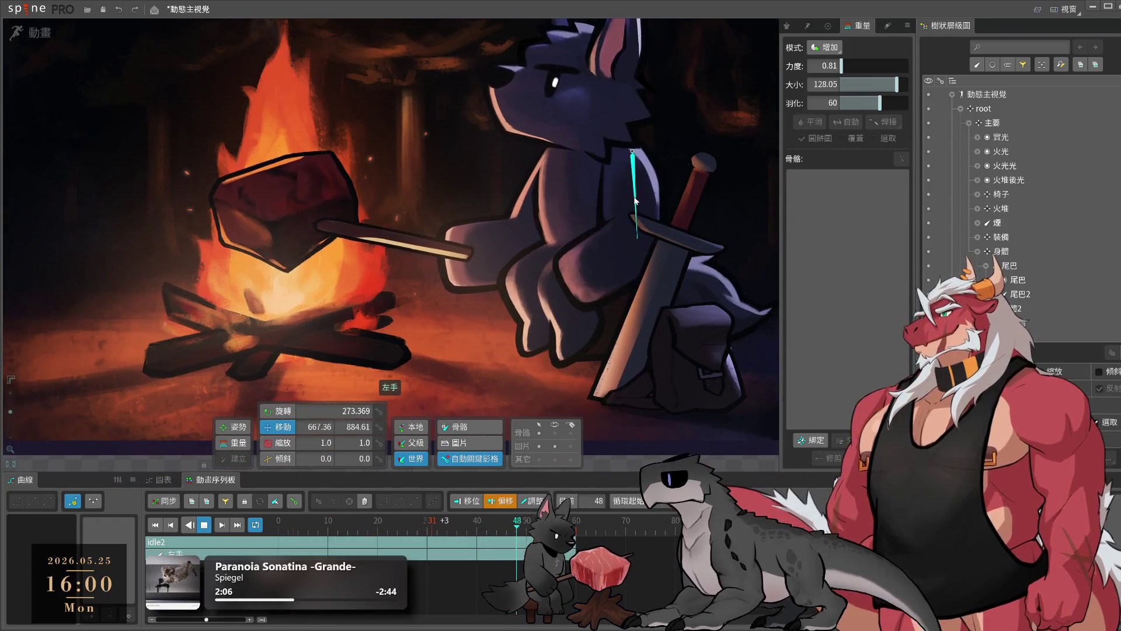
- Copy both left-arm bones' rest-pose keys from frame 0 to frame 60
key("space")
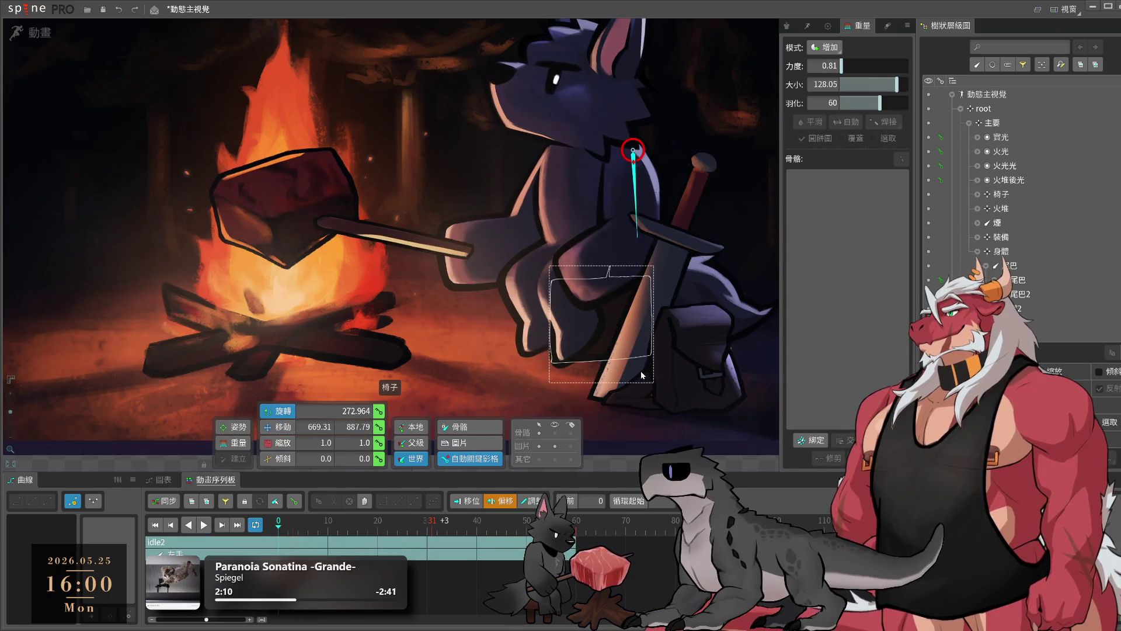
key("Home")
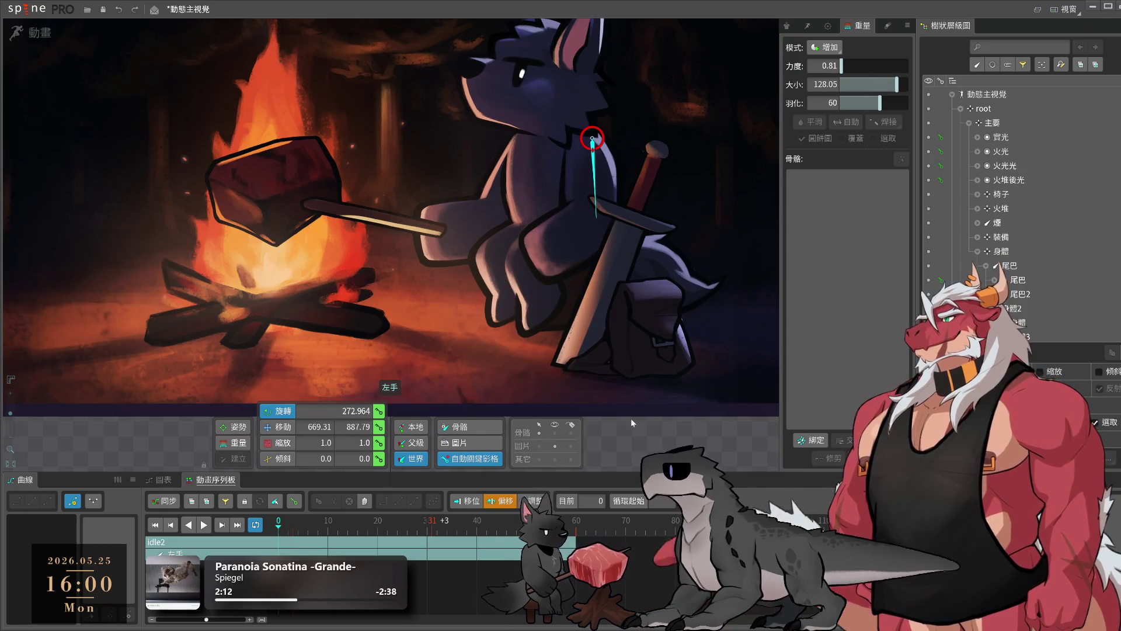
left_click_drag(630, 418, 653, 357)
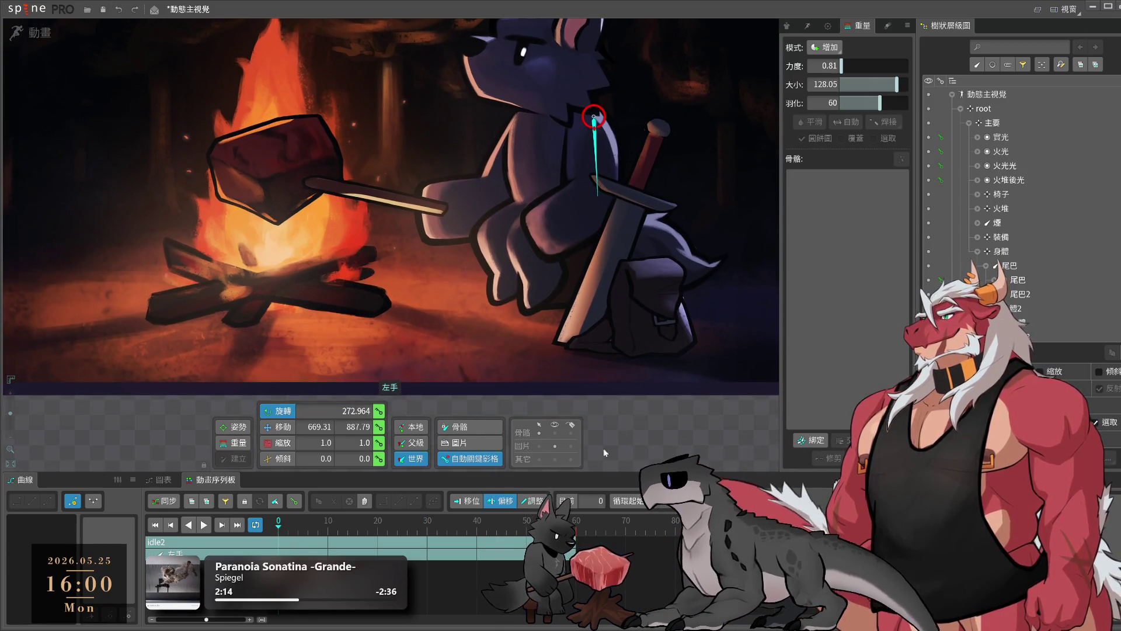
left_click(364, 500)
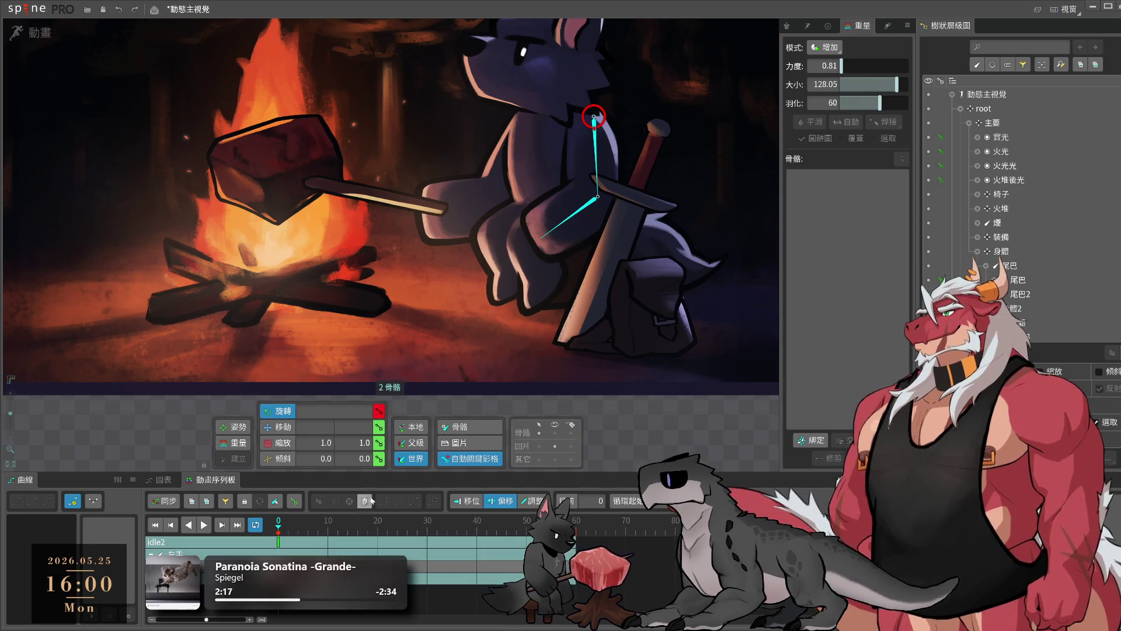
key("ctrl+c")
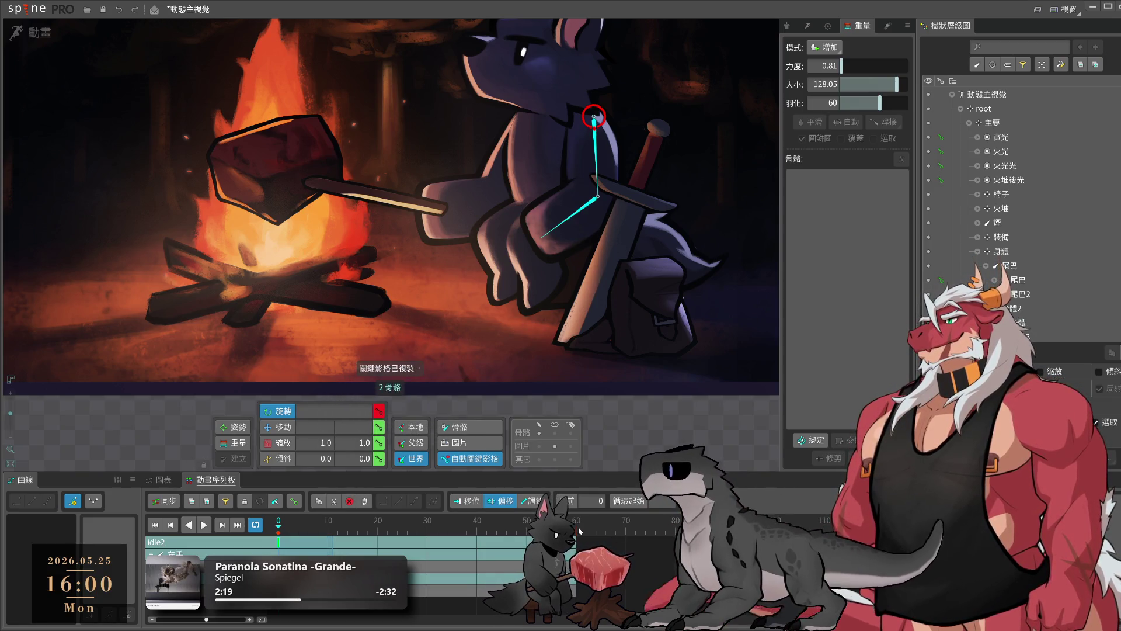
key("ctrl+v")
- Re-pose both left-arm bones at frame 30, ease their keys, and preview the swing
left_click(429, 527)
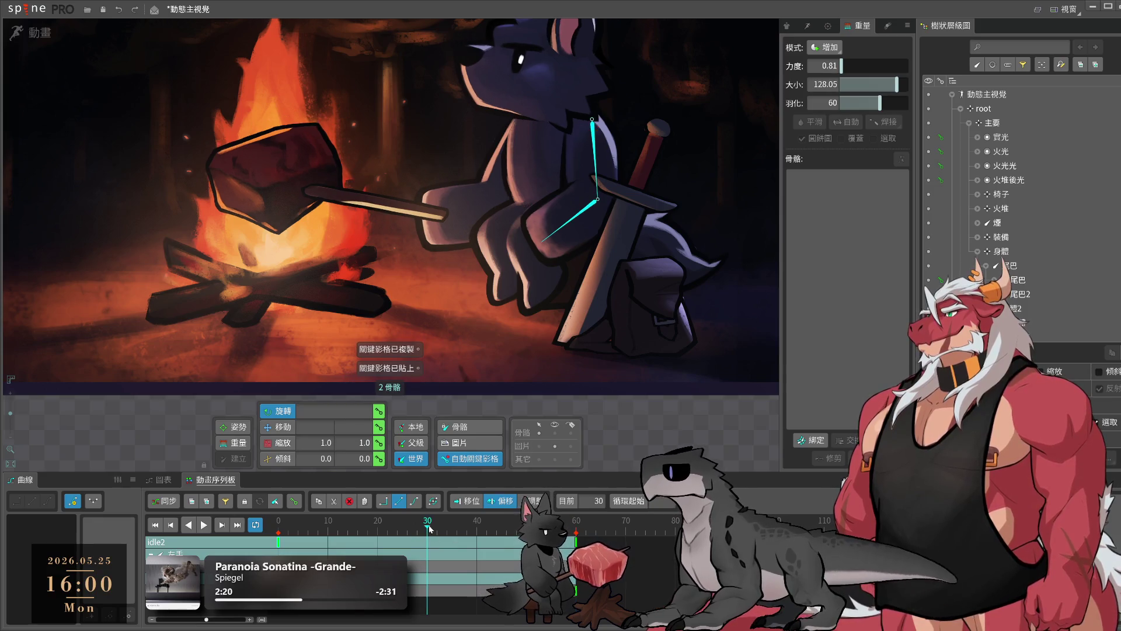
left_click(596, 169)
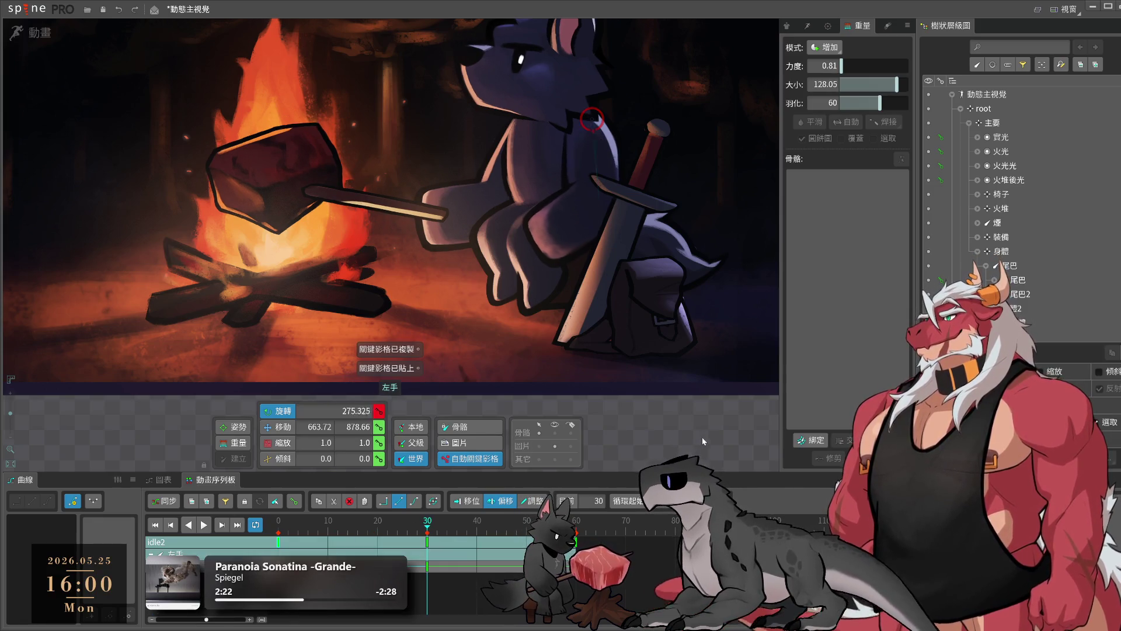
left_click(591, 212)
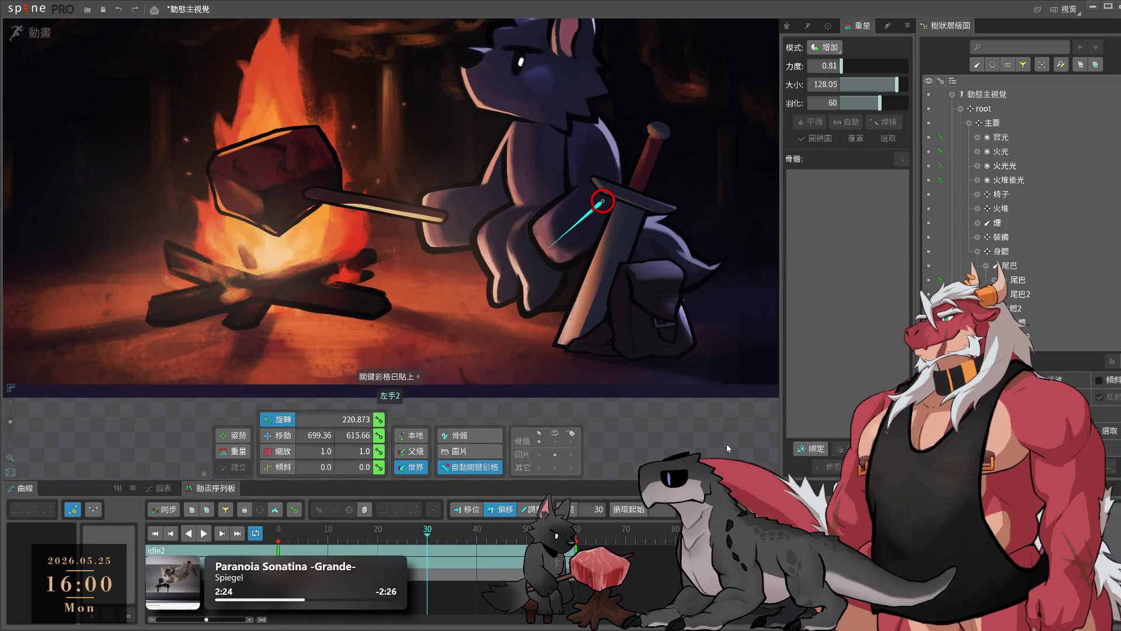
left_click(595, 163, "ctrl")
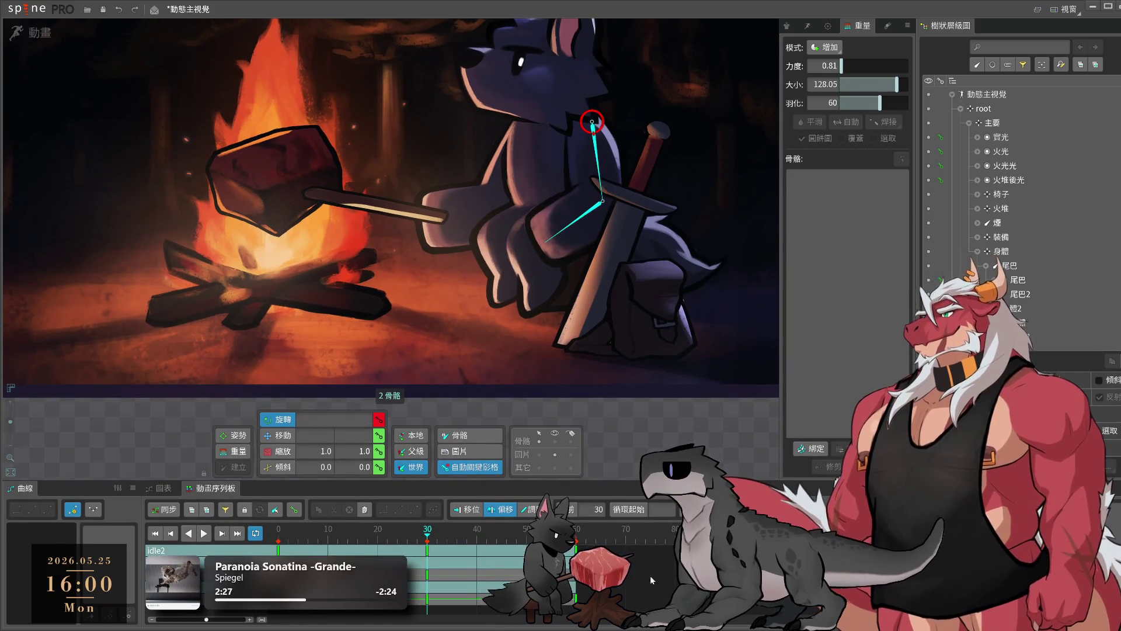
left_click(48, 509)
key("space")
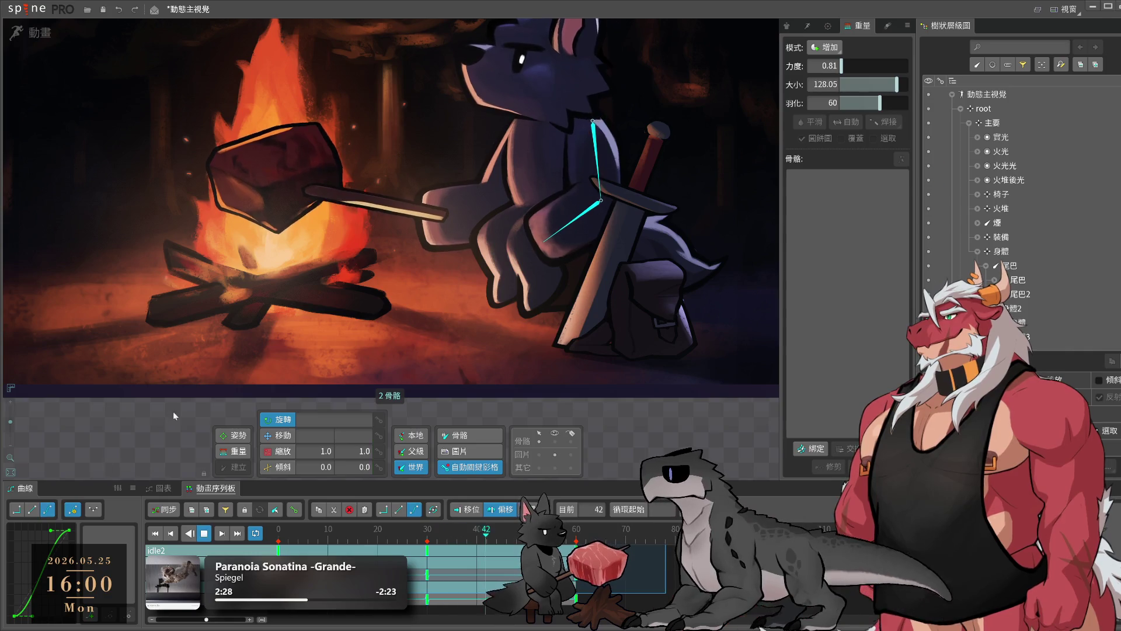
- Stop playback and select the right arm bone and the meat-stick bone
left_click_drag(521, 164, 536, 255)
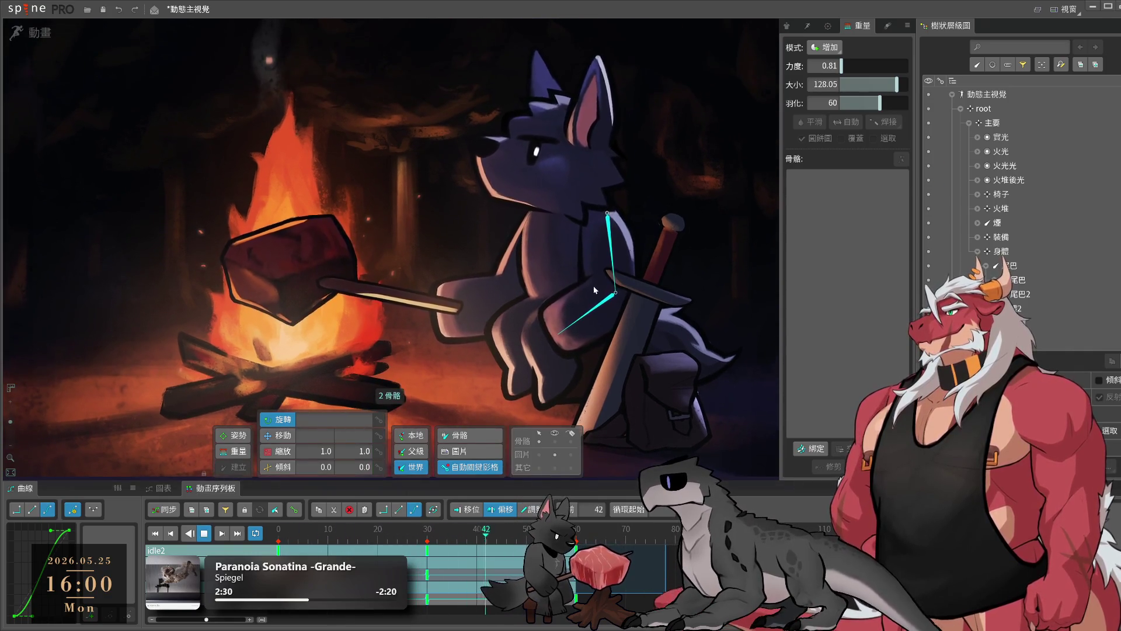
left_click(536, 256)
key("space")
left_click(438, 302)
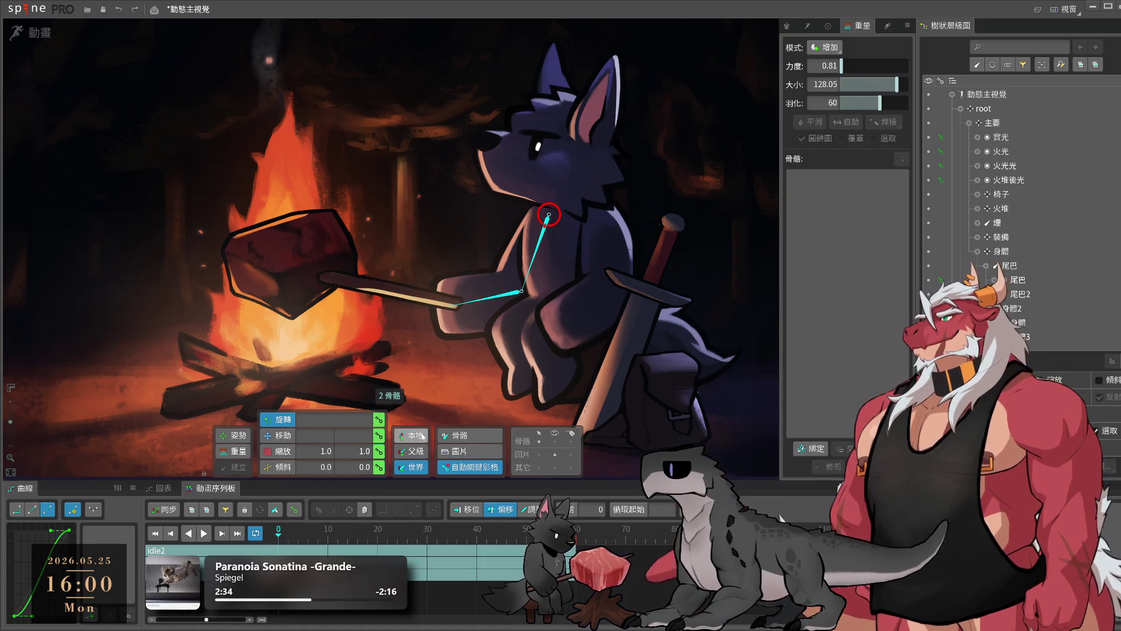
- Copy the right arm's rest-pose keys from frame 0 to frame 60
key("ctrl+z")
key("ctrl+c")
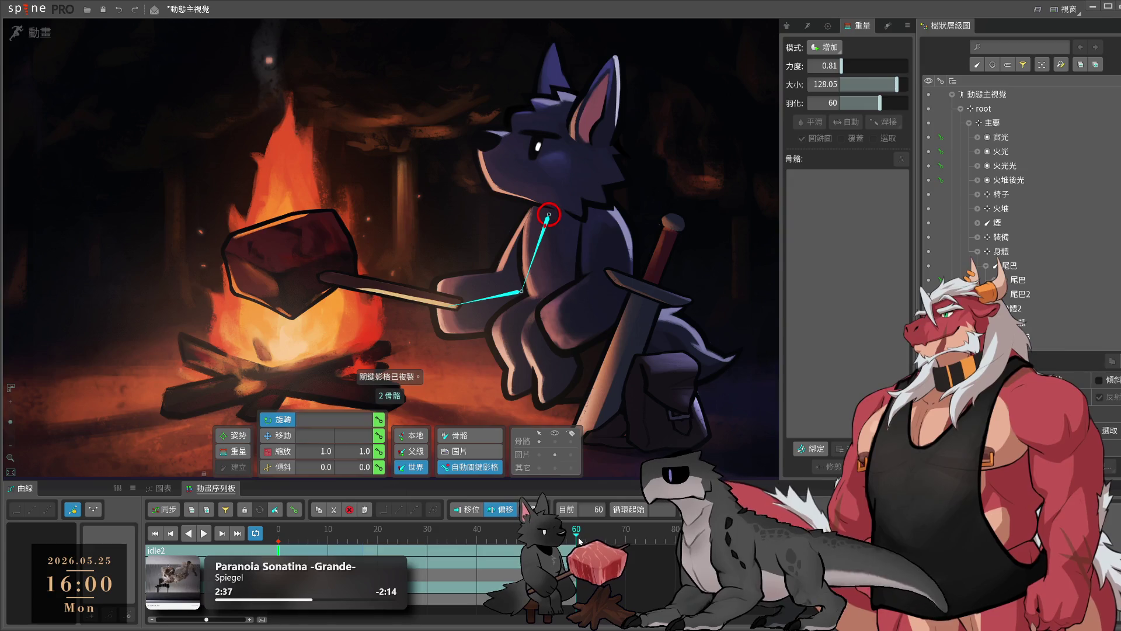
left_click(576, 540)
key("ctrl+v")
- At frame 30, rotate the right upper arm and forearm to raise the meat stick
left_click(426, 540)
left_click(542, 258)
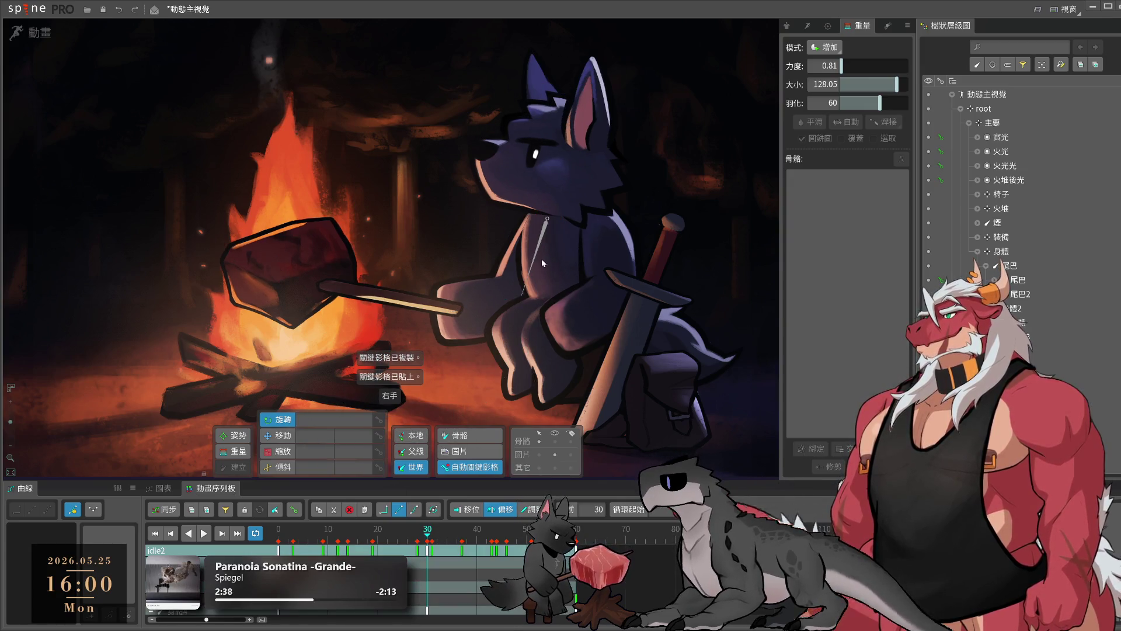
mouse_move(406, 200)
left_mouse_down()
mouse_move(405, 215)
mouse_move(402, 205)
left_mouse_up()
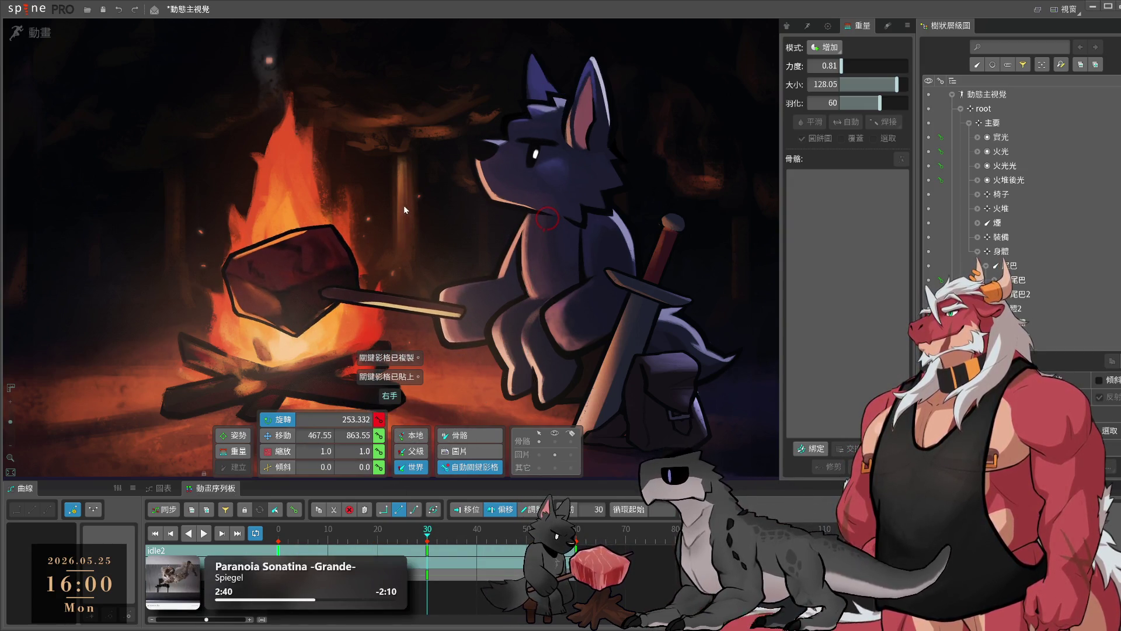
left_click(485, 302)
left_click_drag(394, 243, 412, 205)
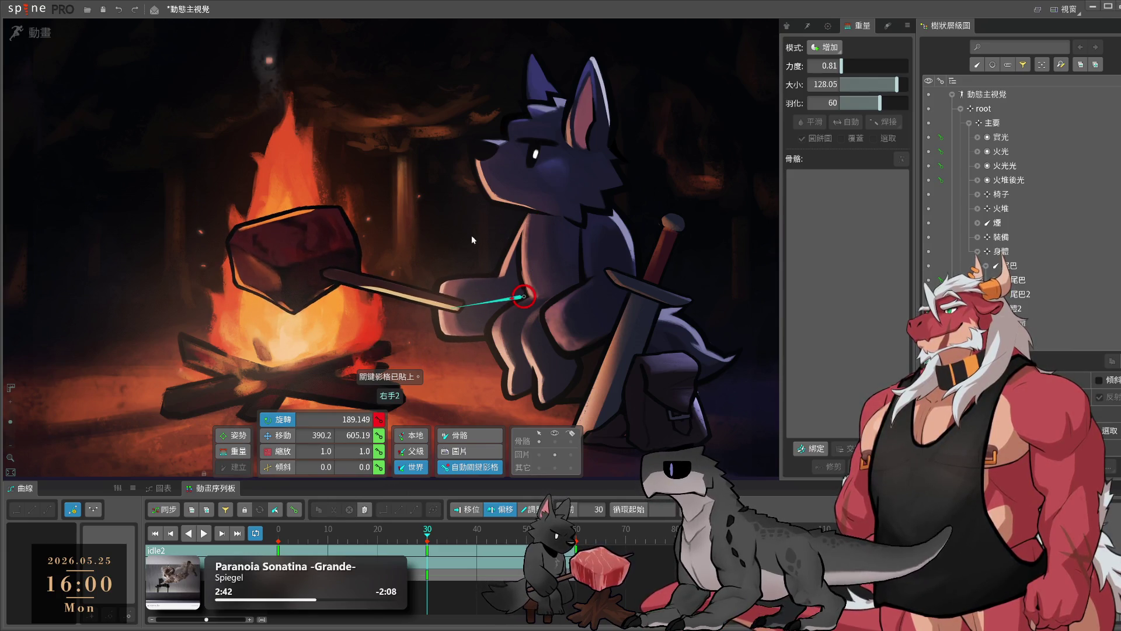
- Play the idle2 loop and check the arm pose around frame 18
left_click(547, 218, "ctrl")
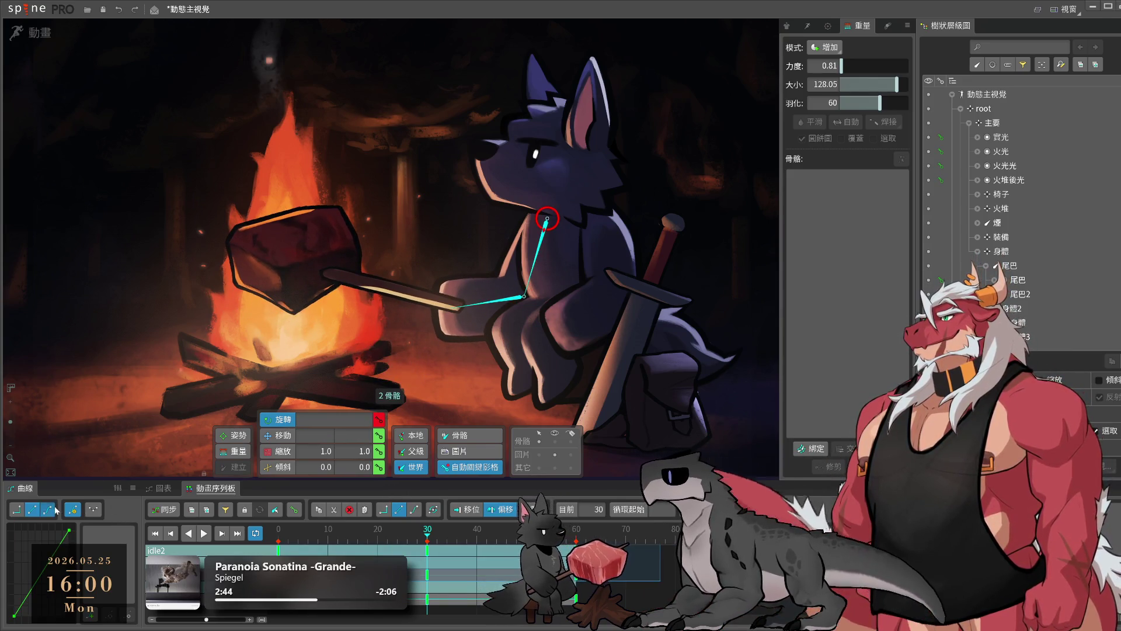
key("l")
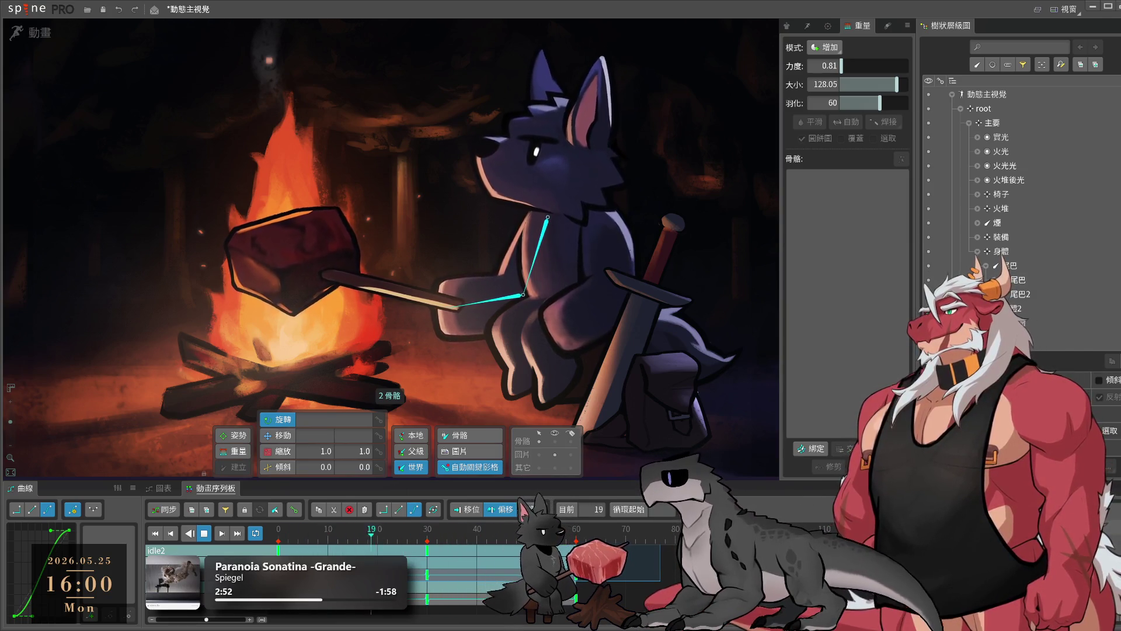
key("Left")
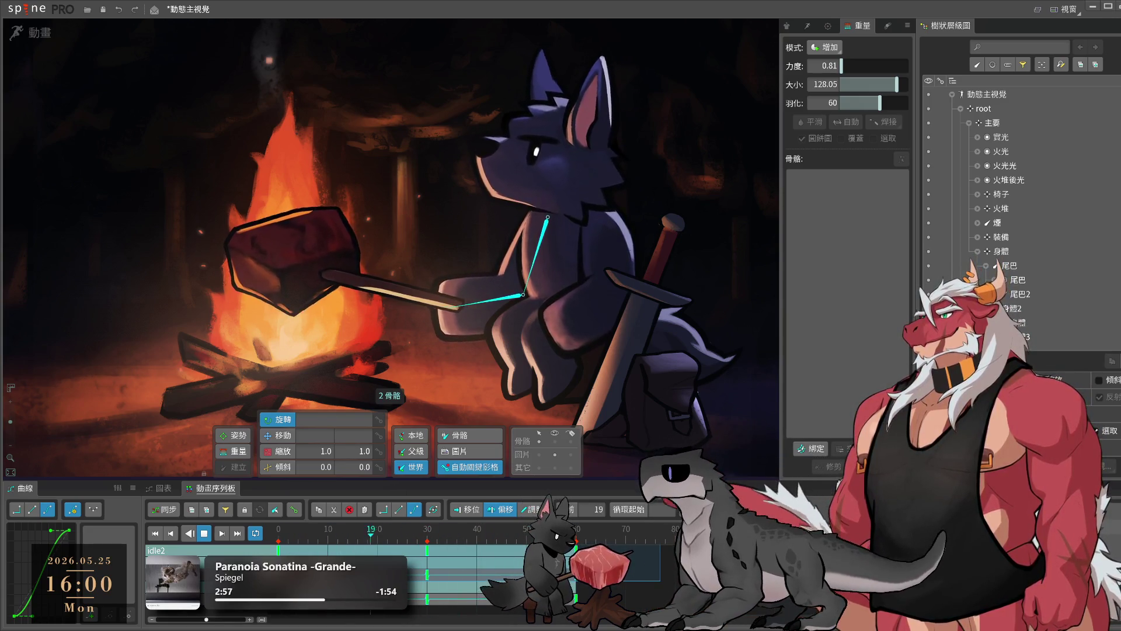
left_click(368, 533)
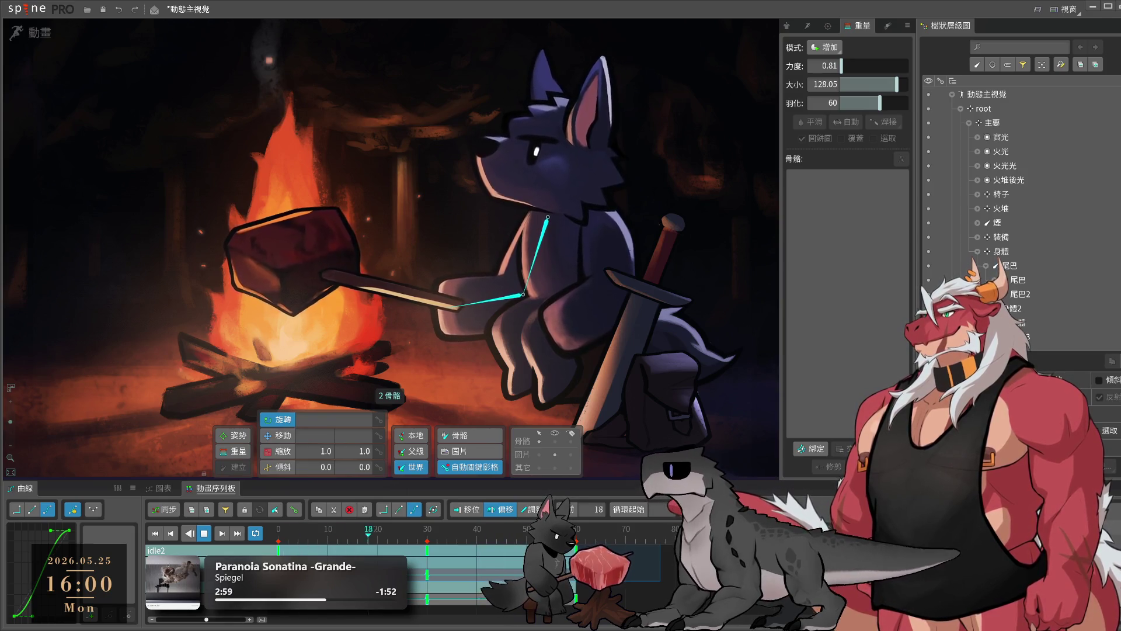
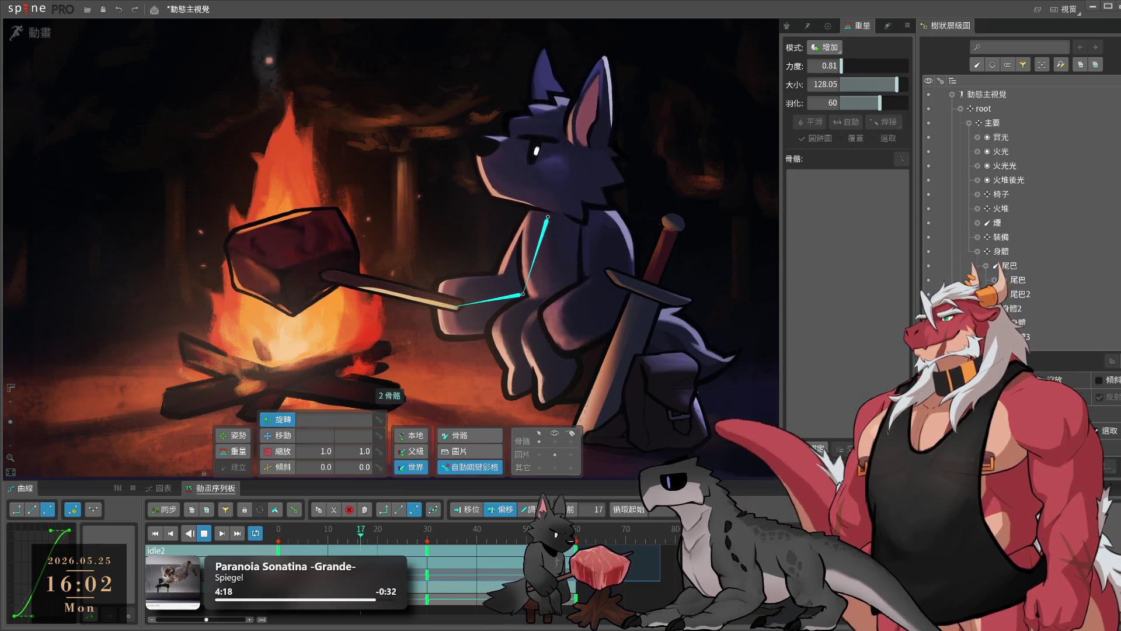
- Copy the body bones' frame 0 keys in idle2 and paste them at frame 30
key("Left")
key("Left")
key("Left")
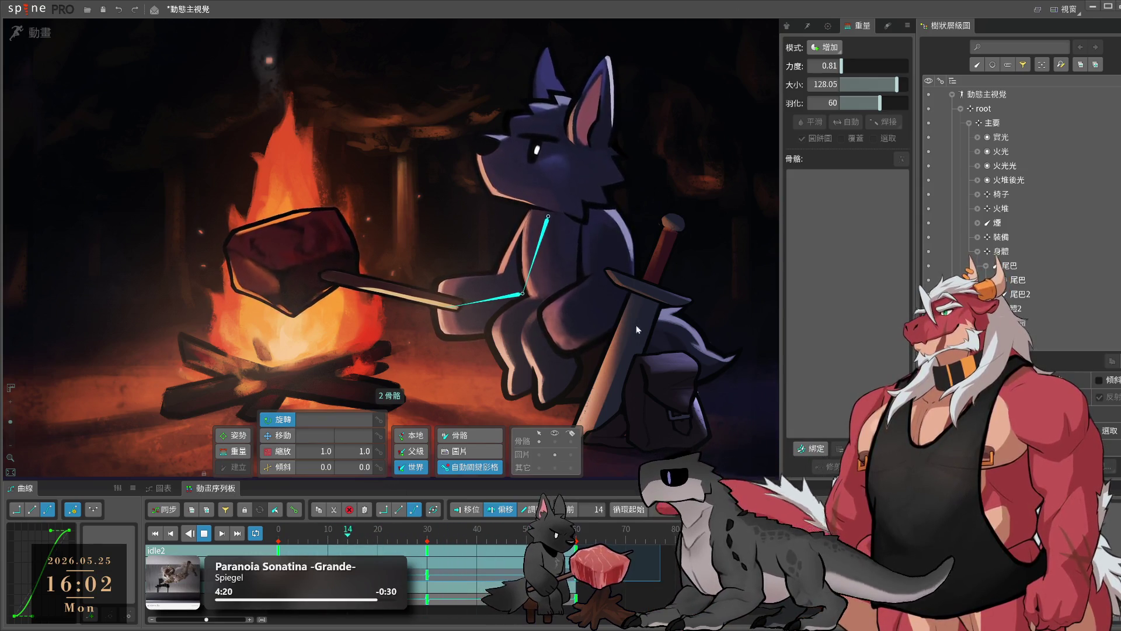
left_click(558, 318)
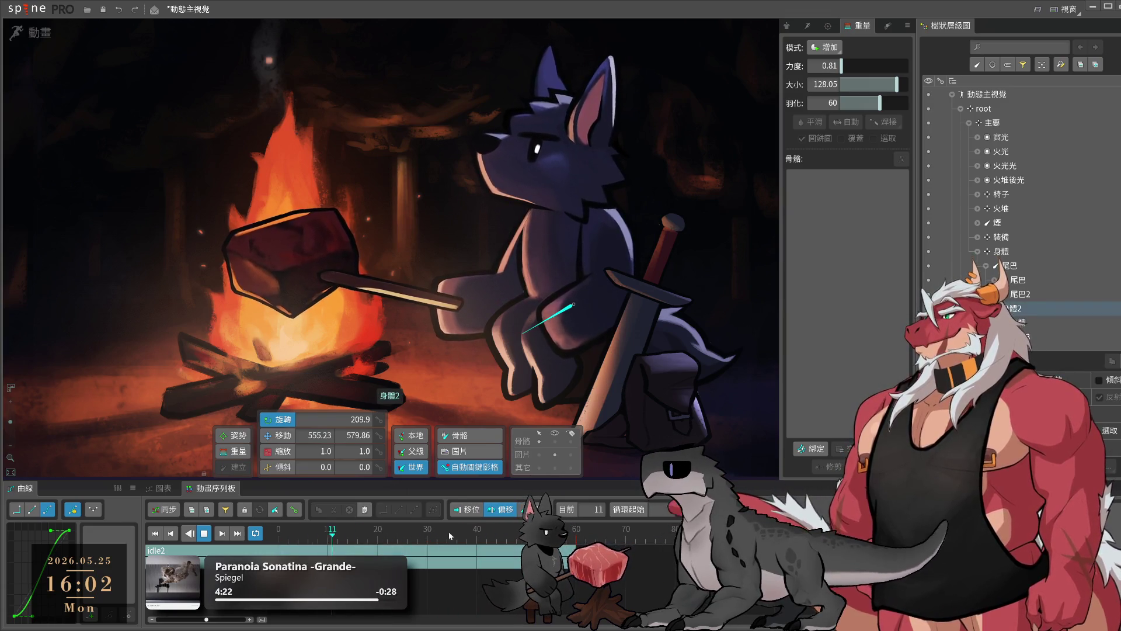
left_click(272, 548)
key("space")
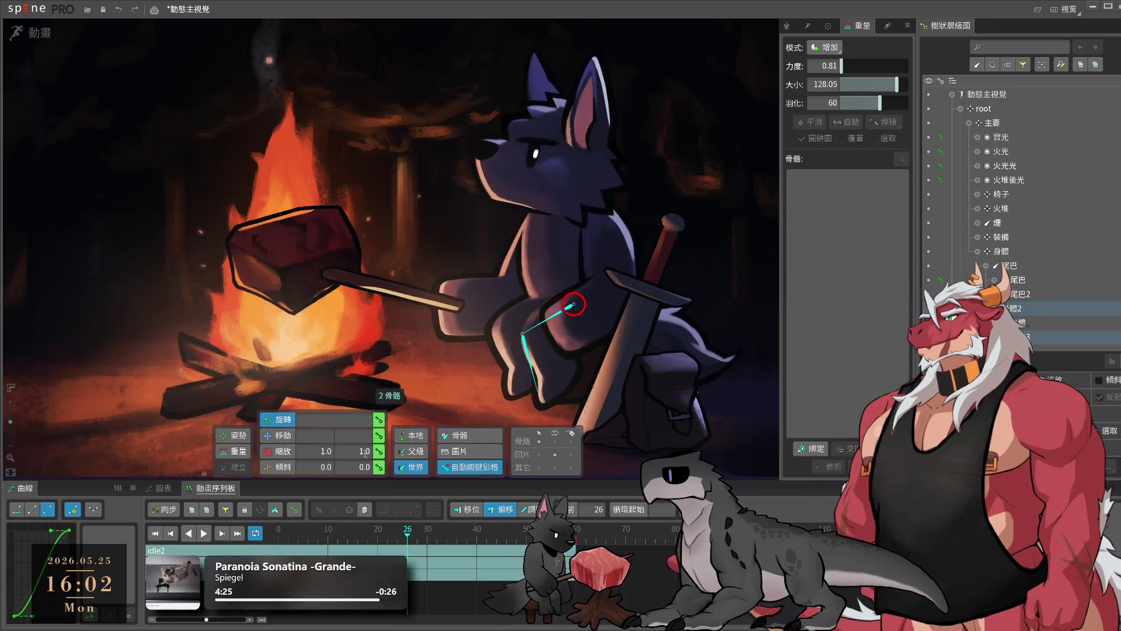
key("Home")
key("ctrl+c")
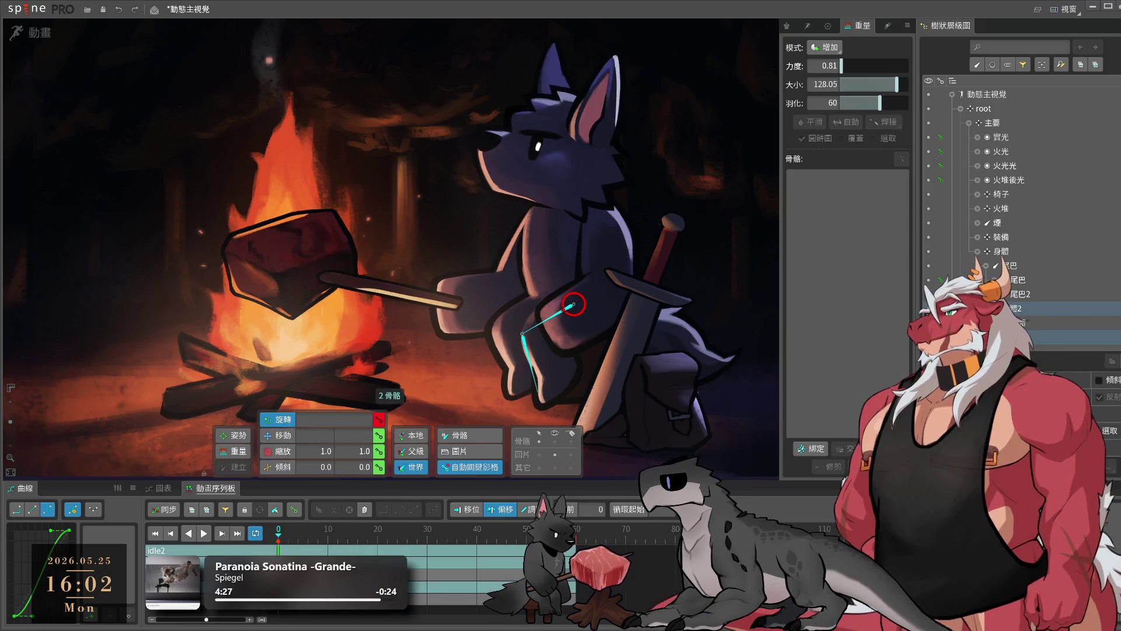
key("End")
key("ctrl+v")
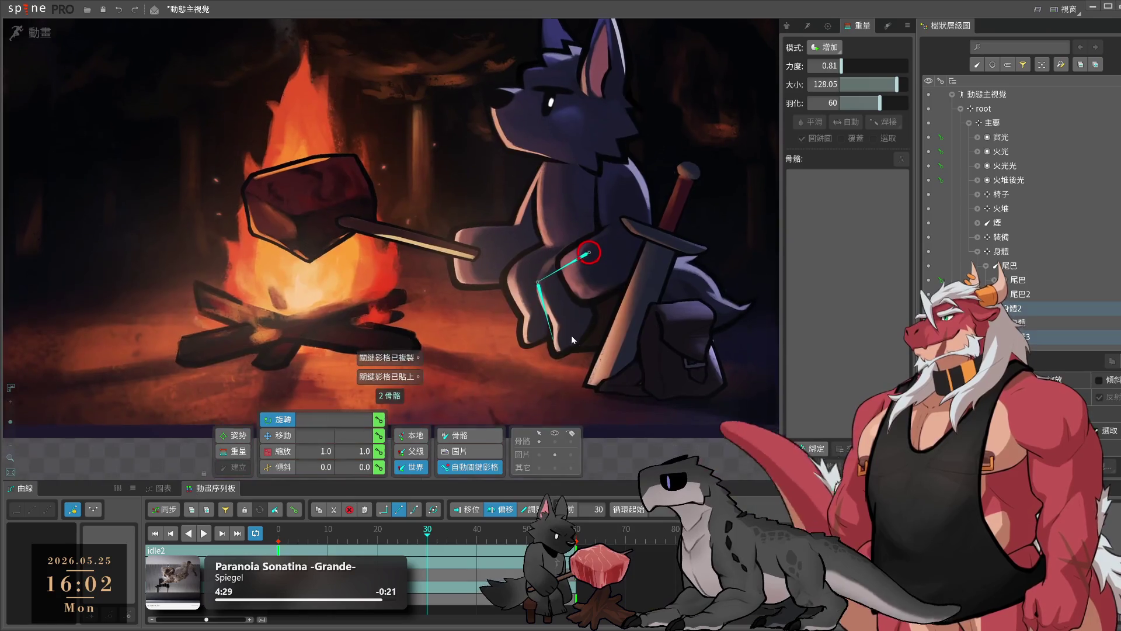
- Rotate leg bone 身體3 slightly, apply an eased curve, and play the loop
left_click(571, 335)
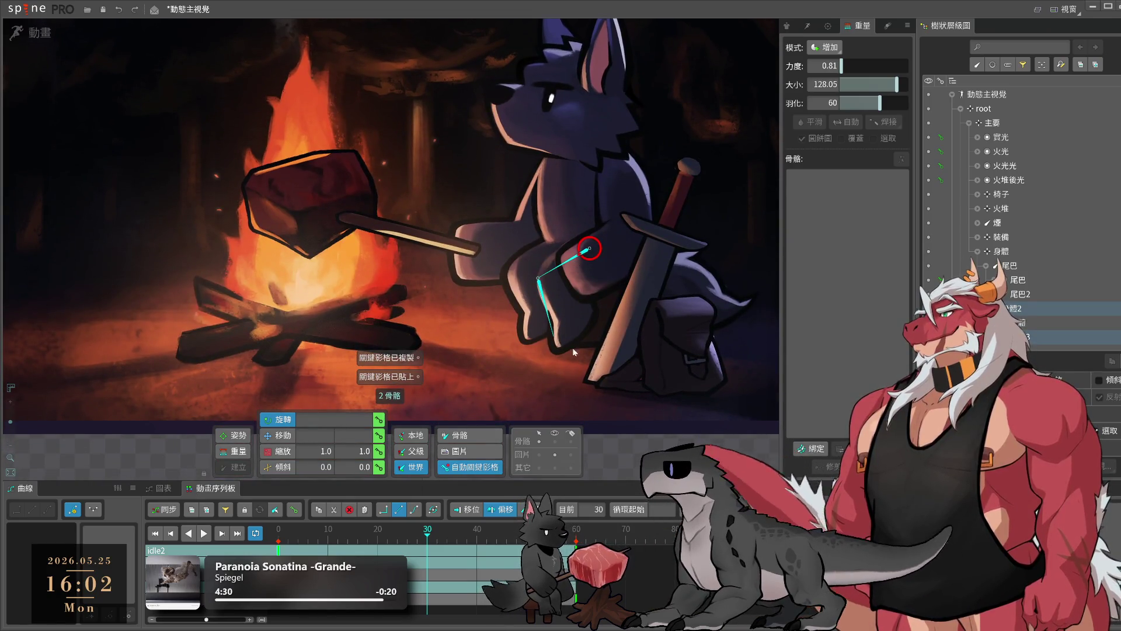
left_click(556, 320)
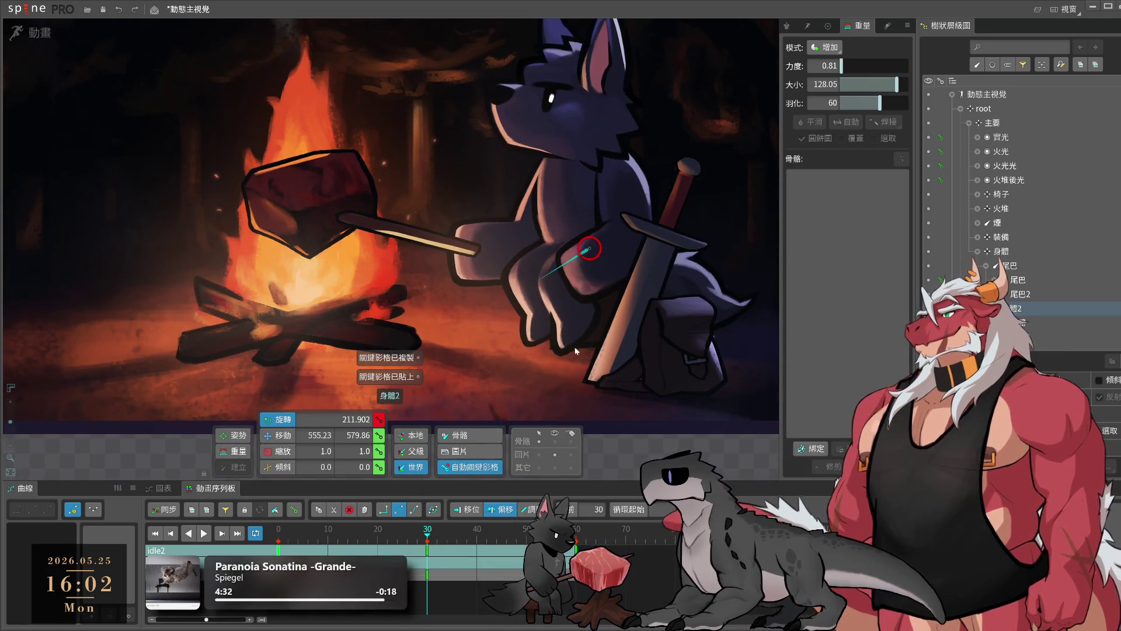
left_click_drag(556, 320, 552, 322)
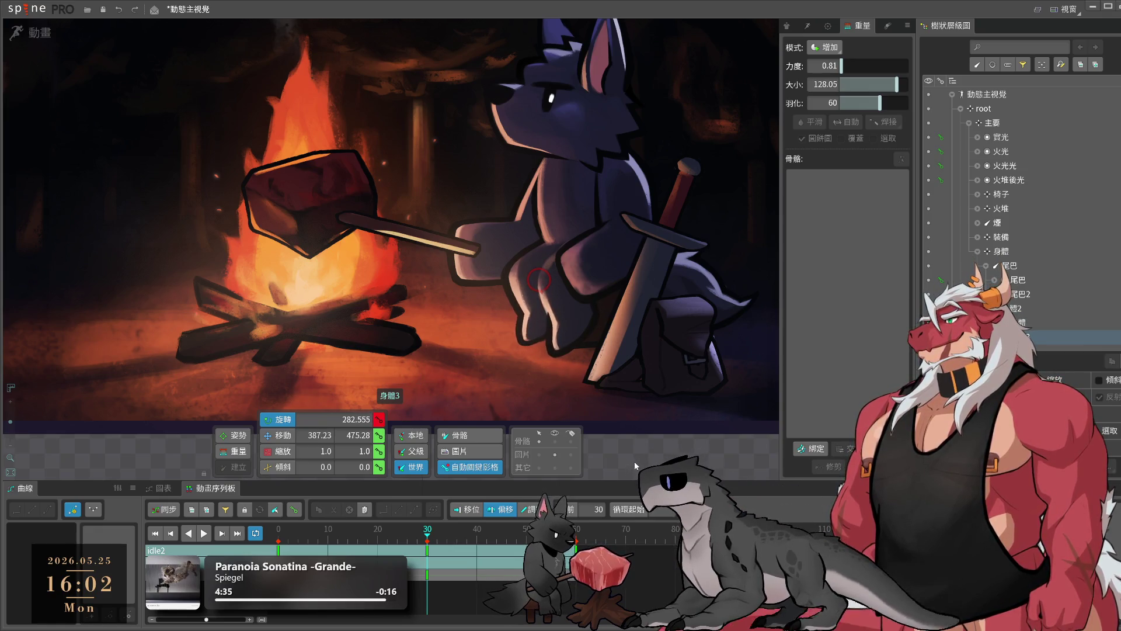
left_click(586, 250, "ctrl")
left_click(49, 509)
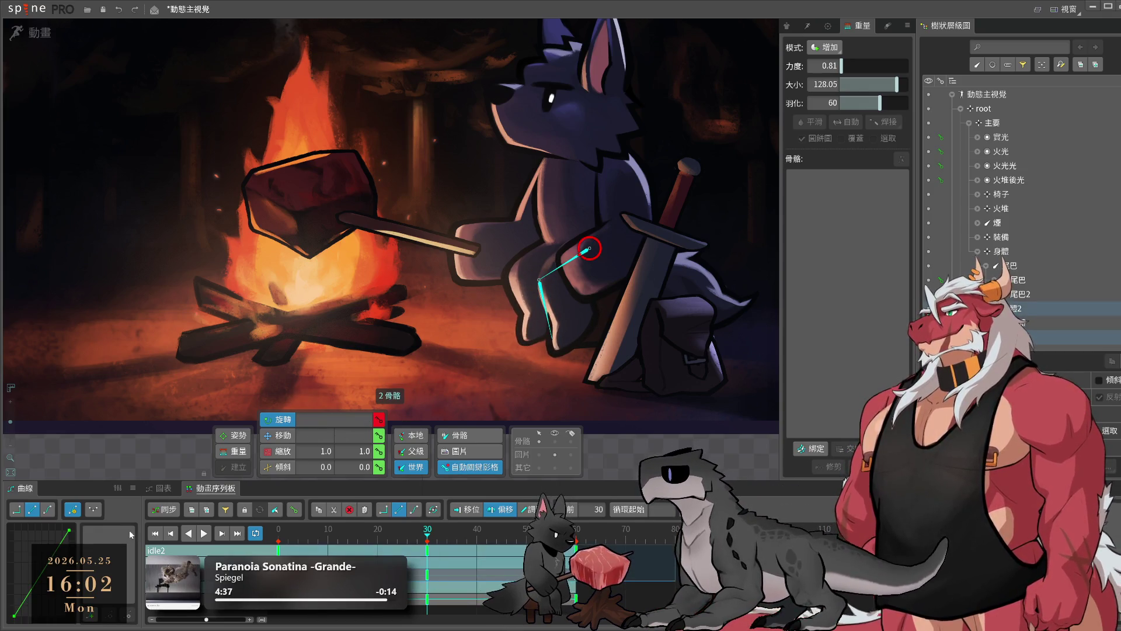
left_click(204, 533)
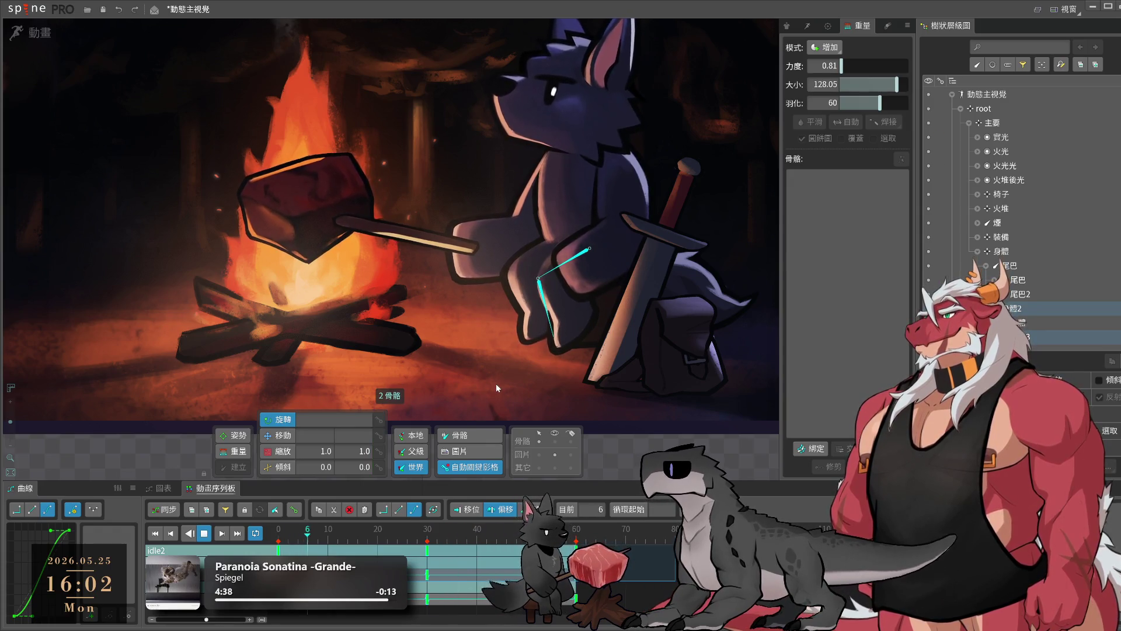
left_click(496, 383)
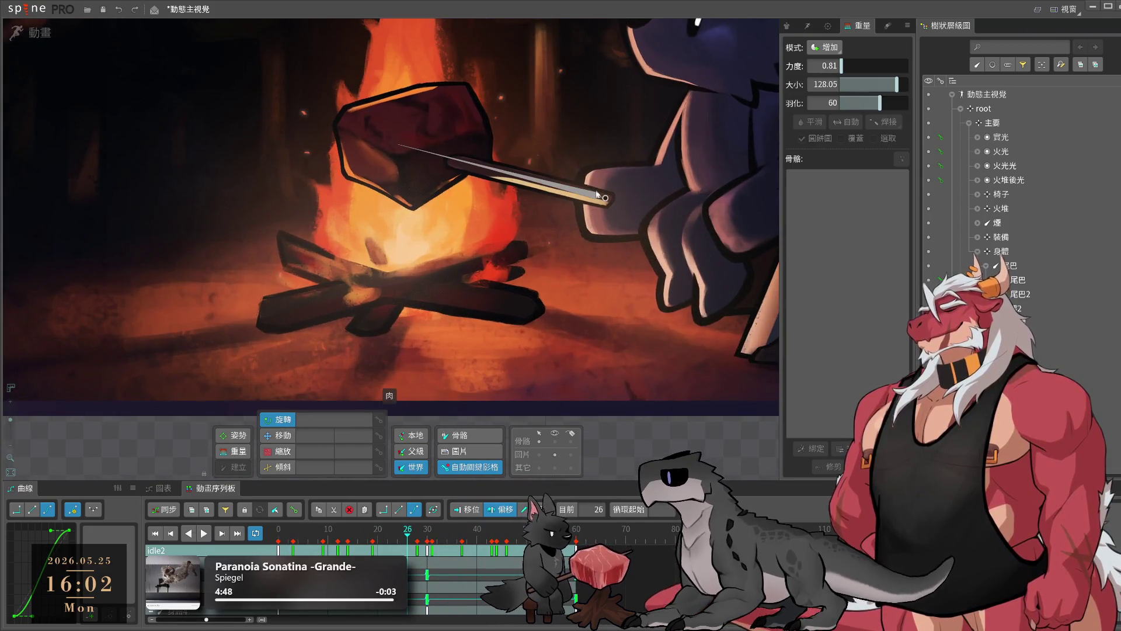
- Key the meat bone 肉 at frame 0 and swing it up at frame 30
left_click(561, 185)
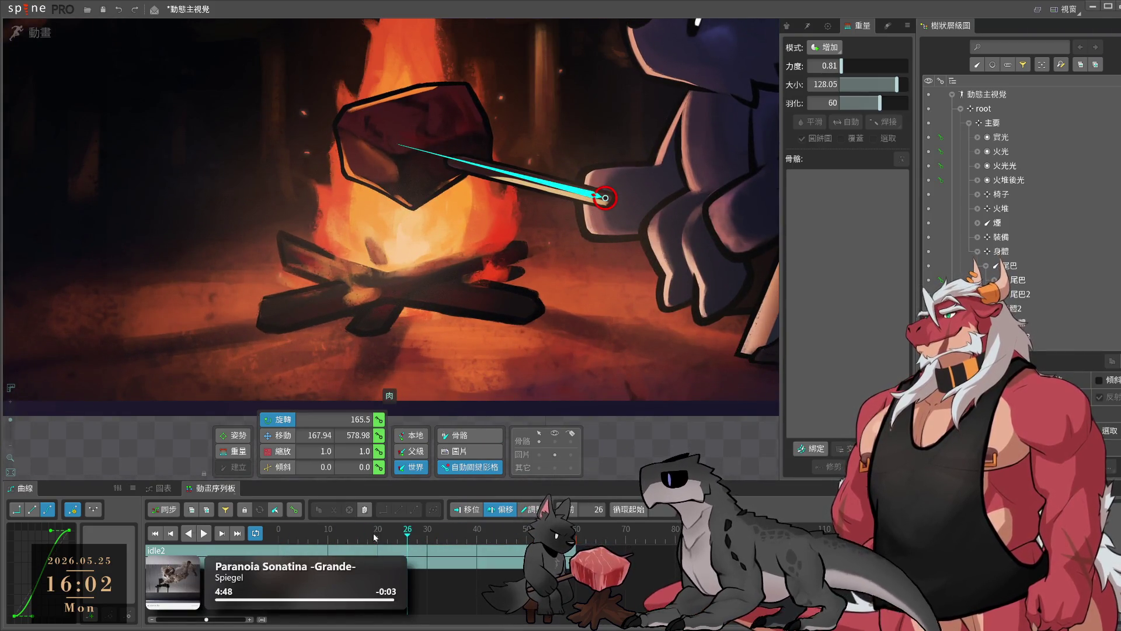
left_click(204, 533)
left_click_drag(614, 383, 583, 403)
left_click(428, 529)
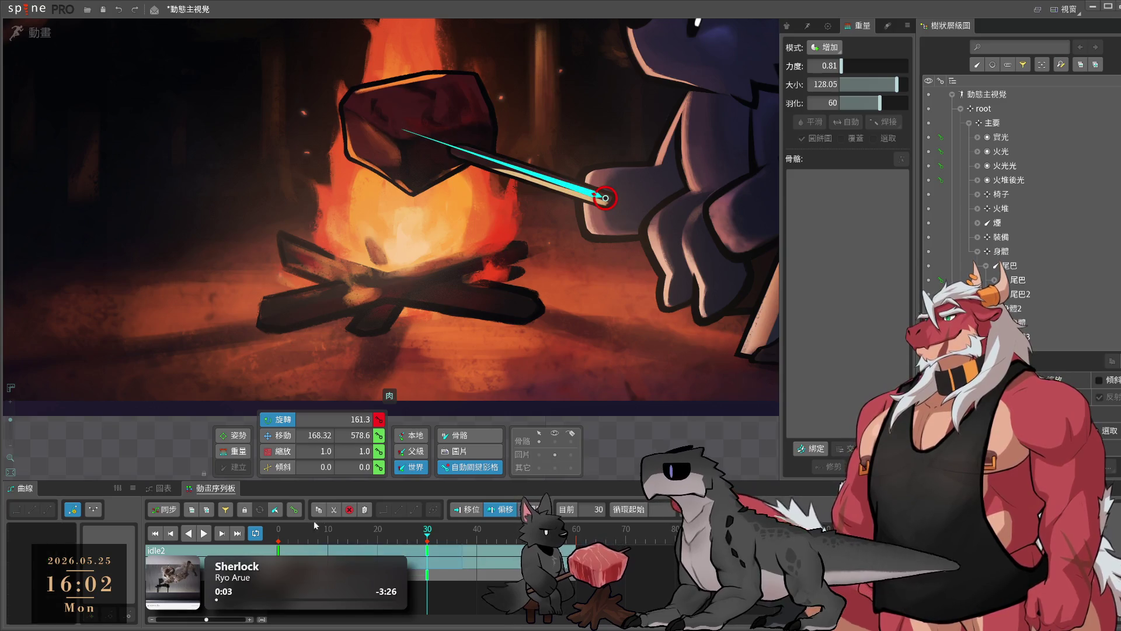
key("ctrl+c")
left_click(577, 529)
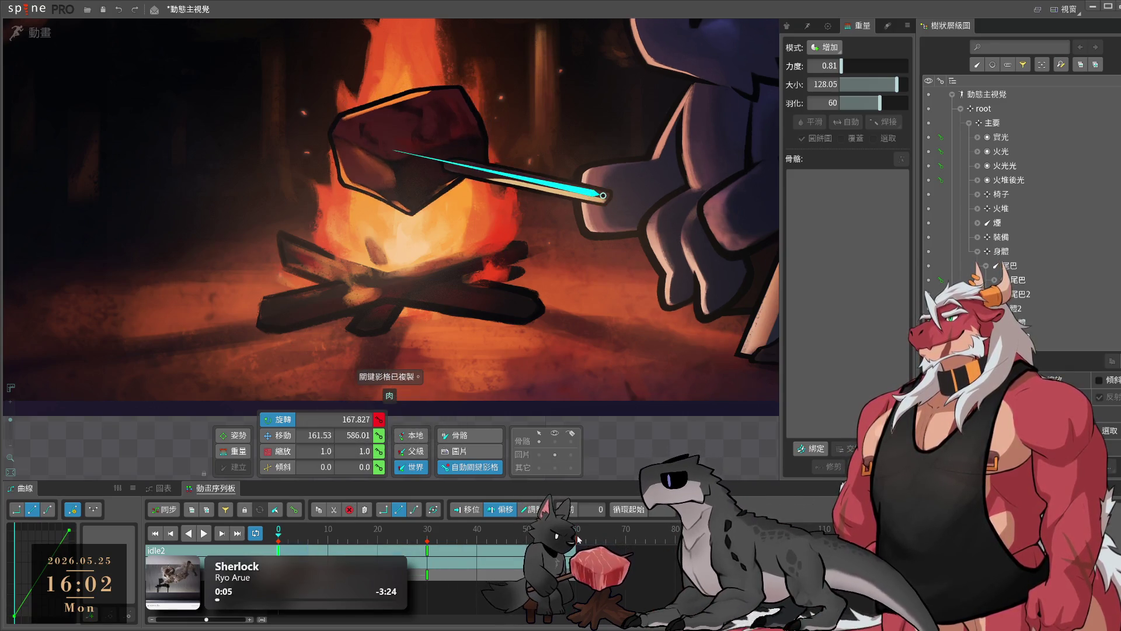
key("ctrl+v")
key("ctrl+v")
left_click(427, 529)
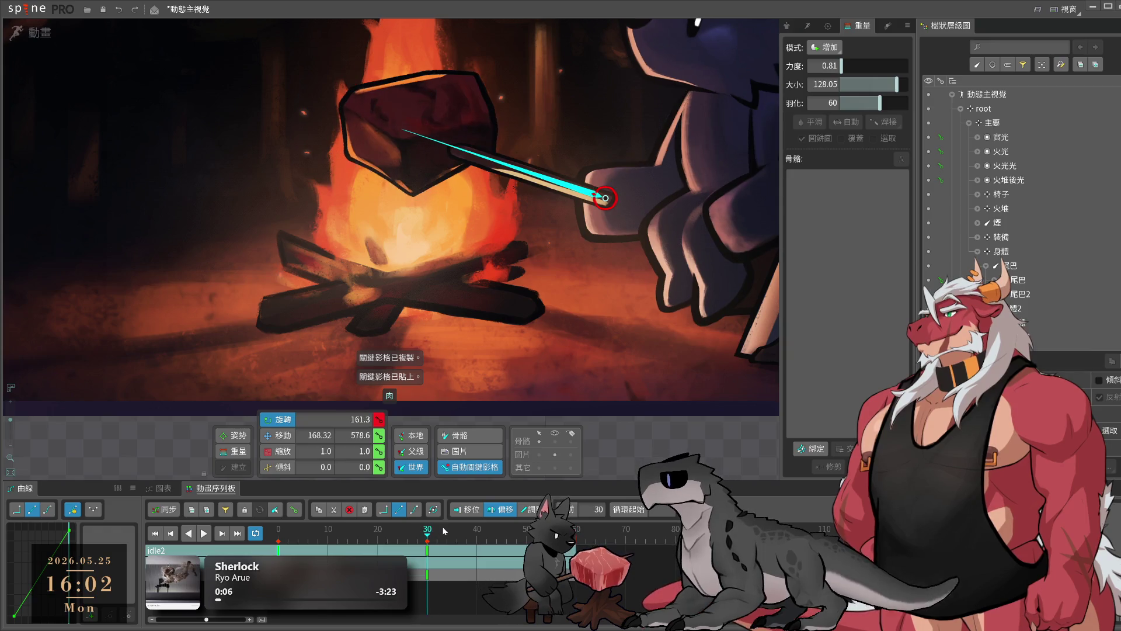
left_click_drag(587, 362, 601, 290)
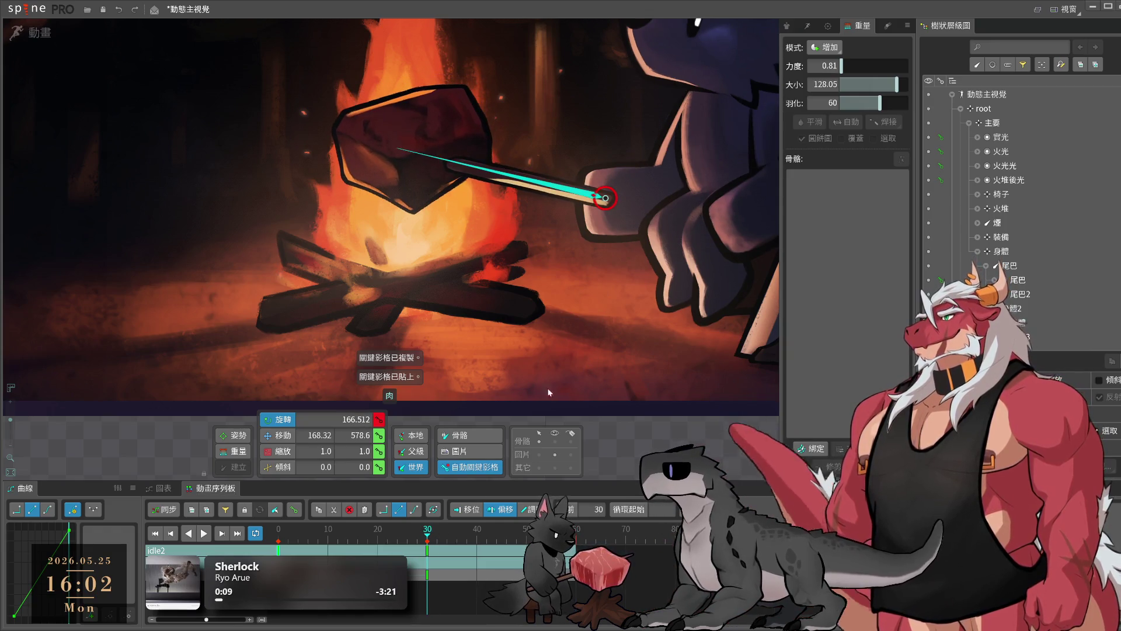
- Copy the meat's frame 0 keys to frame 60, ease the curve, and play the swing
left_click(571, 529)
key("ctrl+c")
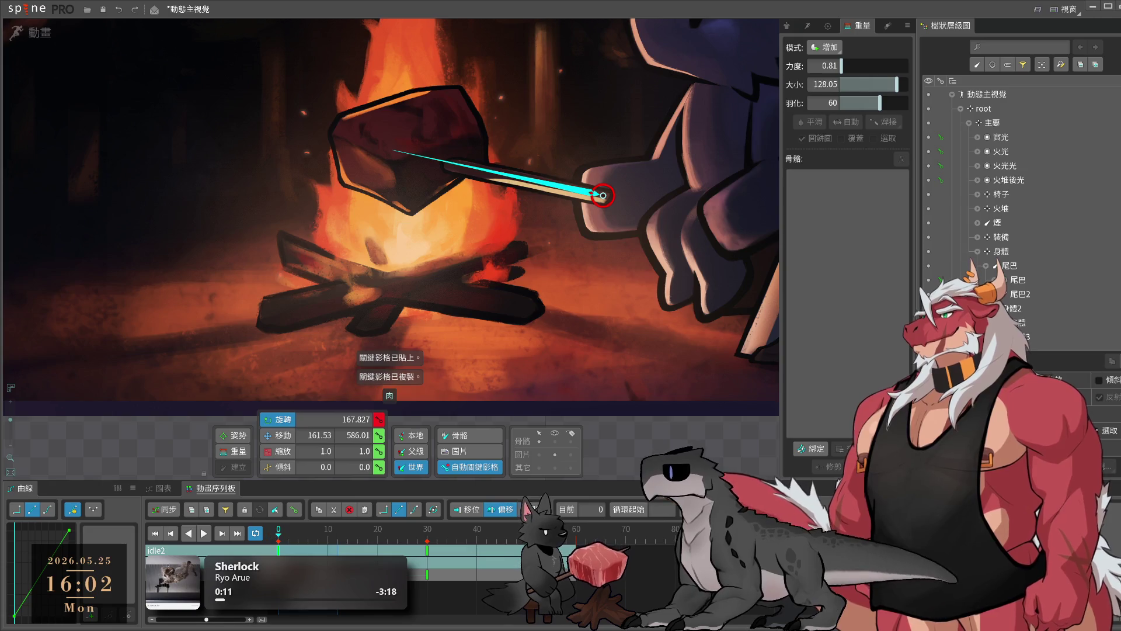
left_click(577, 529)
key("ctrl+v")
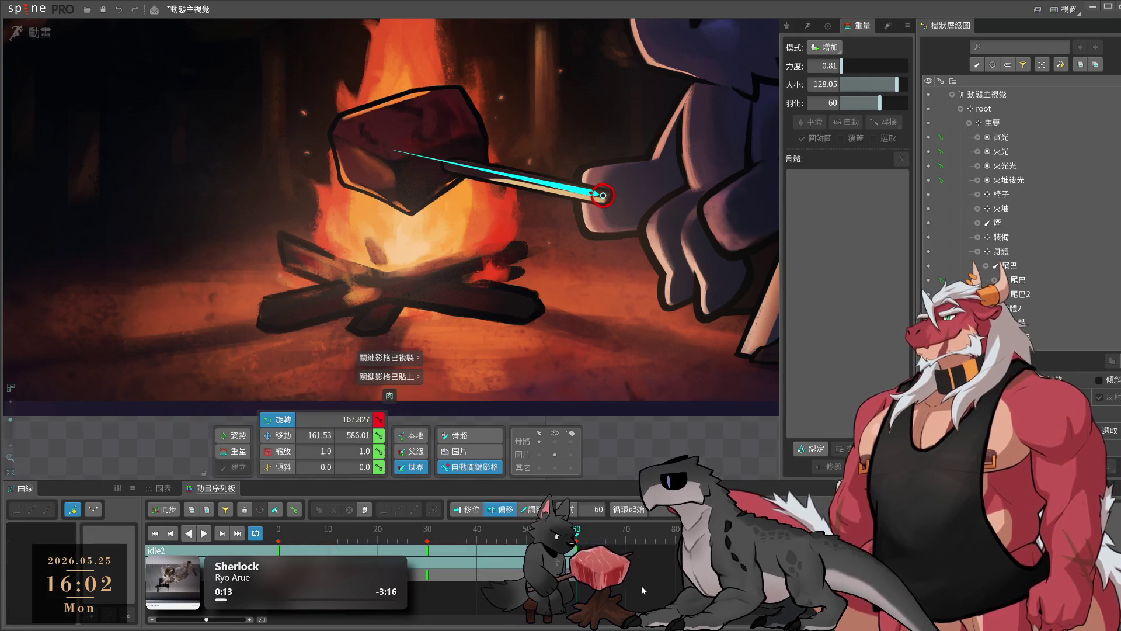
left_click(48, 509)
key("space")
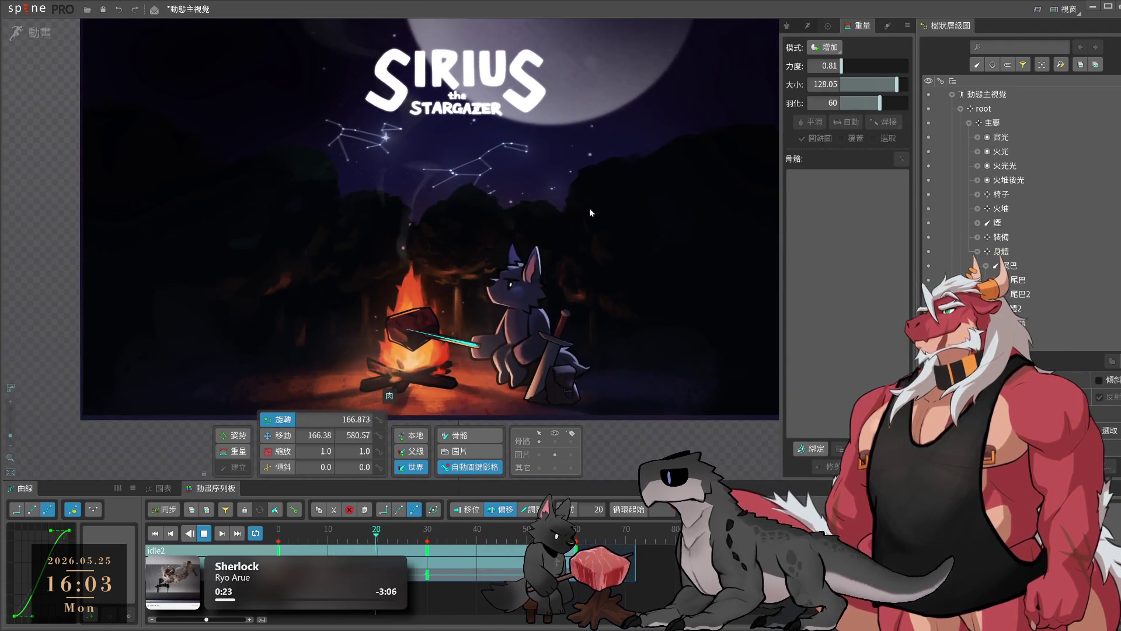
- Save the project, stop playback, and show all the skeleton's bones
key("ctrl+s")
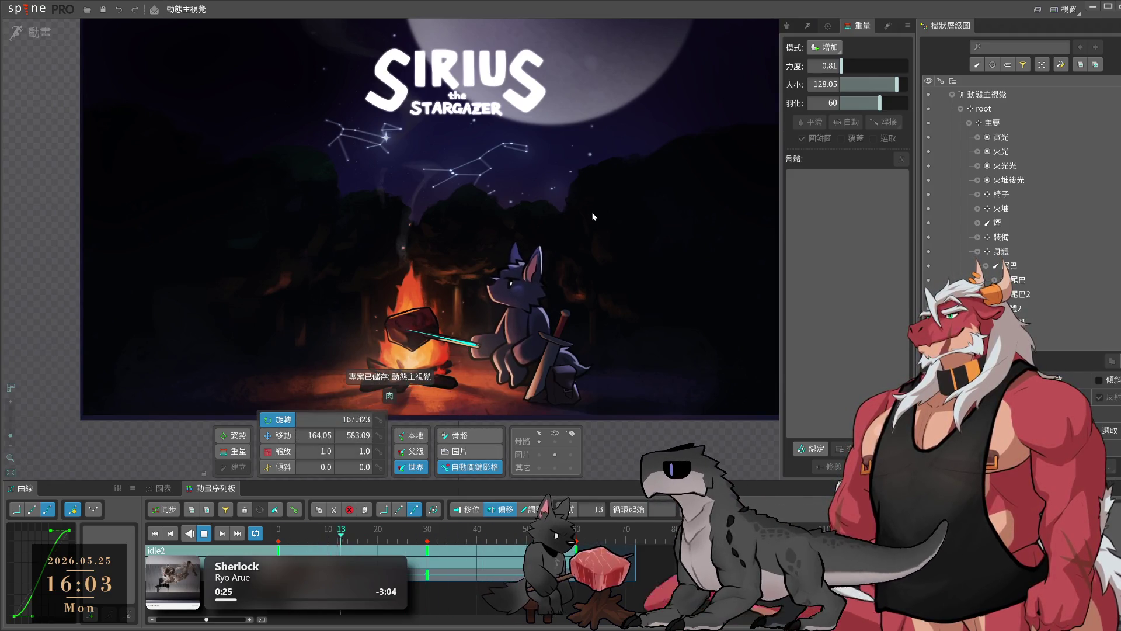
scroll(564, 296, "up", 5)
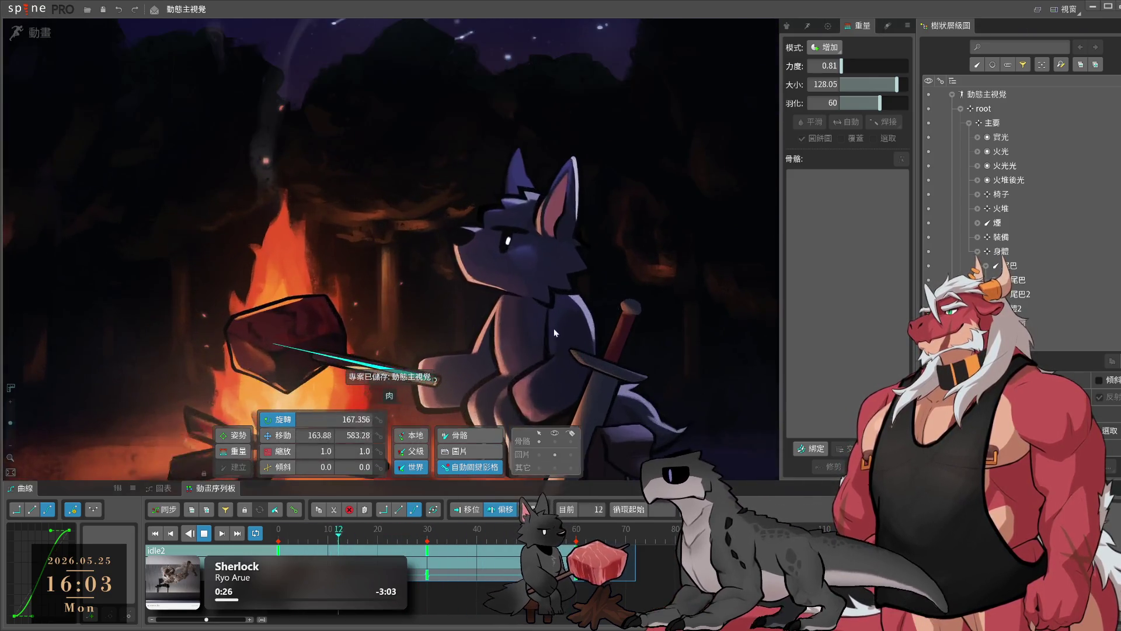
key("space")
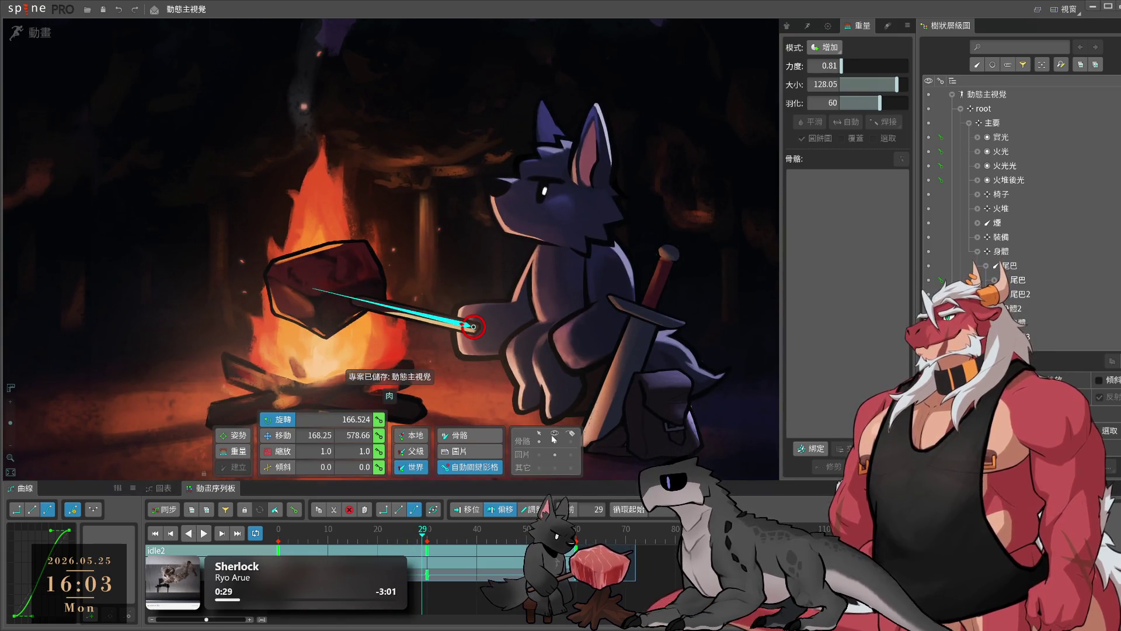
left_click(554, 439)
- Delay the head bone 頭 and its ear and face bones' keys about 6 frames later
left_click(568, 234)
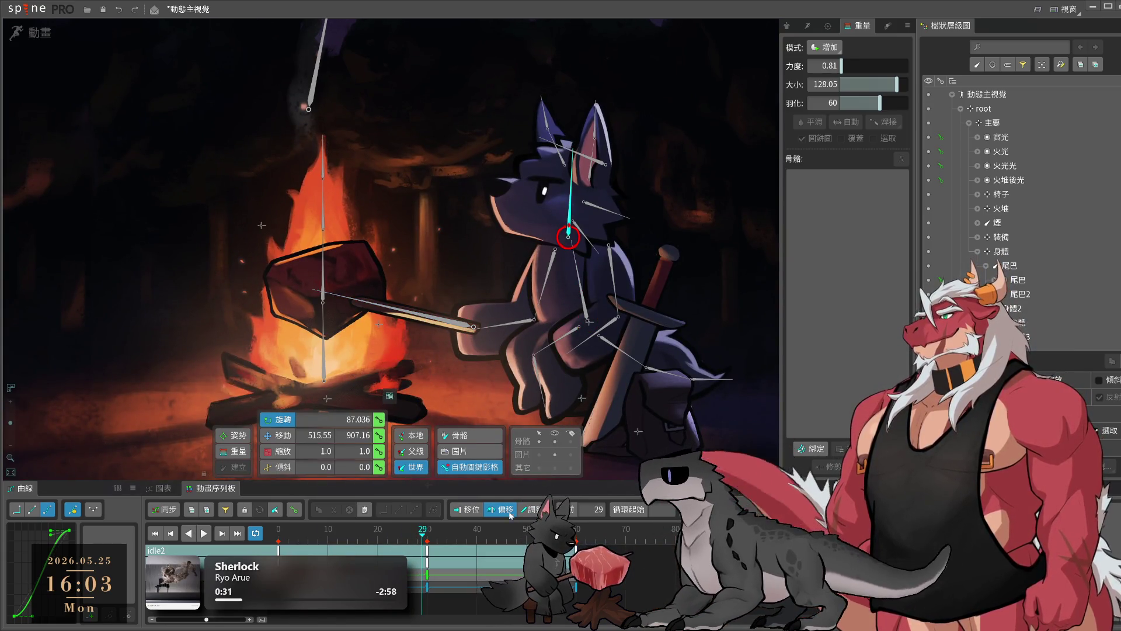
left_click(428, 553)
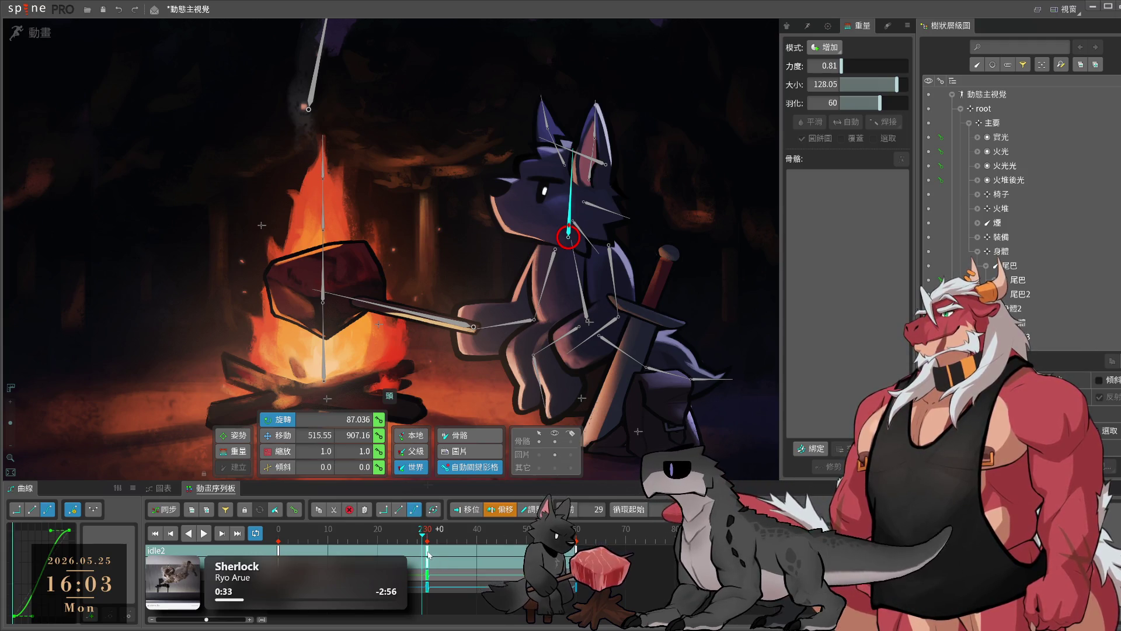
left_click_drag(442, 555, 483, 561)
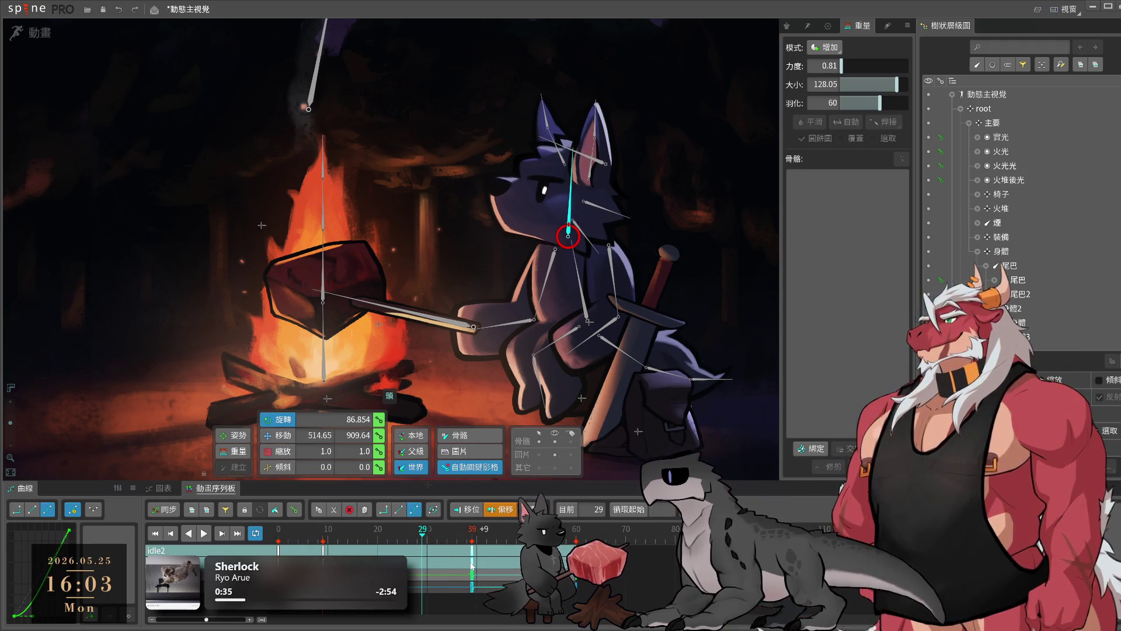
double_click(591, 177)
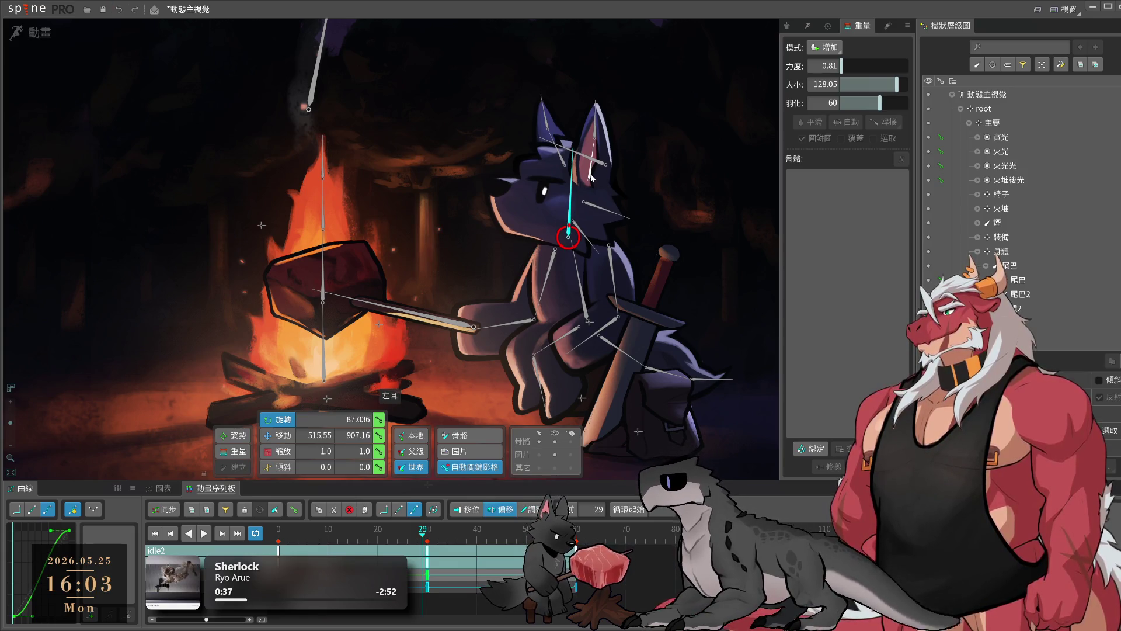
left_click_drag(428, 578, 483, 578)
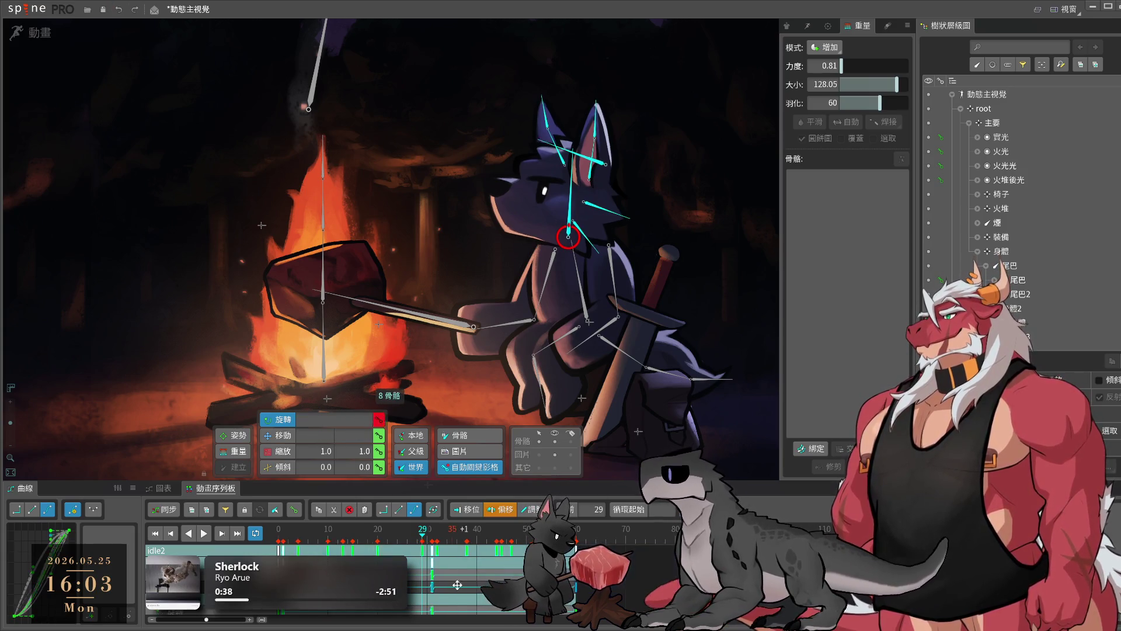
key("space")
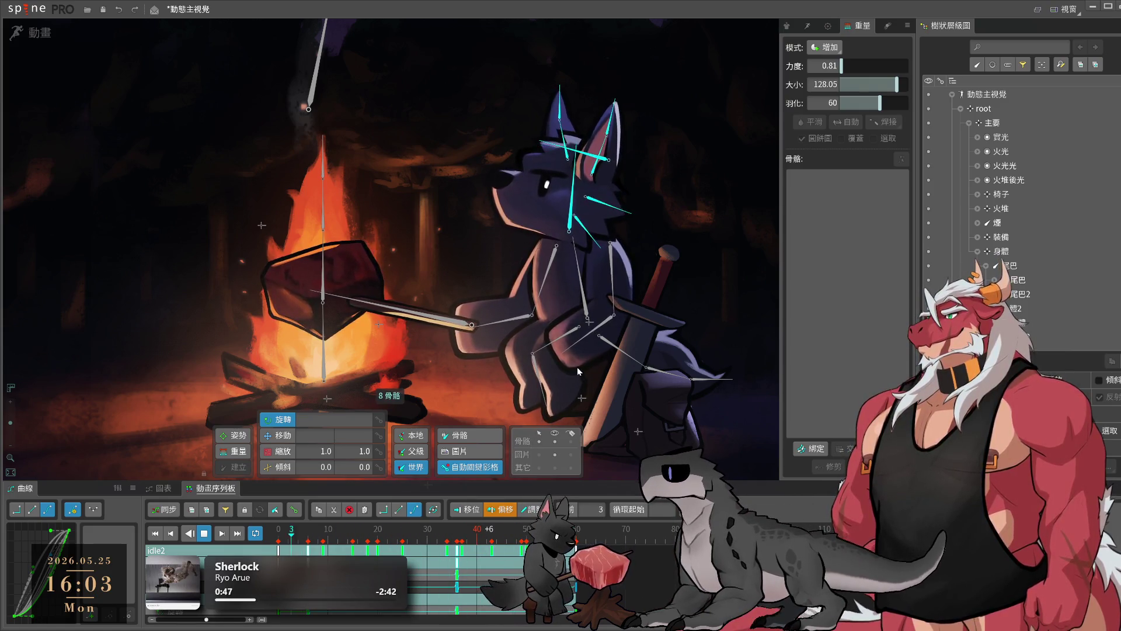
left_click(534, 357)
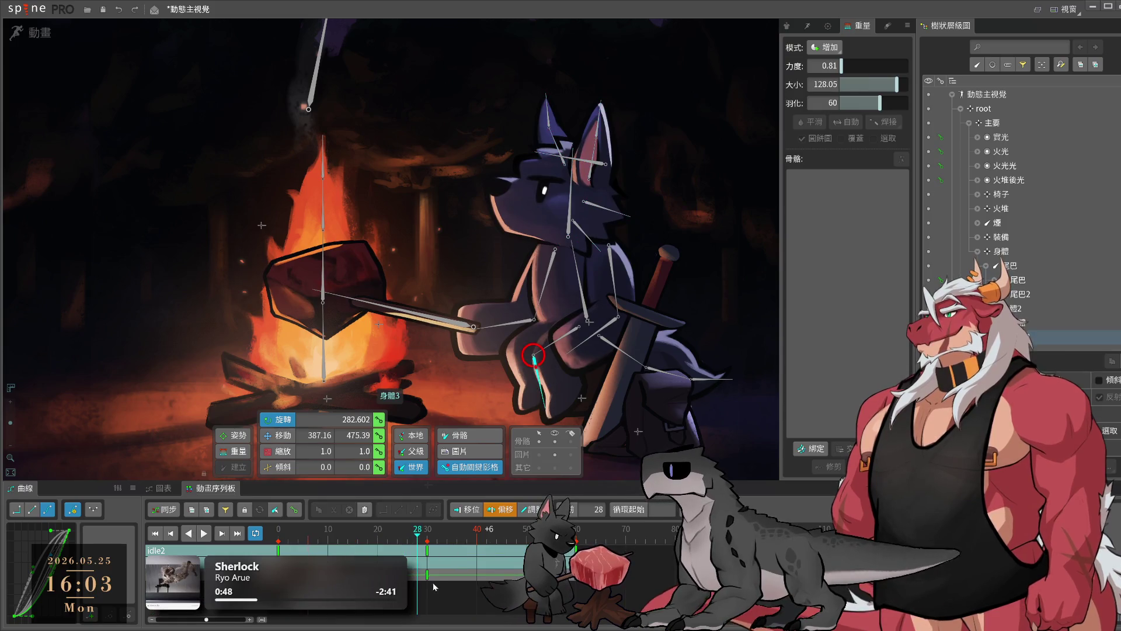
- Retime leg bone 身體3's keys so its key lands at frame 42, previewing playback
key("space")
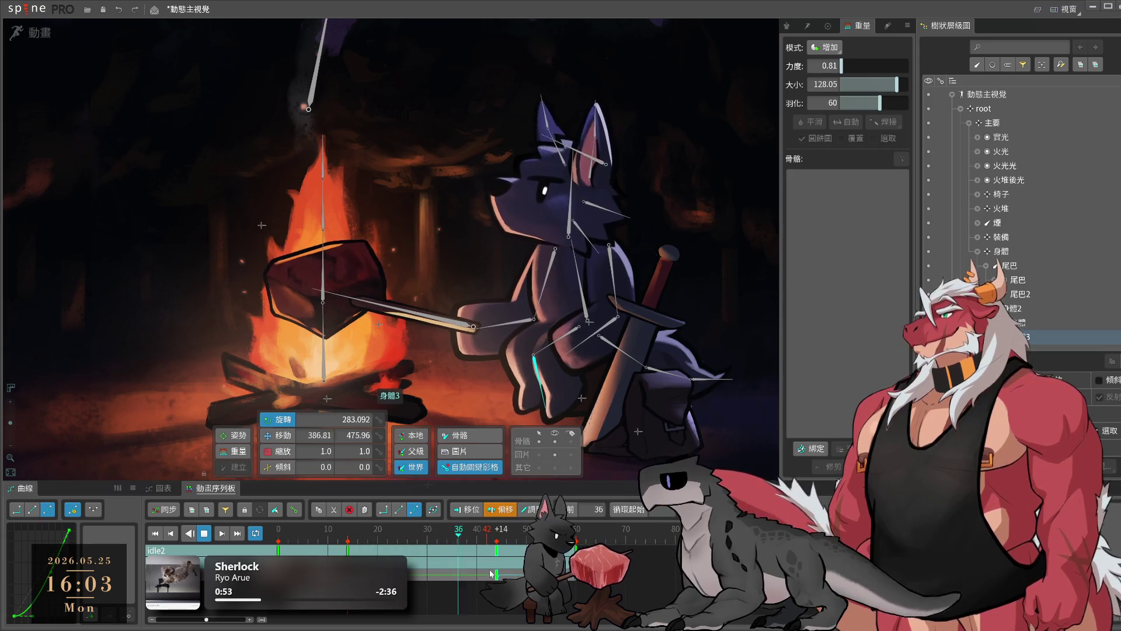
left_click_drag(489, 566, 453, 553)
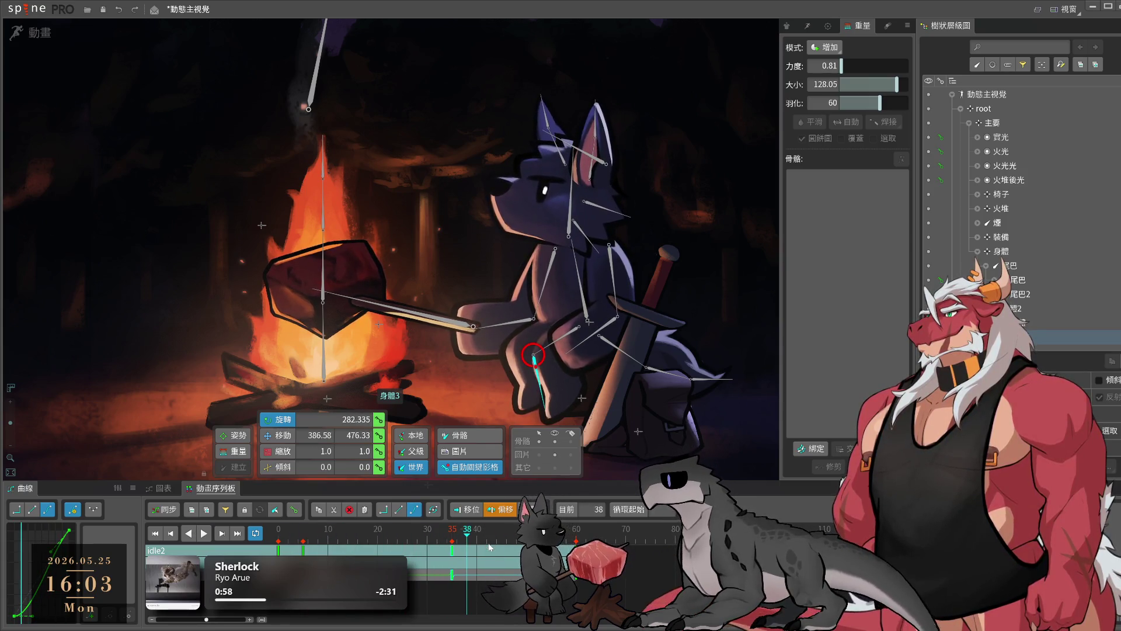
key("space")
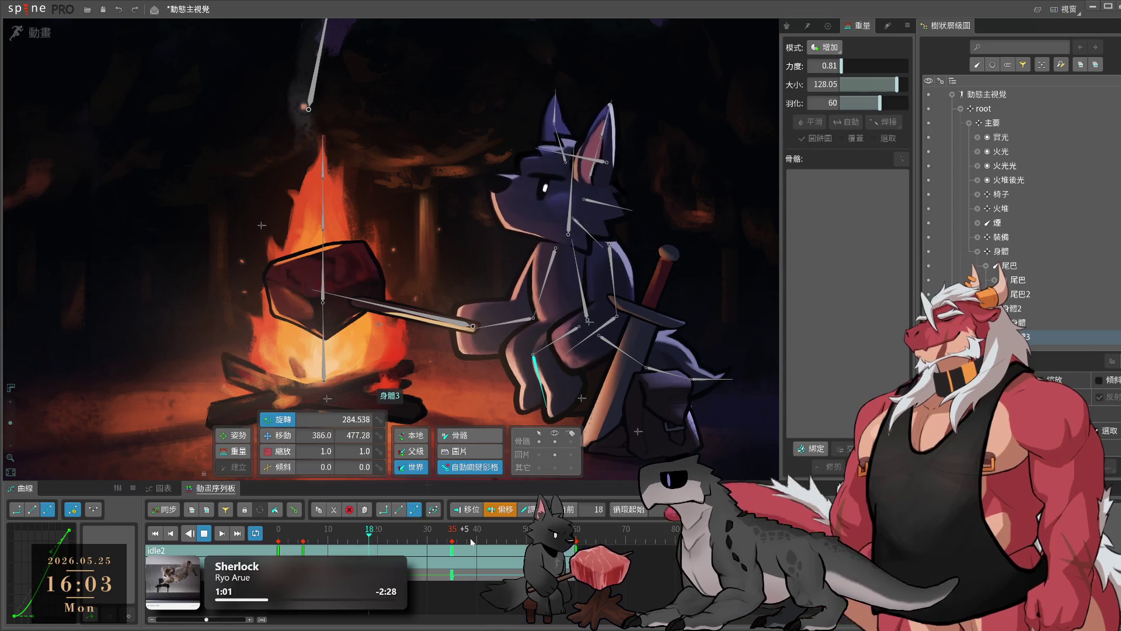
left_click(471, 543)
left_click_drag(456, 555, 489, 553)
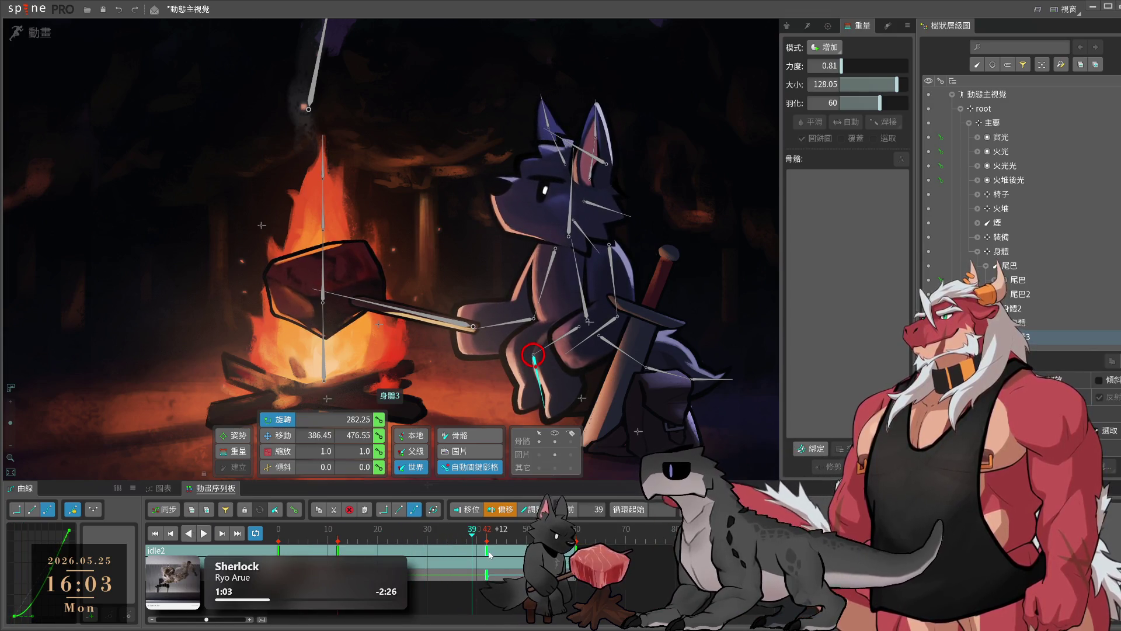
key("space")
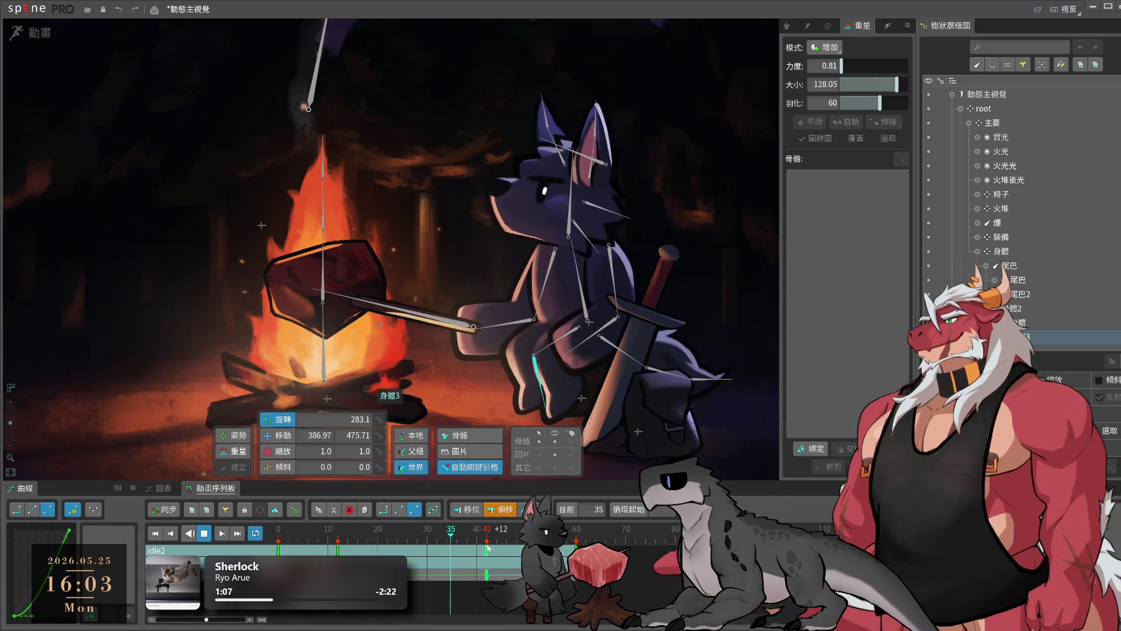
- Save the project with Ctrl+S
scroll(538, 369, "down", 1)
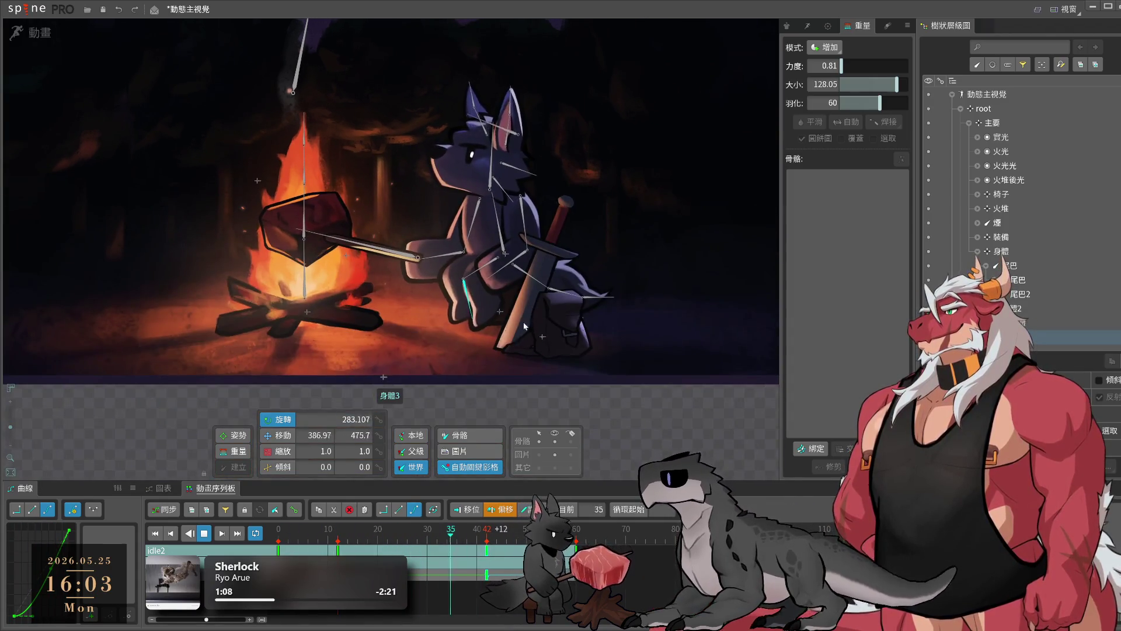
key("ctrl+s")
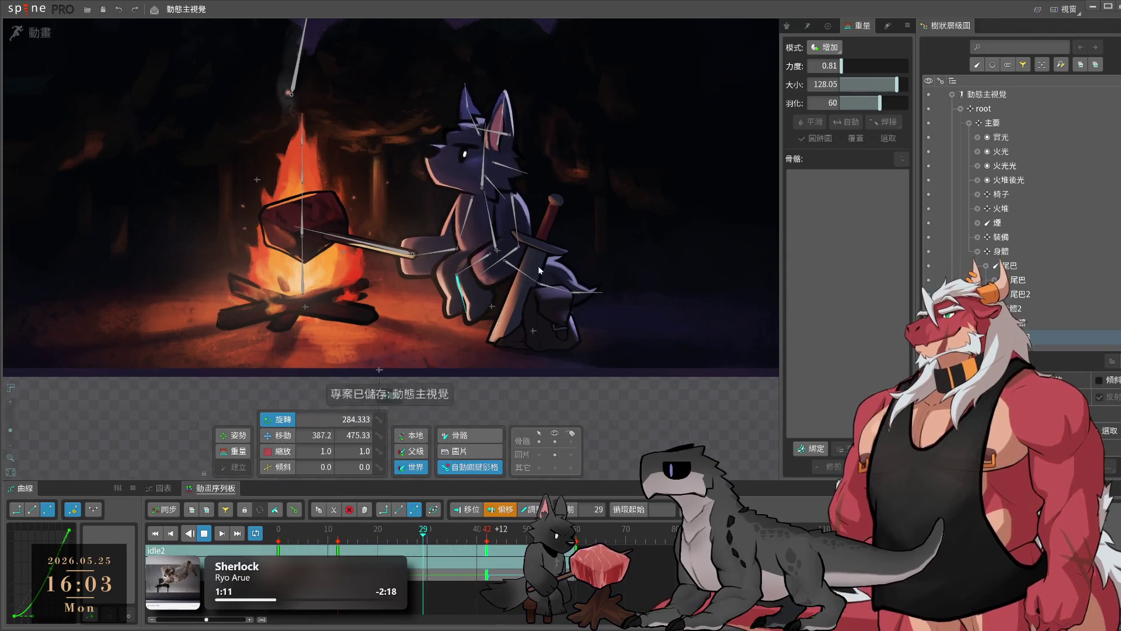
scroll(551, 314, "up", 2)
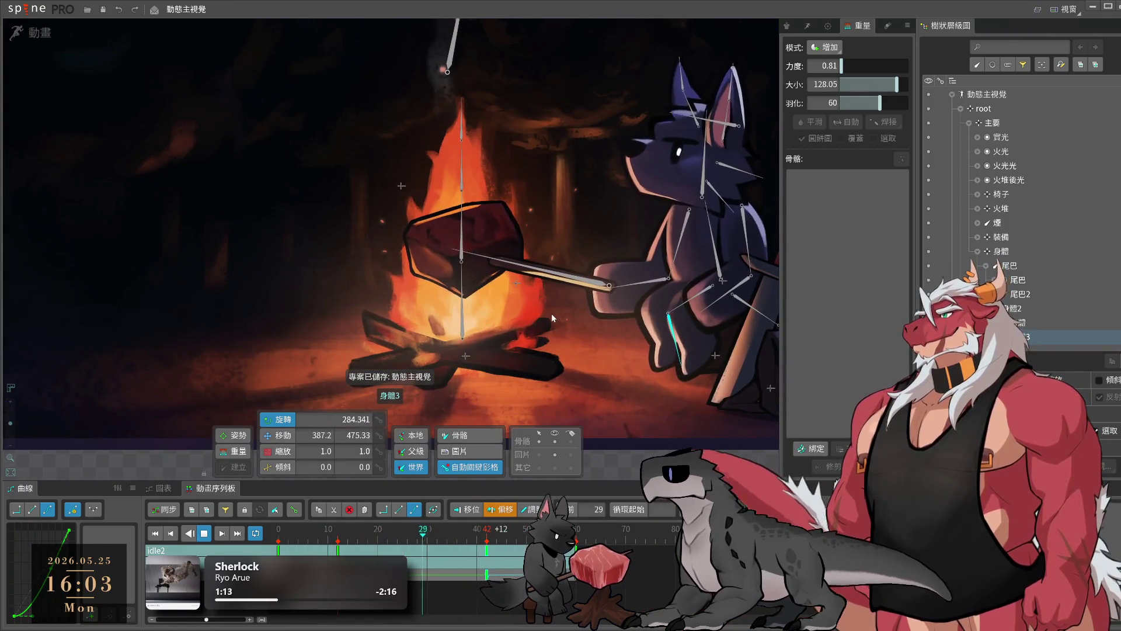
scroll(499, 255, "down", 3)
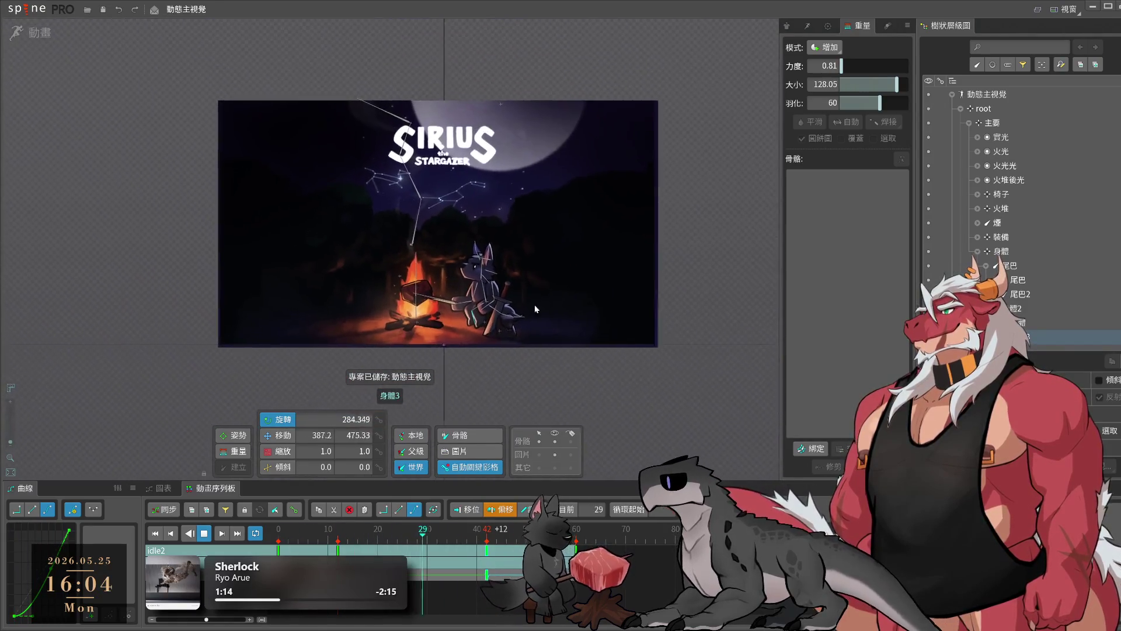
scroll(469, 281, "up", 3)
scroll(488, 273, "up", 1)
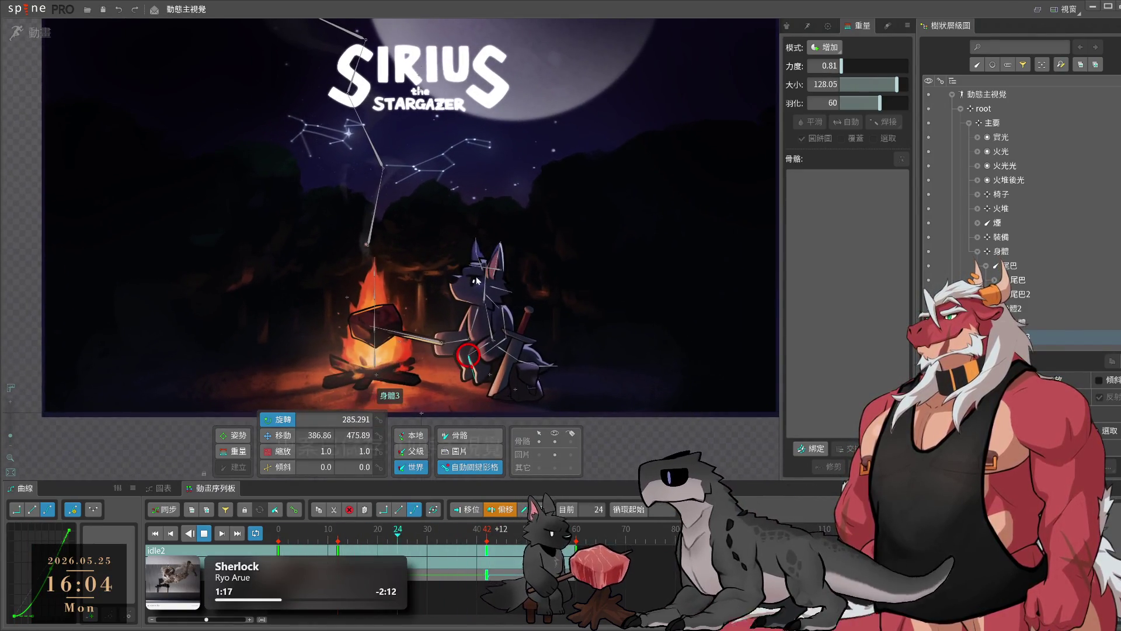
key("ctrl+s")
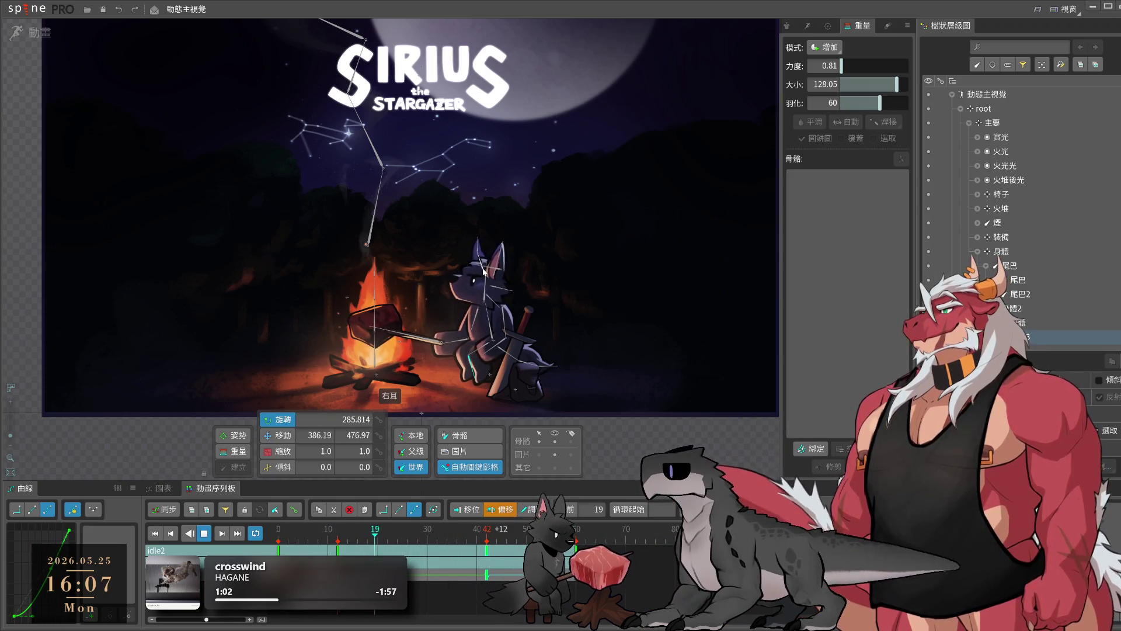
- Step back a frame and replay the idle2 loop to review the wolf's motions
key("Left")
key("space")
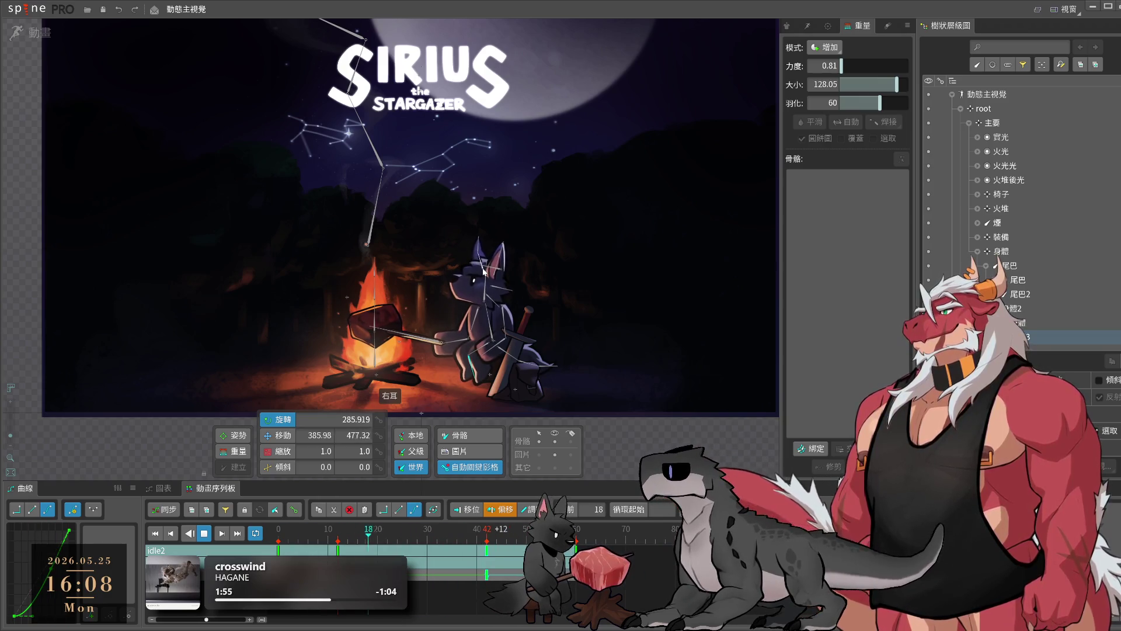
key("space")
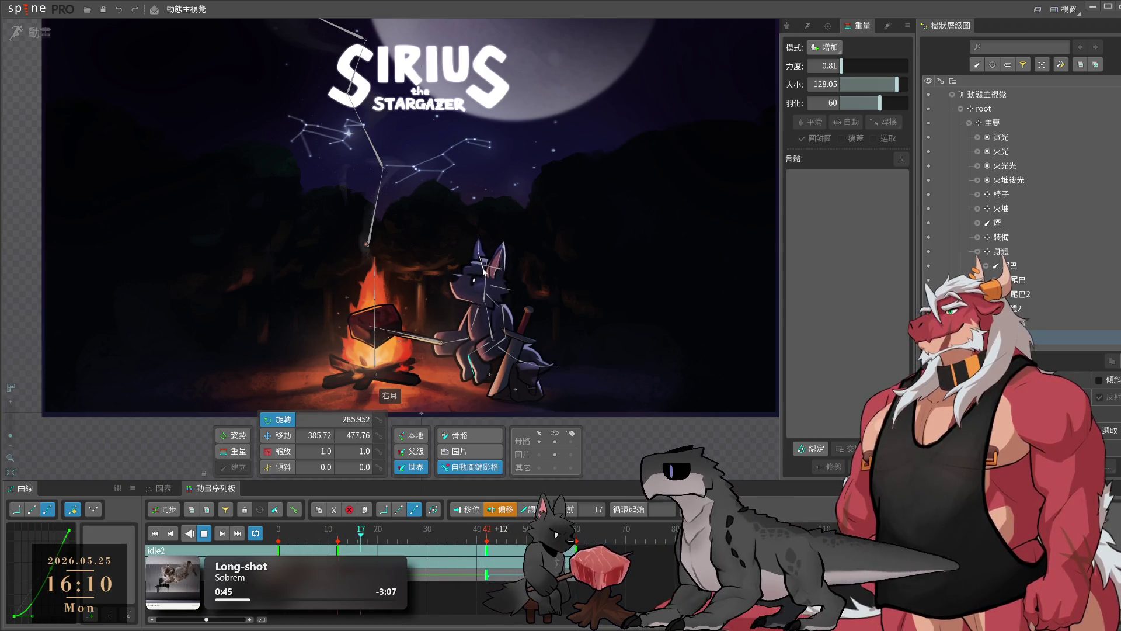
scroll(426, 391, "up", 5)
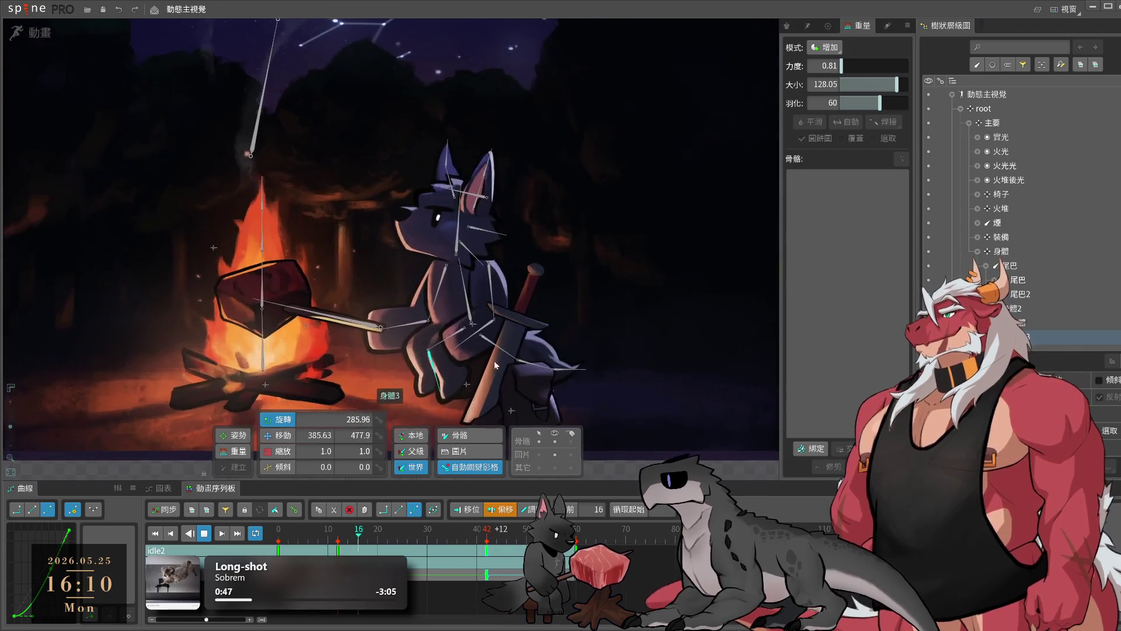
- Copy the three tail bones' frame 0 keys to frame 30 and swing the tail there
key("space")
double_click(604, 312)
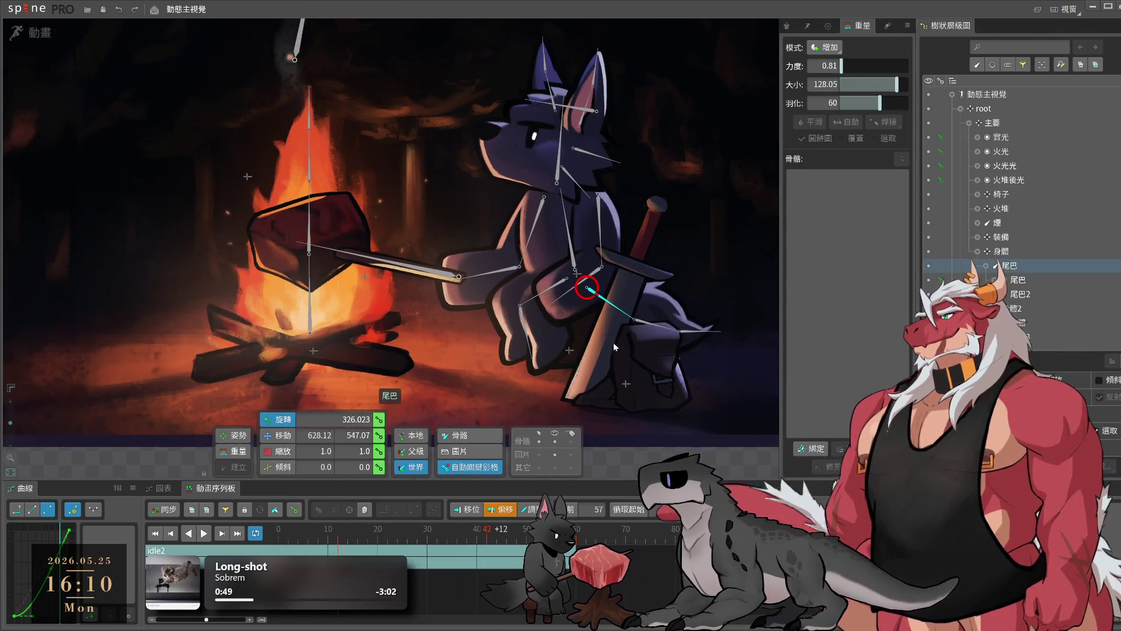
left_click(577, 532)
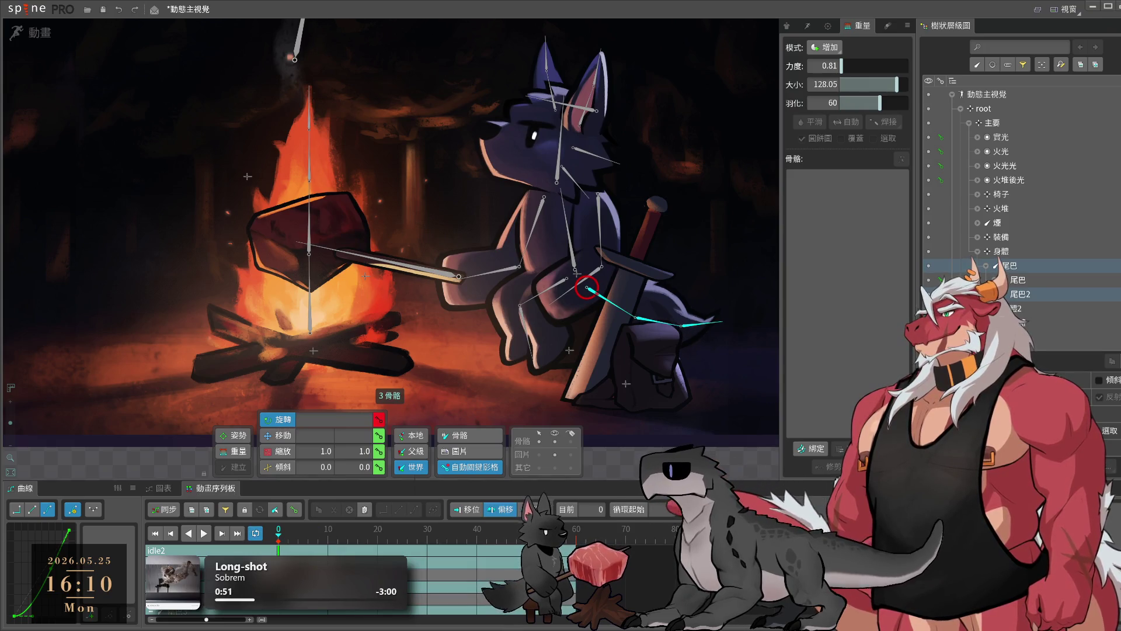
key("ctrl+c")
left_click(428, 528)
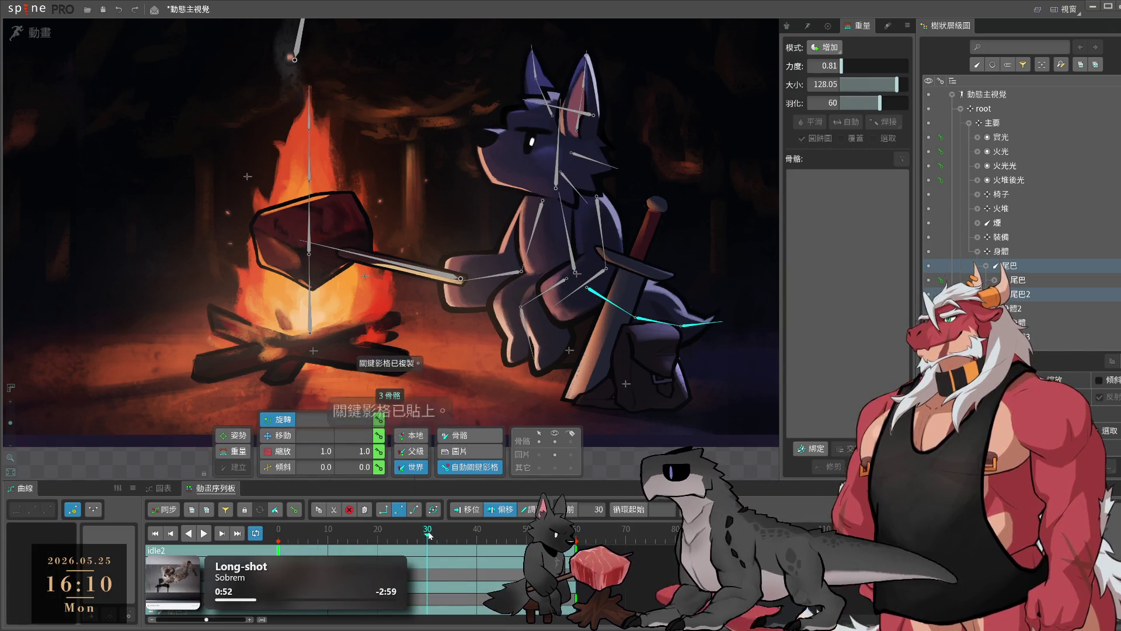
key("ctrl+v")
left_click_drag(586, 287, 587, 286)
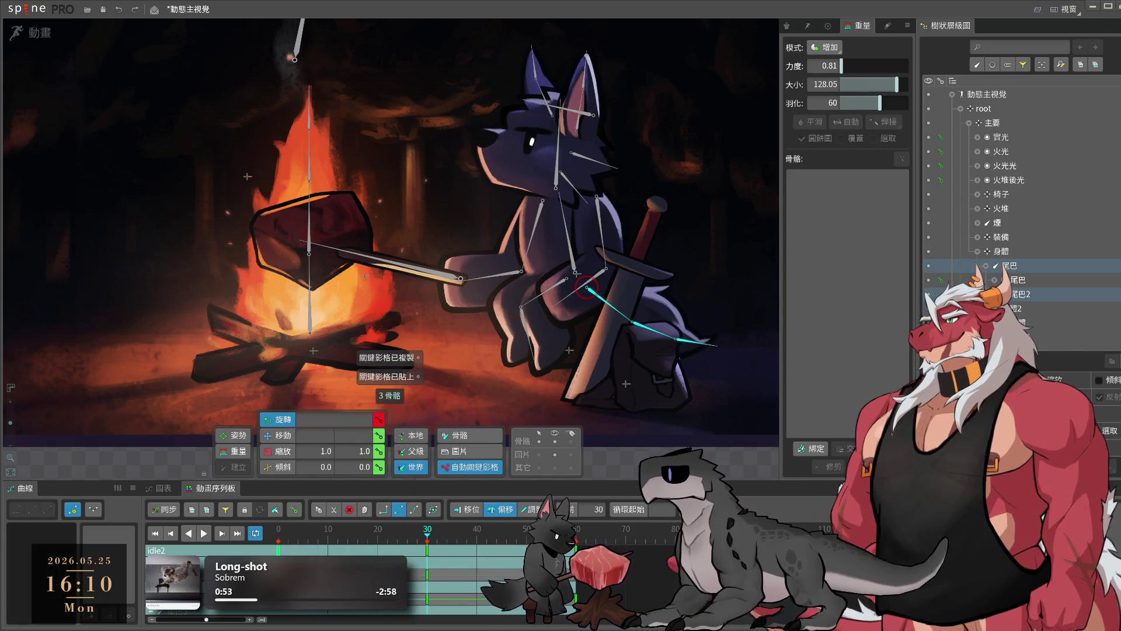
- Bend the tail tip down at frame 30, tilt it up at frame 0, and ease the curves
left_click(657, 336, "ctrl")
left_click_drag(657, 335, 653, 348)
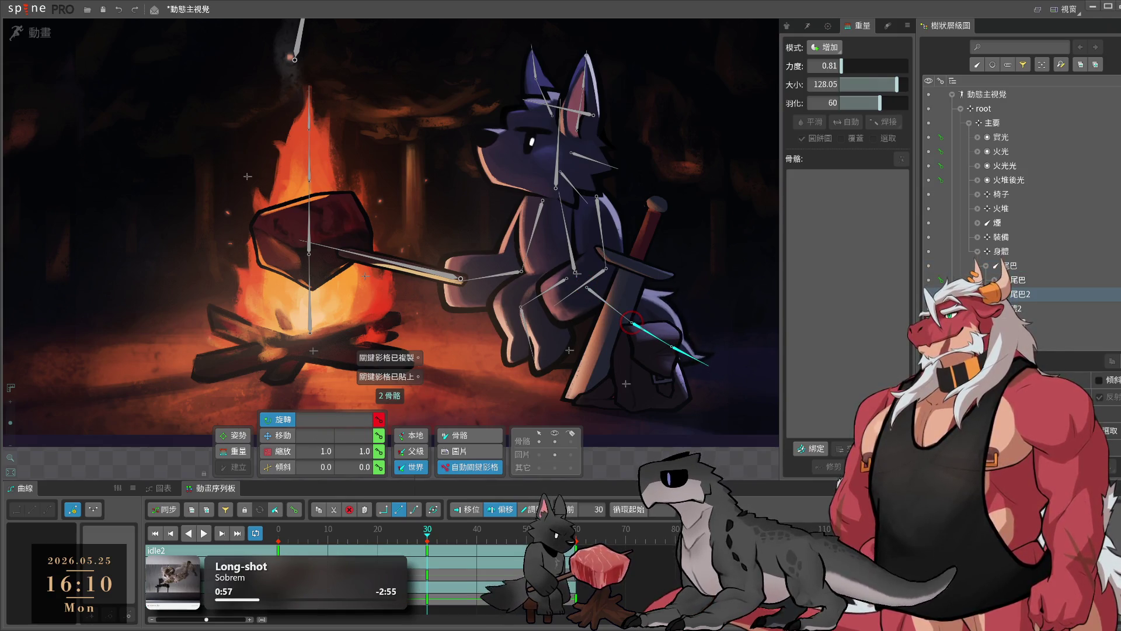
key("Home")
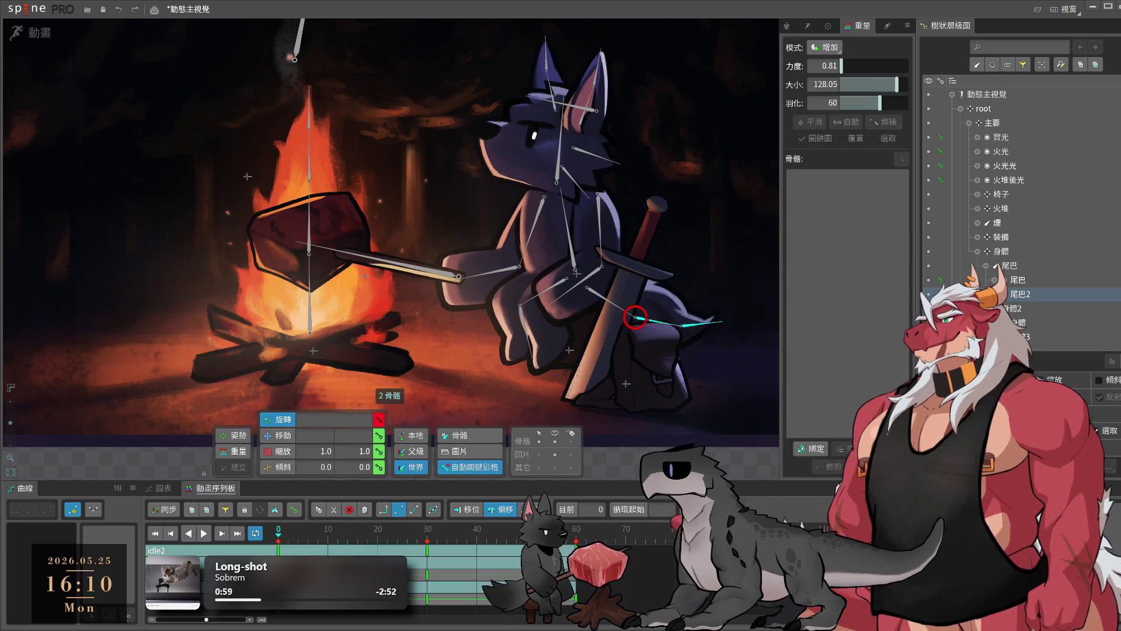
left_click_drag(616, 287, 613, 295)
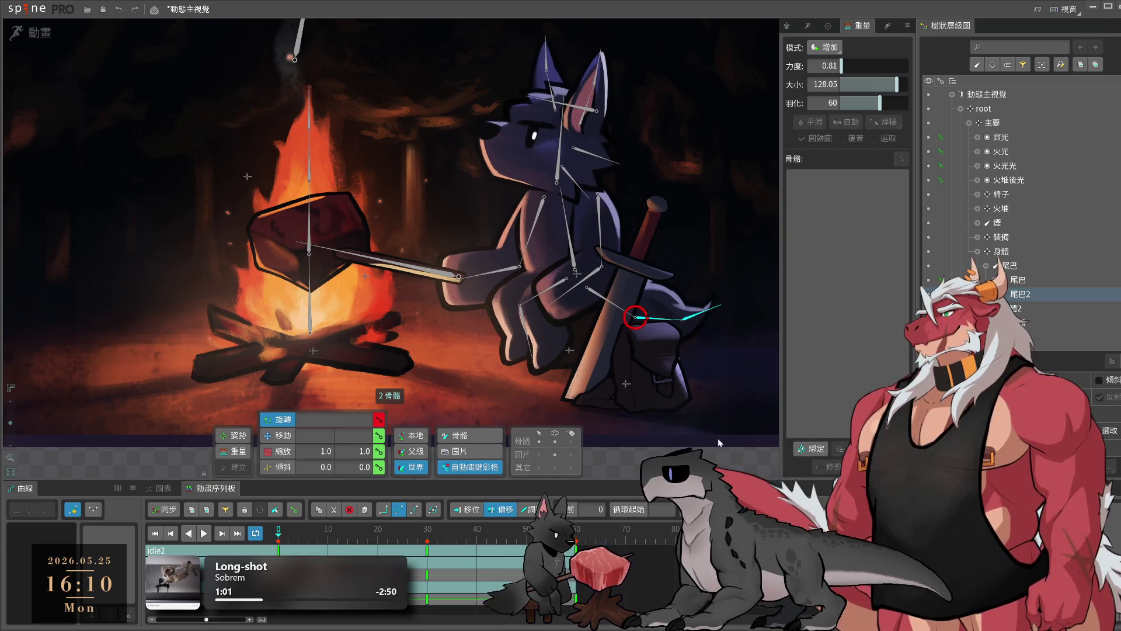
left_click(612, 297, "ctrl")
left_click(48, 510)
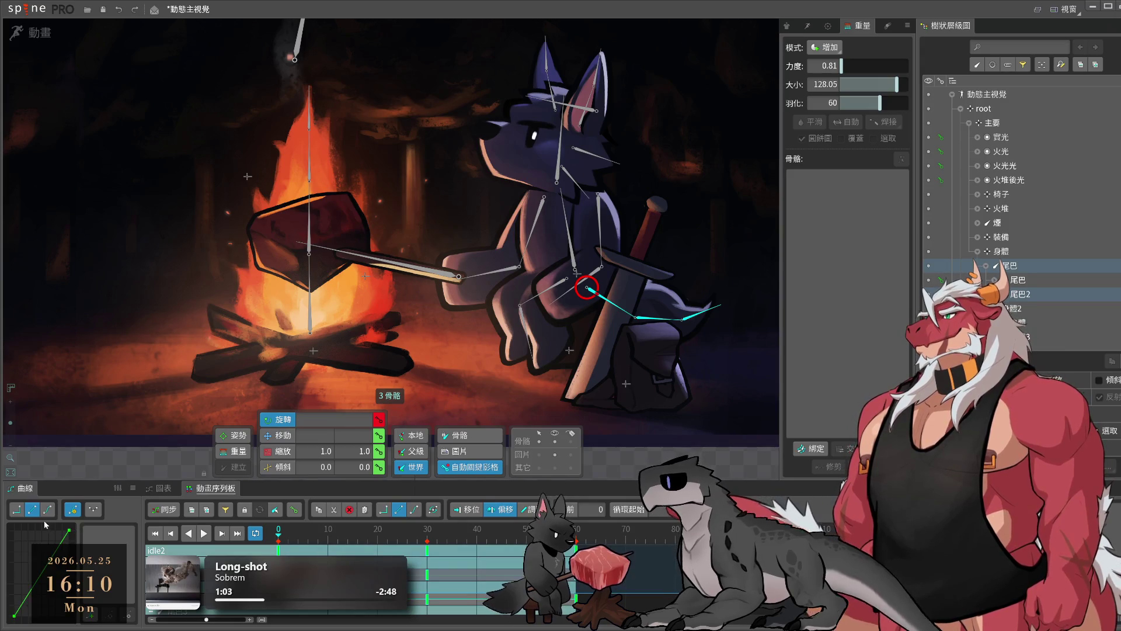
- Scrub through the tail motion and paste its first-frame keys at frame 60 to loop
key("l")
left_click_drag(723, 376, 631, 388)
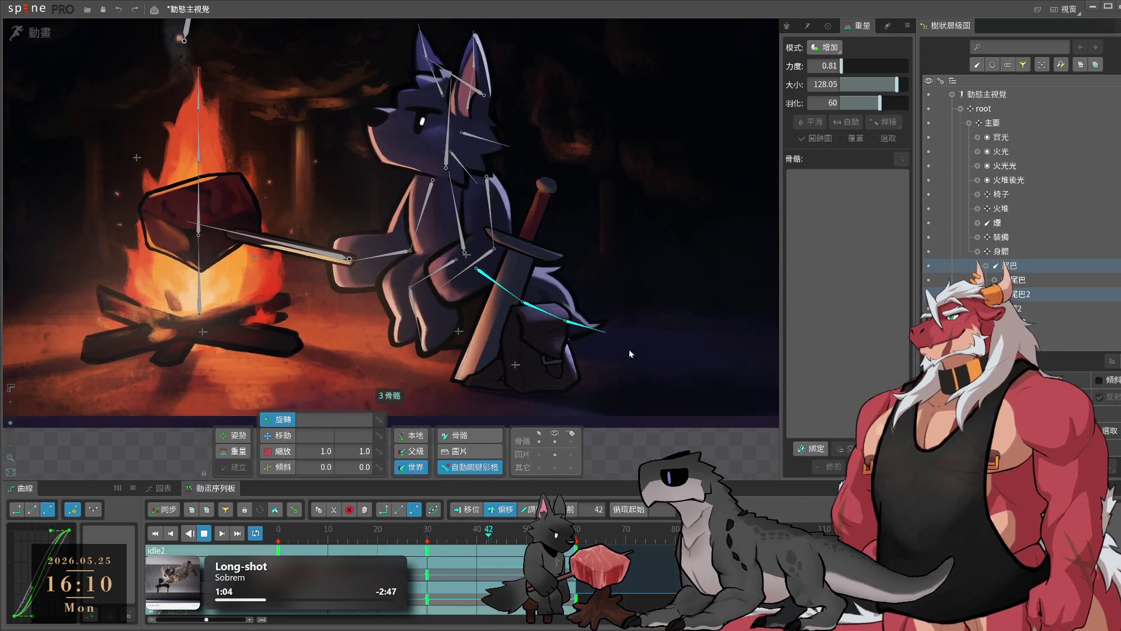
key("k")
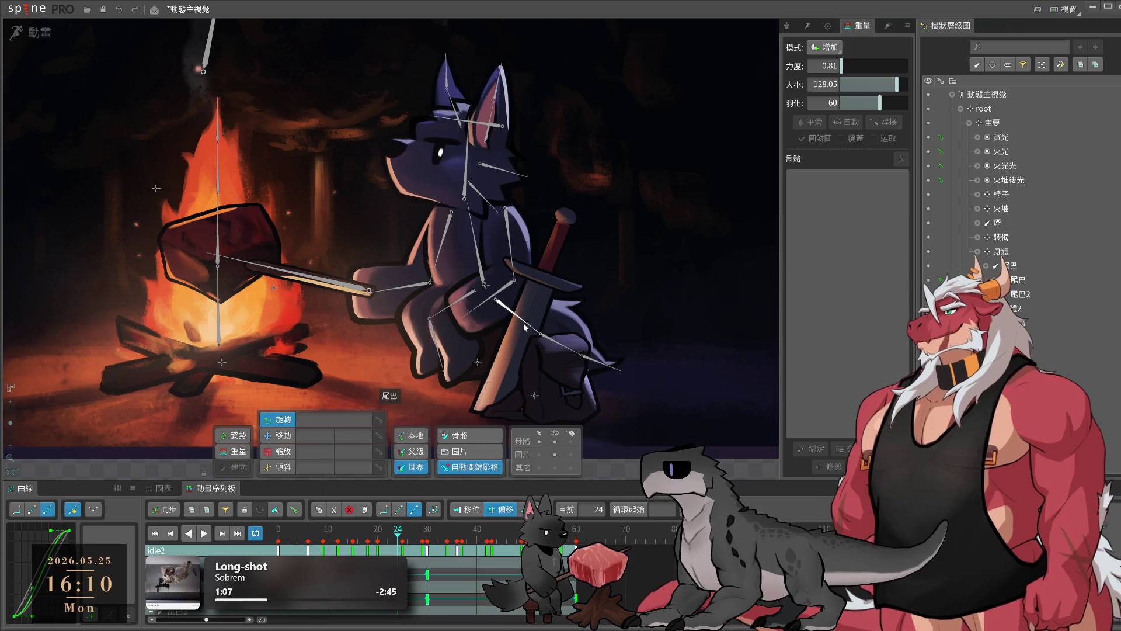
left_click_drag(397, 528, 560, 528)
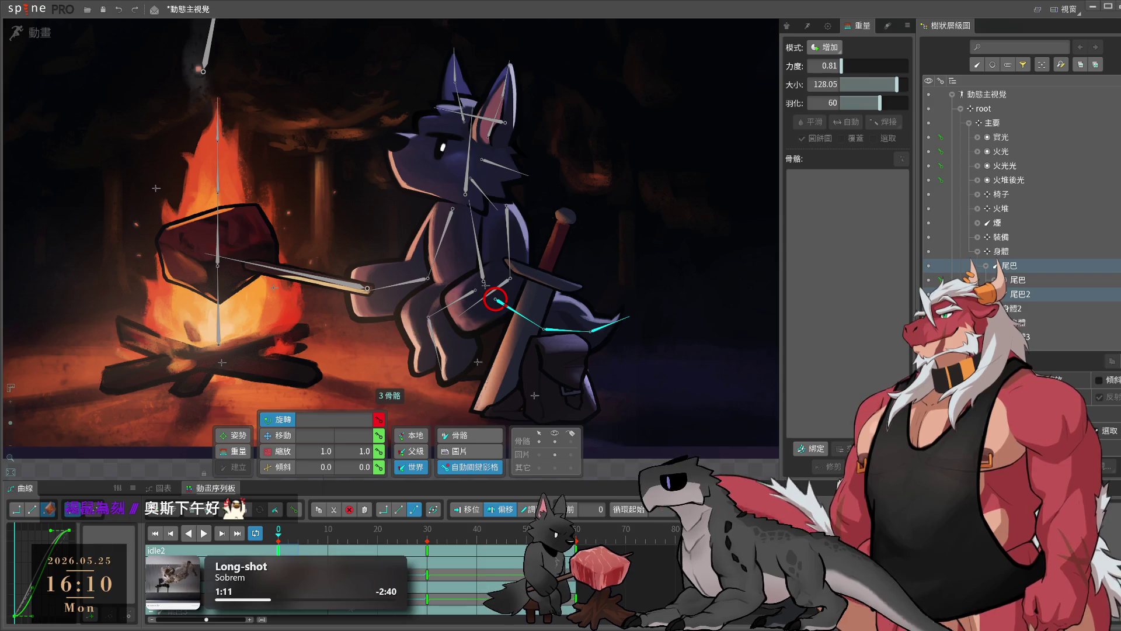
left_click(495, 300)
key("ctrl+c")
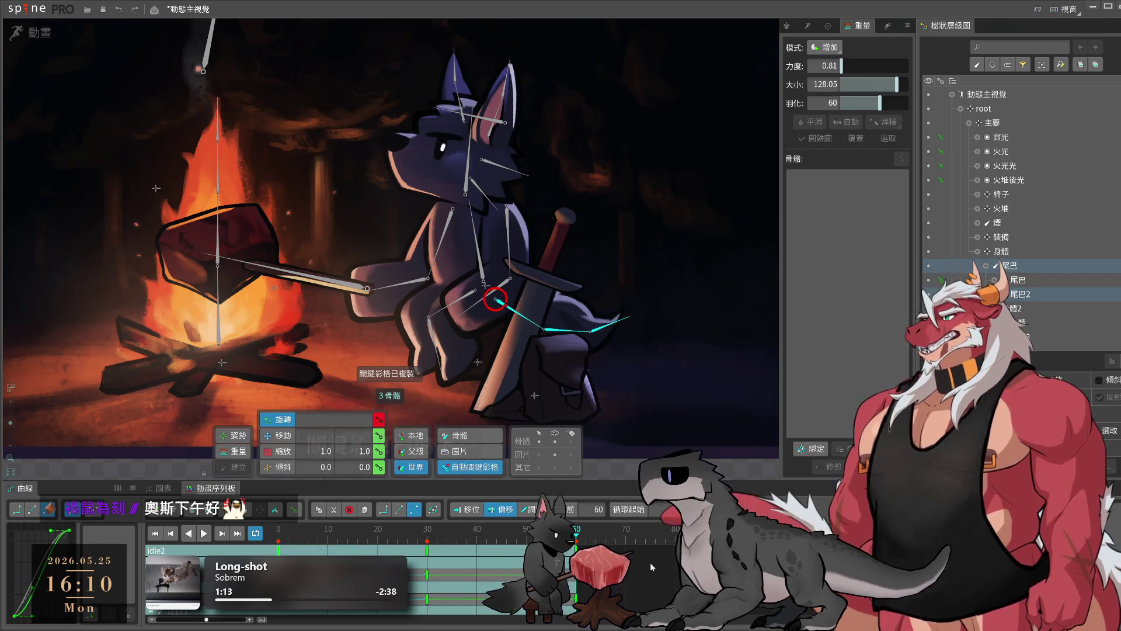
key("ctrl+v")
key("space")
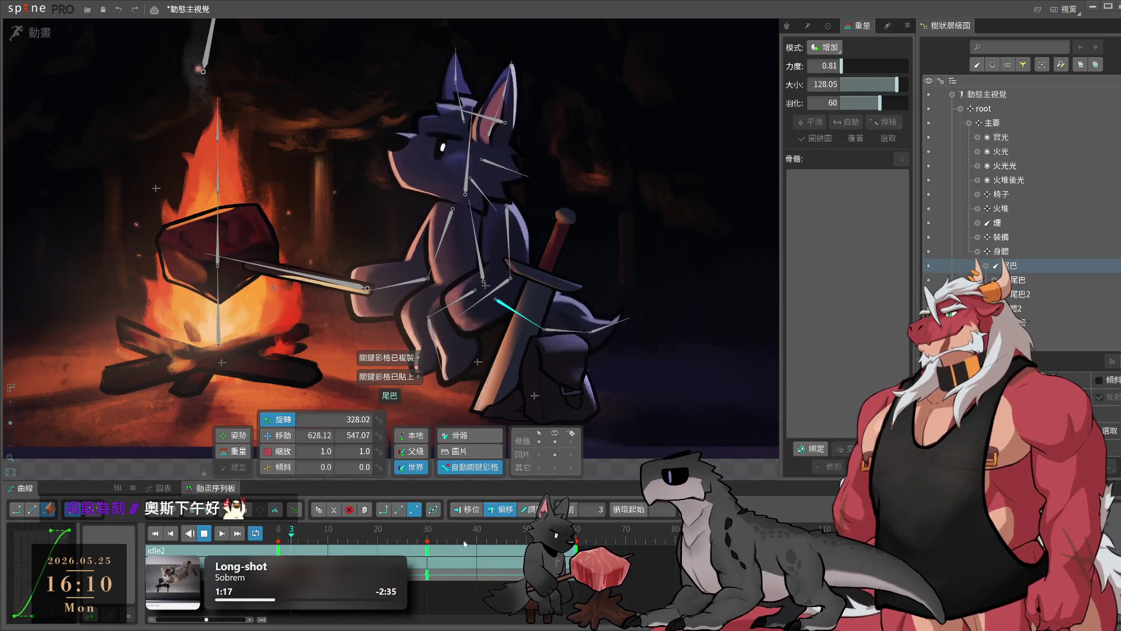
- Inspect the tail bones 尾巴2 and 尾巴3, then clear the selection and replay
left_click(540, 334)
key("space")
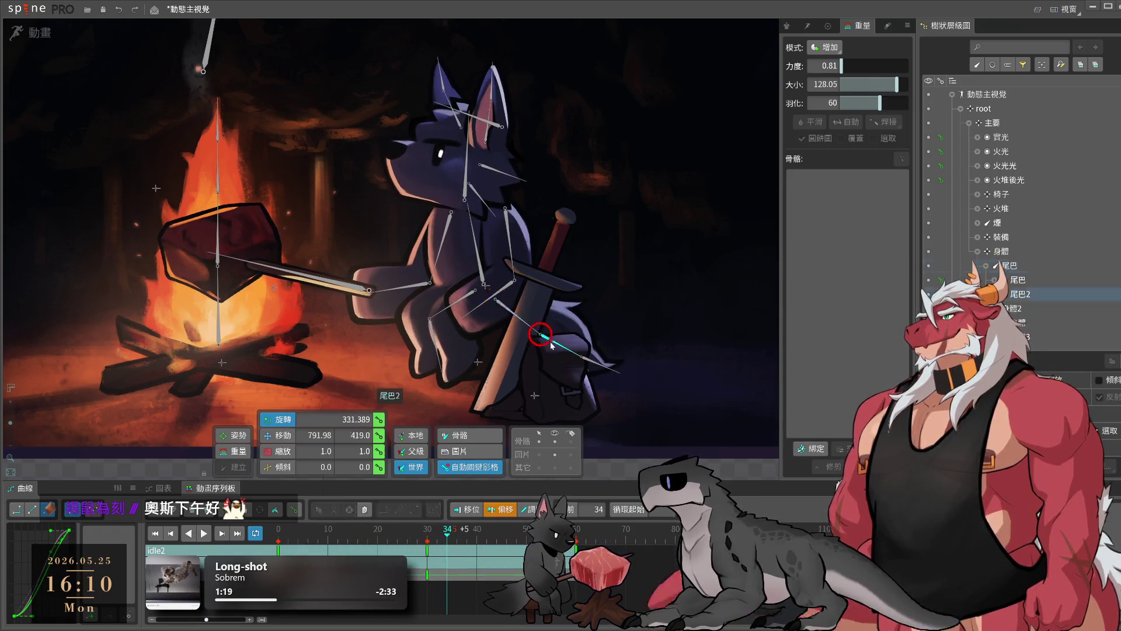
left_click(588, 356)
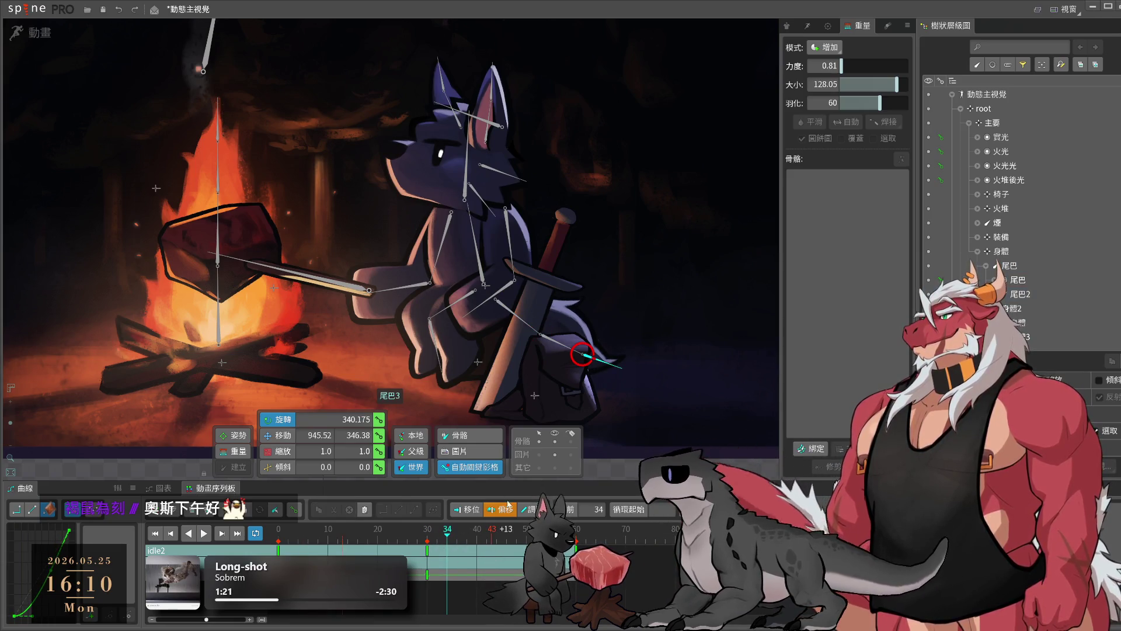
key("Escape")
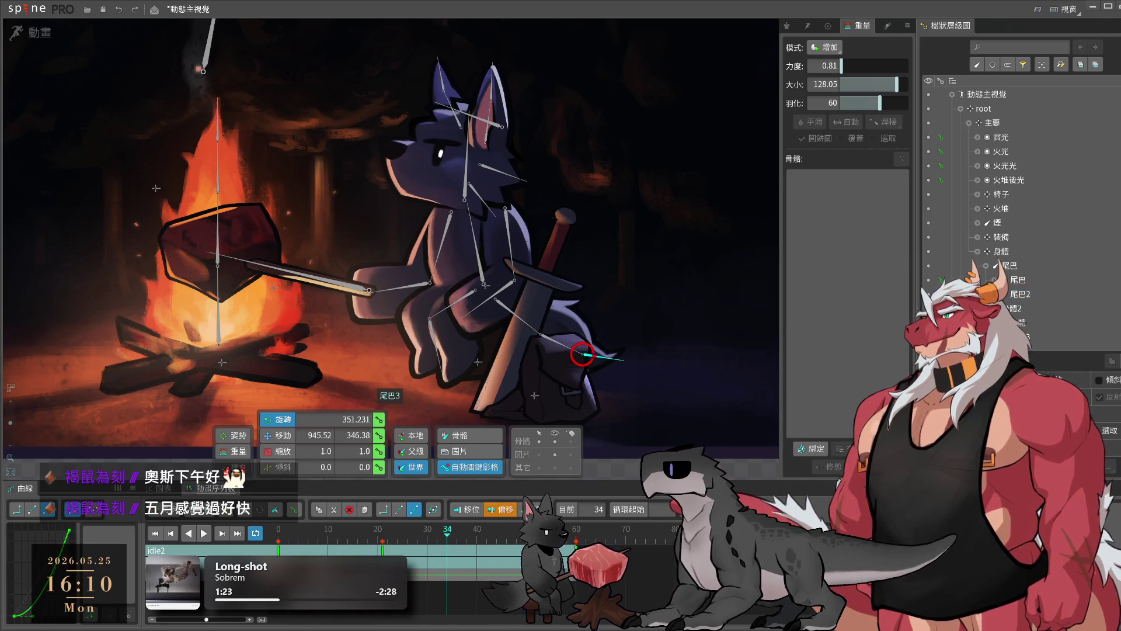
key("space")
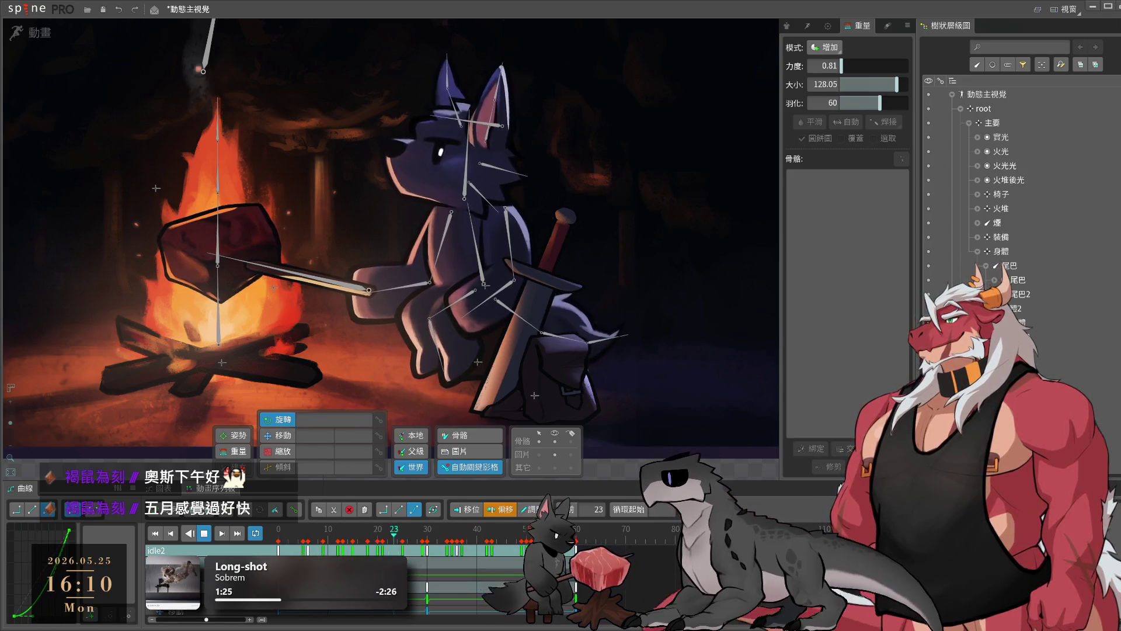
- Offset the 左手2 arm bone's frame-30 keys by about five frames
left_click_drag(569, 351, 690, 378)
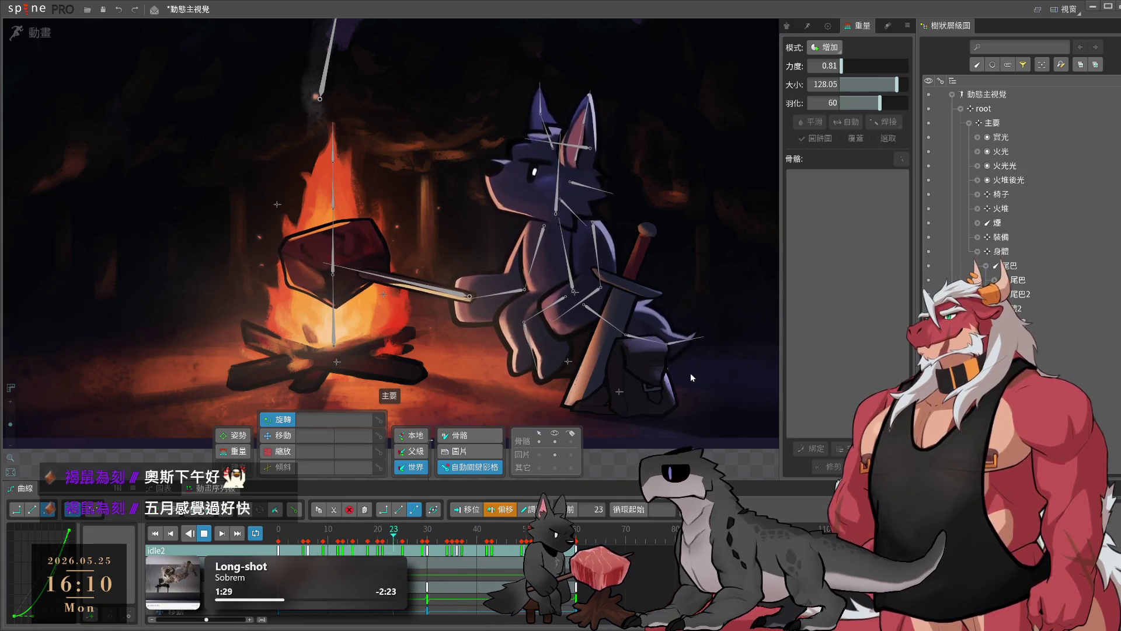
key("space")
left_click(595, 286)
key("space")
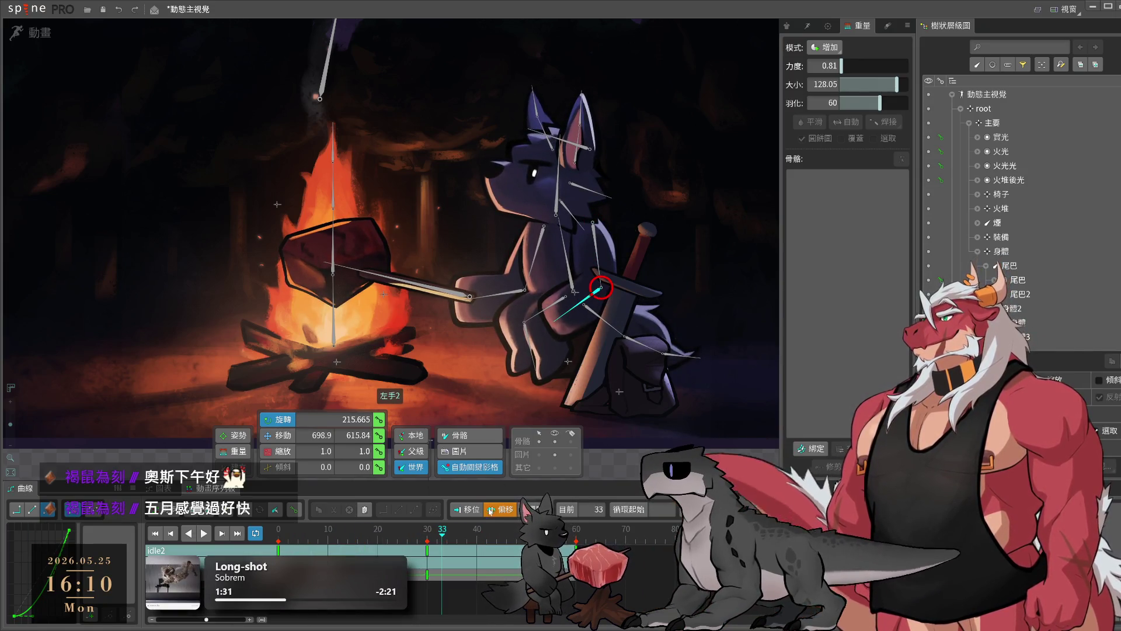
mouse_move(427, 551)
left_mouse_down()
mouse_move(454, 553)
mouse_move(395, 551)
left_mouse_up()
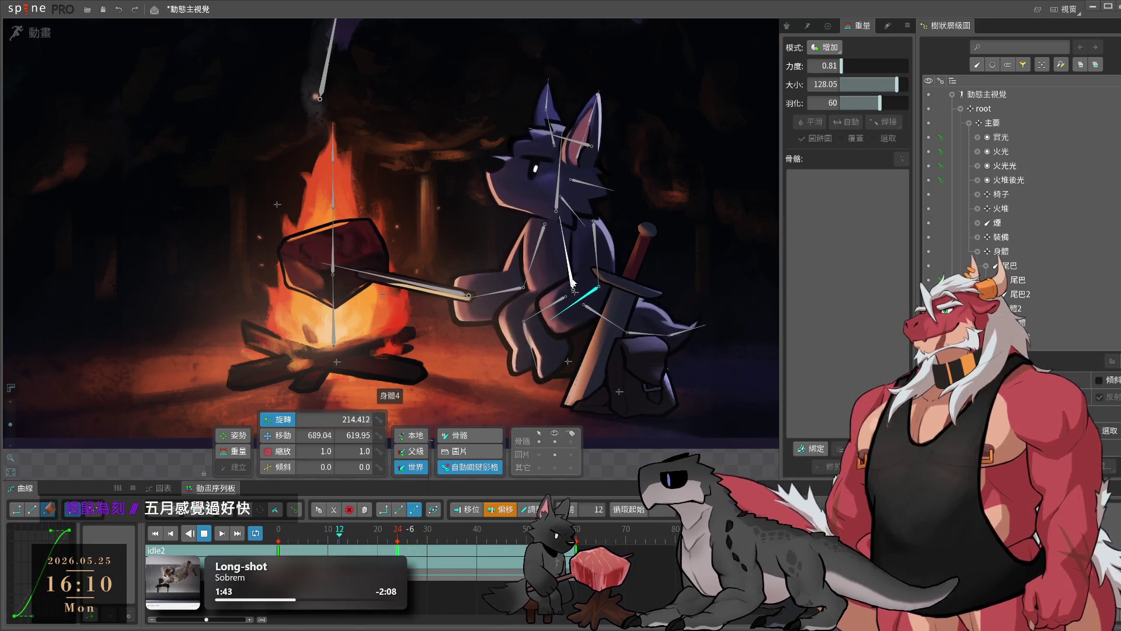
- Clear the bone selection and hide the bone overlay in the viewport
scroll(623, 268, "down", 5)
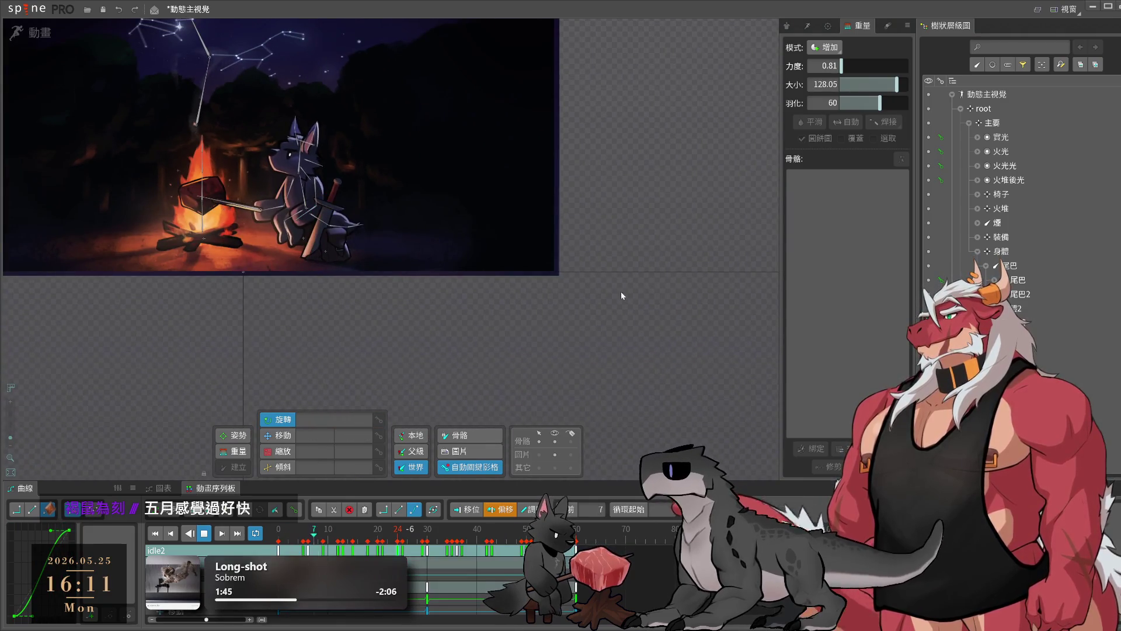
left_click(140, 290)
scroll(510, 370, "up", 2)
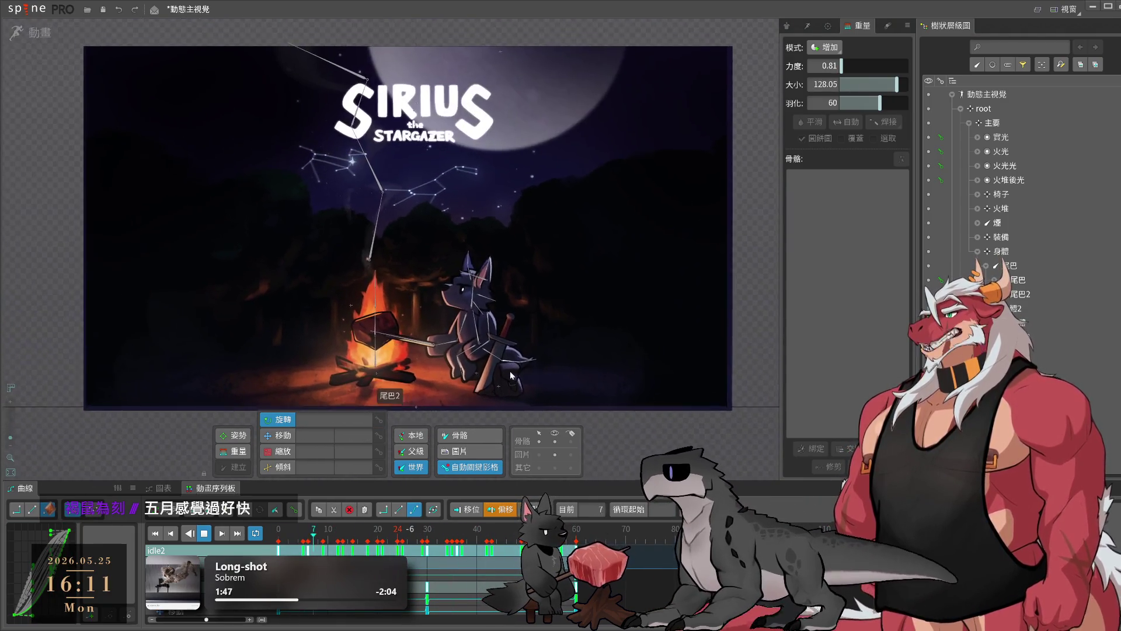
scroll(500, 376, "down", 2)
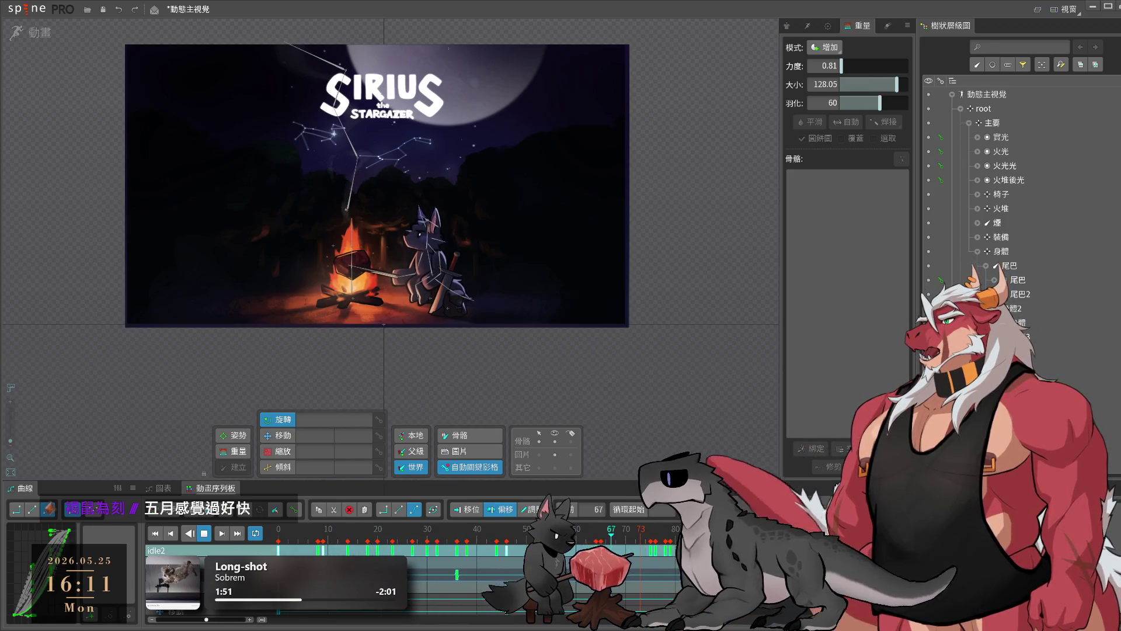
scroll(545, 369, "up", 2)
scroll(546, 369, "up", 2)
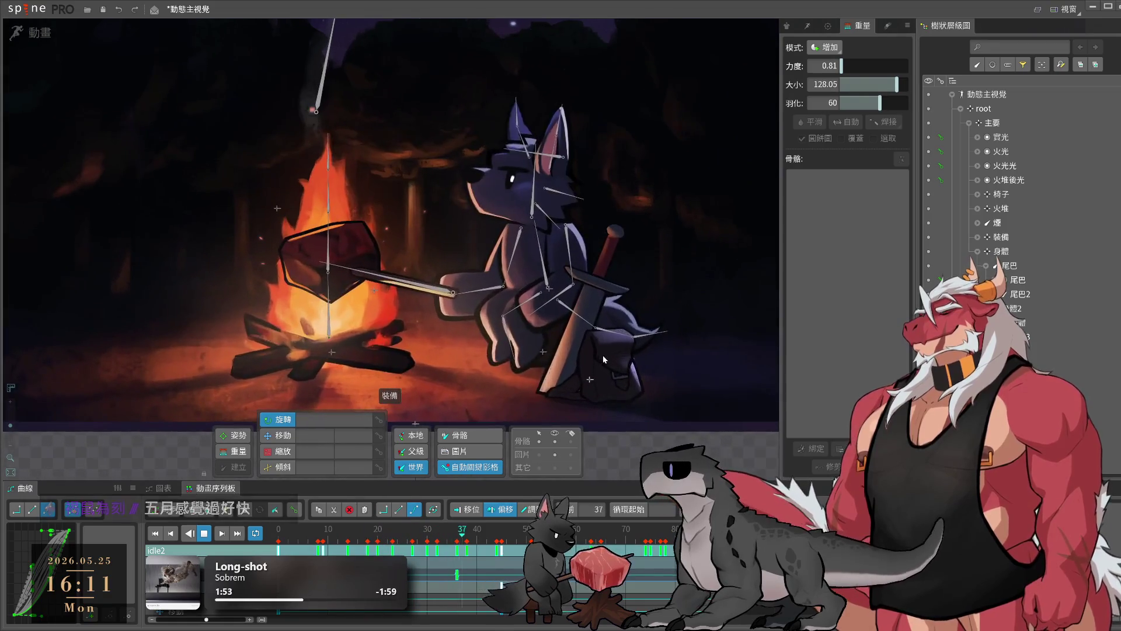
left_click(553, 441)
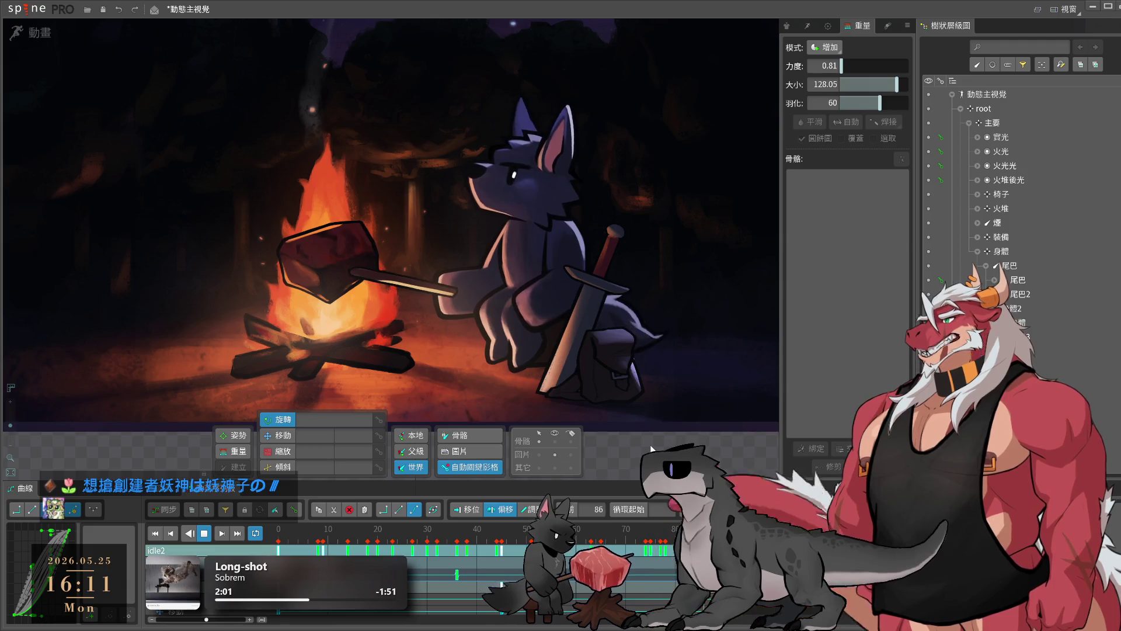
- Recentre the view on the whole campfire scene and select the meat-on-a-stick bone
left_click_drag(528, 329, 701, 351)
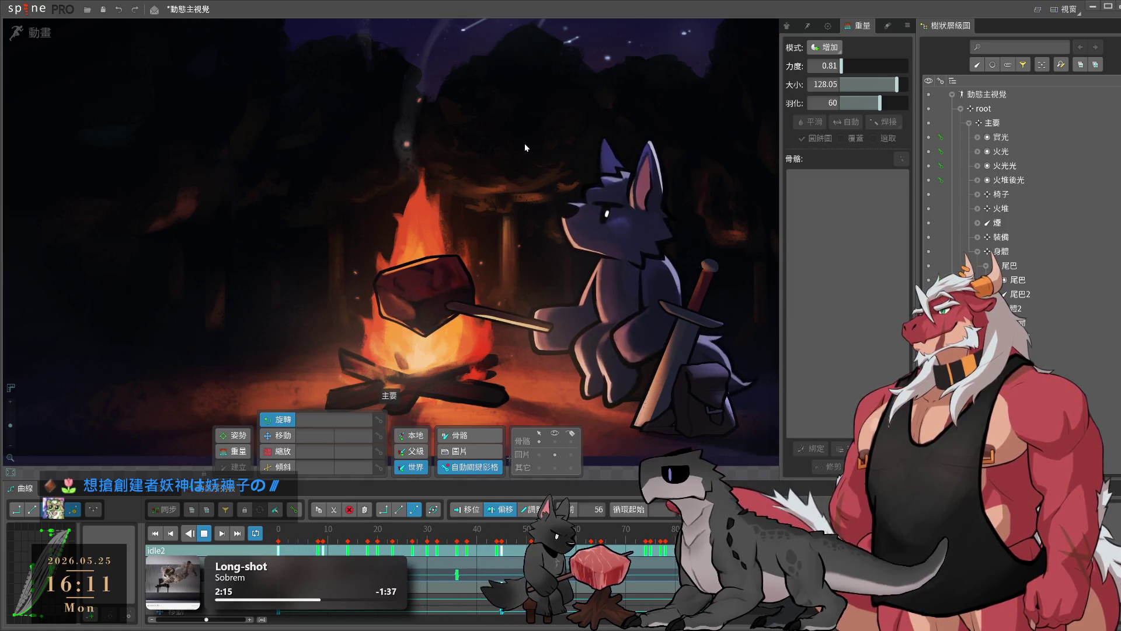
scroll(524, 147, "down", 3)
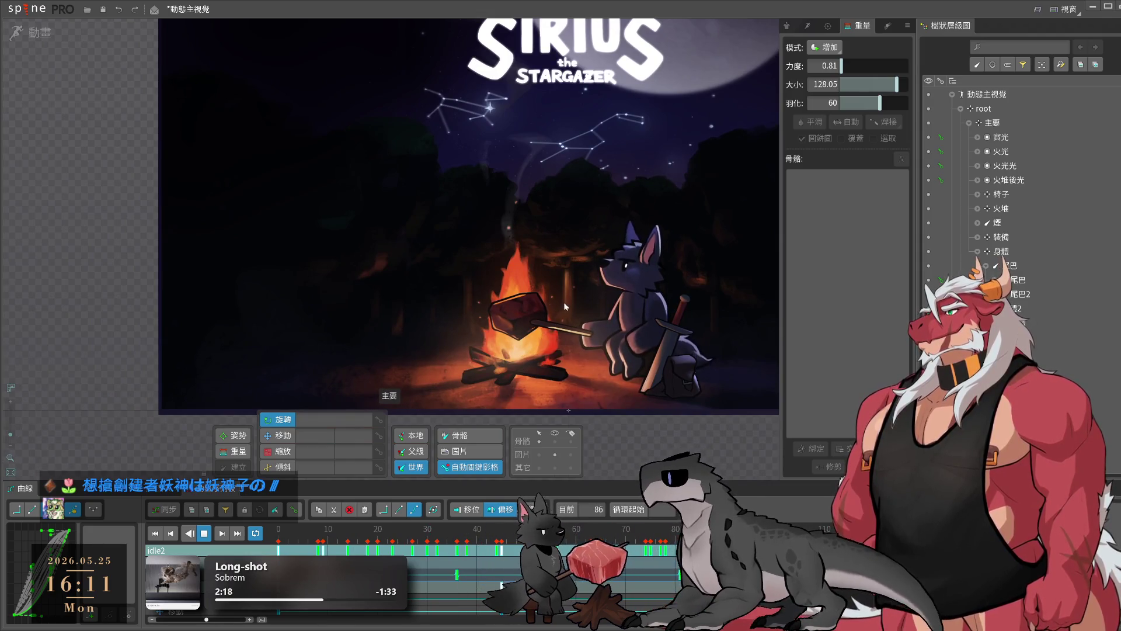
left_click_drag(625, 156, 586, 234)
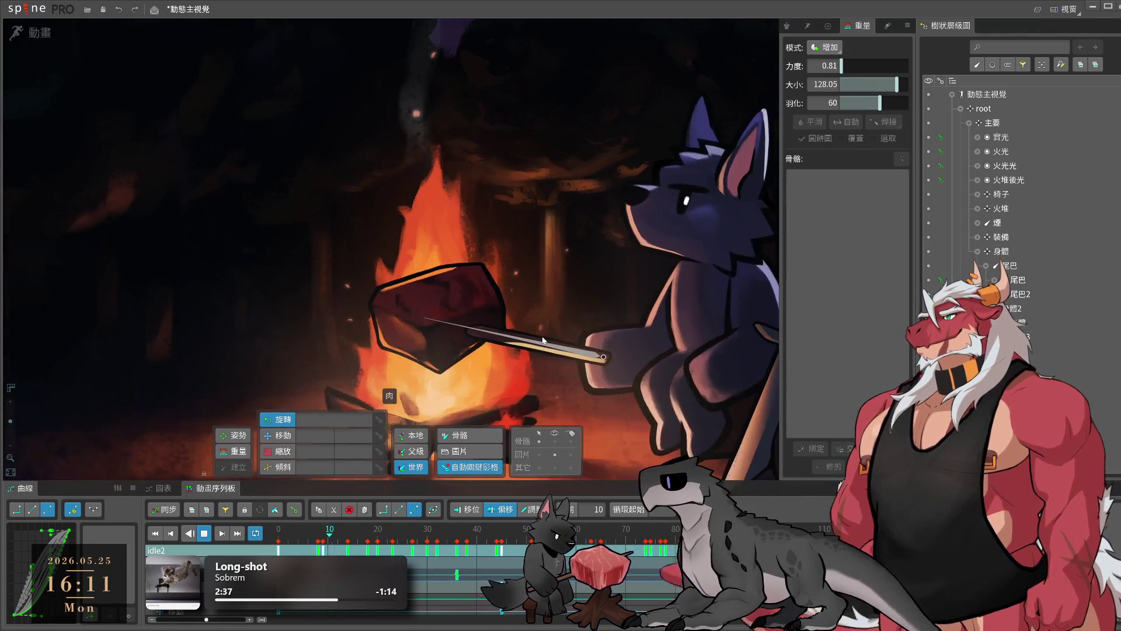
left_click(577, 350)
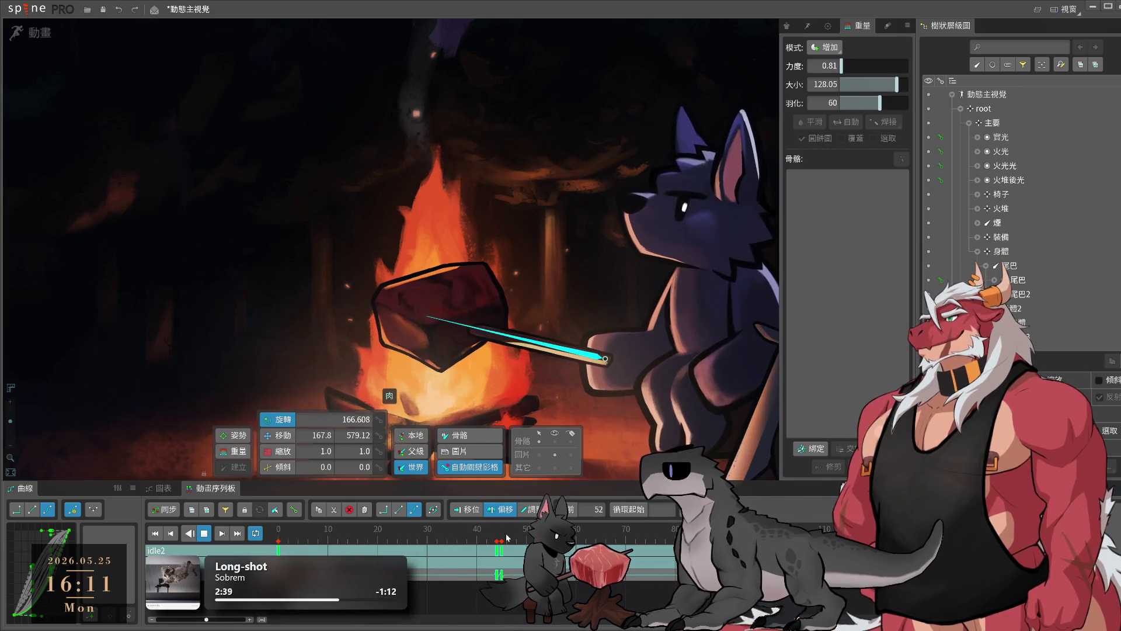
- Key the meat bone's pose at frame 47 in idle2
left_click(500, 551)
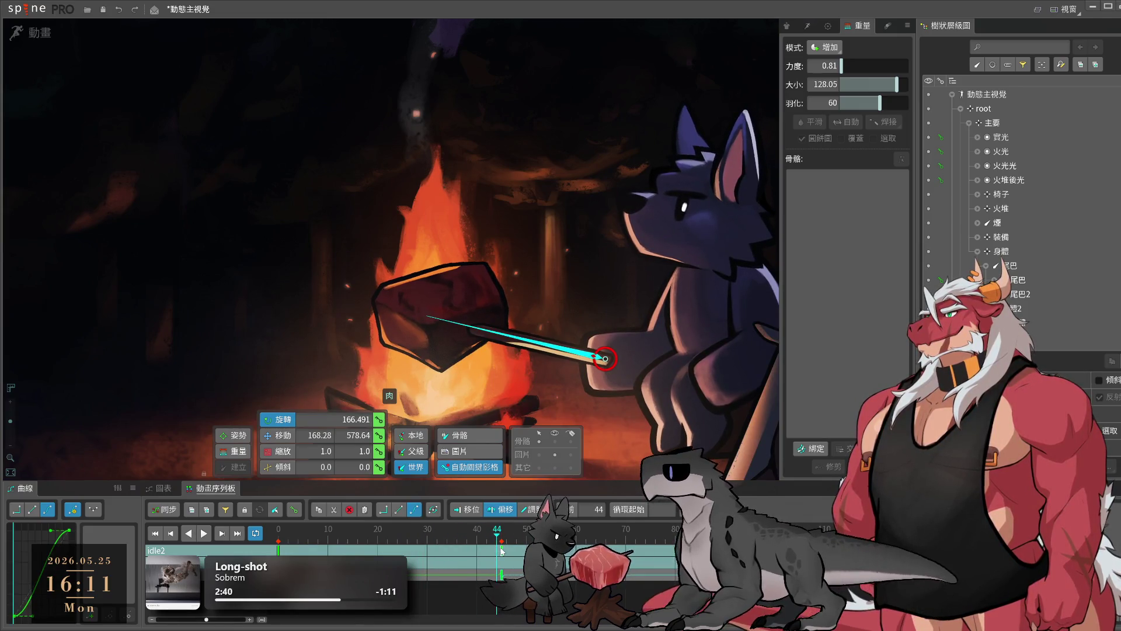
key("space")
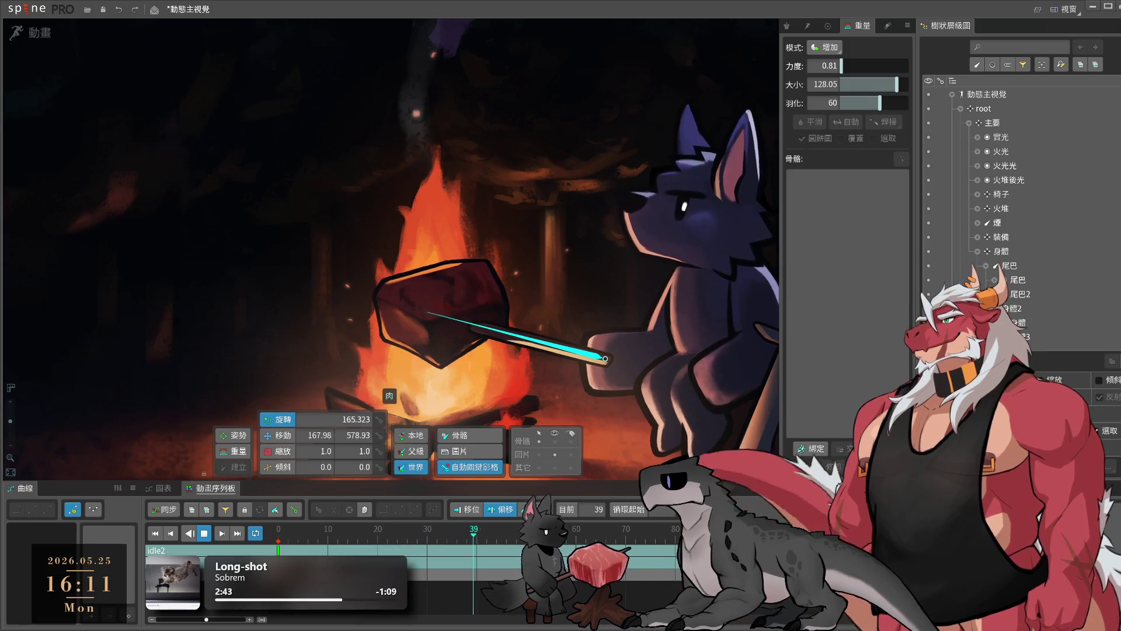
left_click(454, 545)
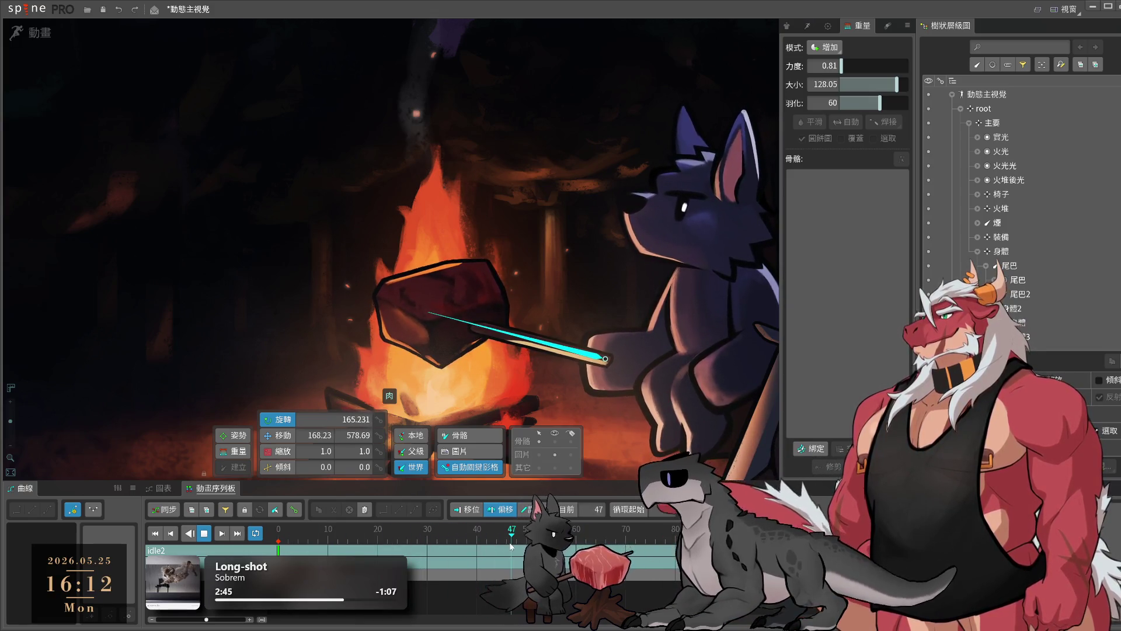
left_click_drag(453, 546, 509, 545)
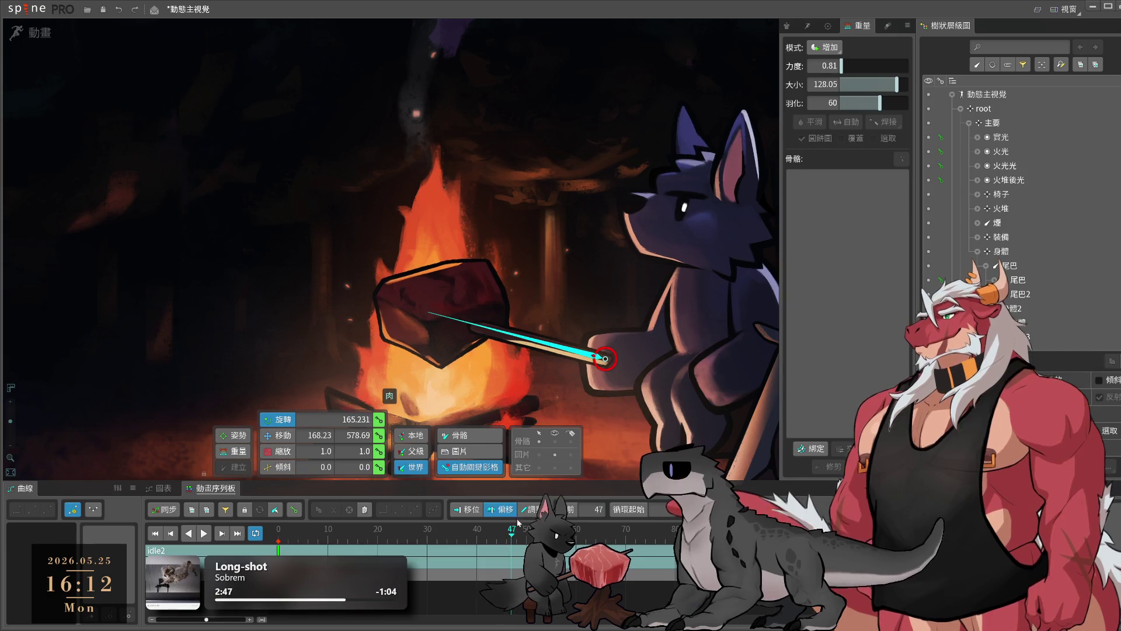
left_click_drag(593, 523, 623, 383)
- Preview the meat motion, deselect the bone, and show the animation list
key("l")
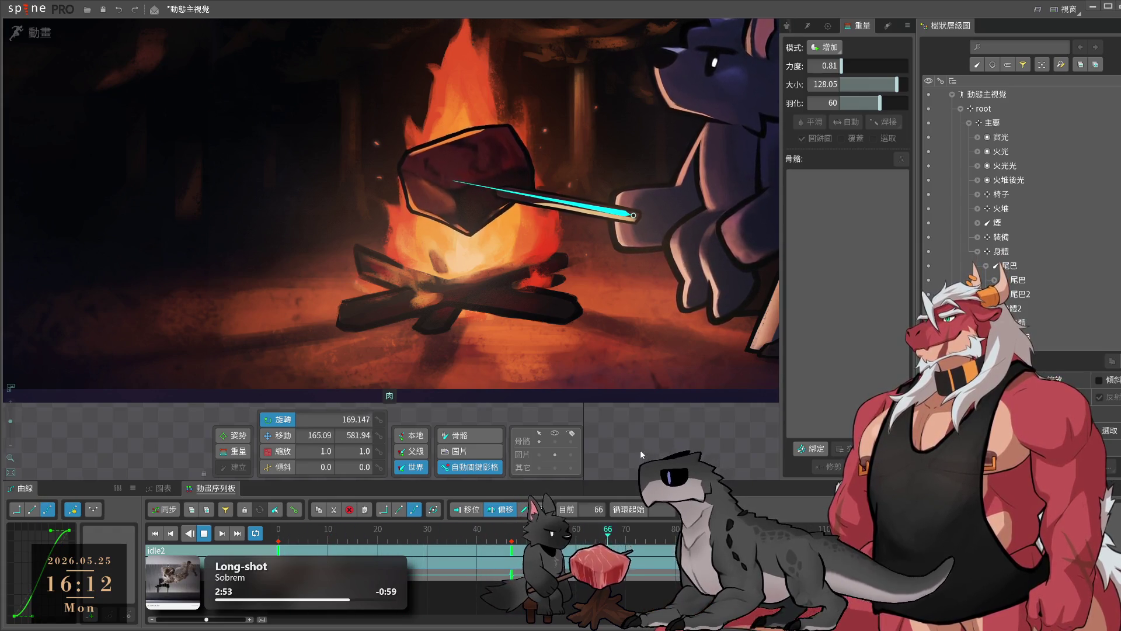
left_click(607, 350)
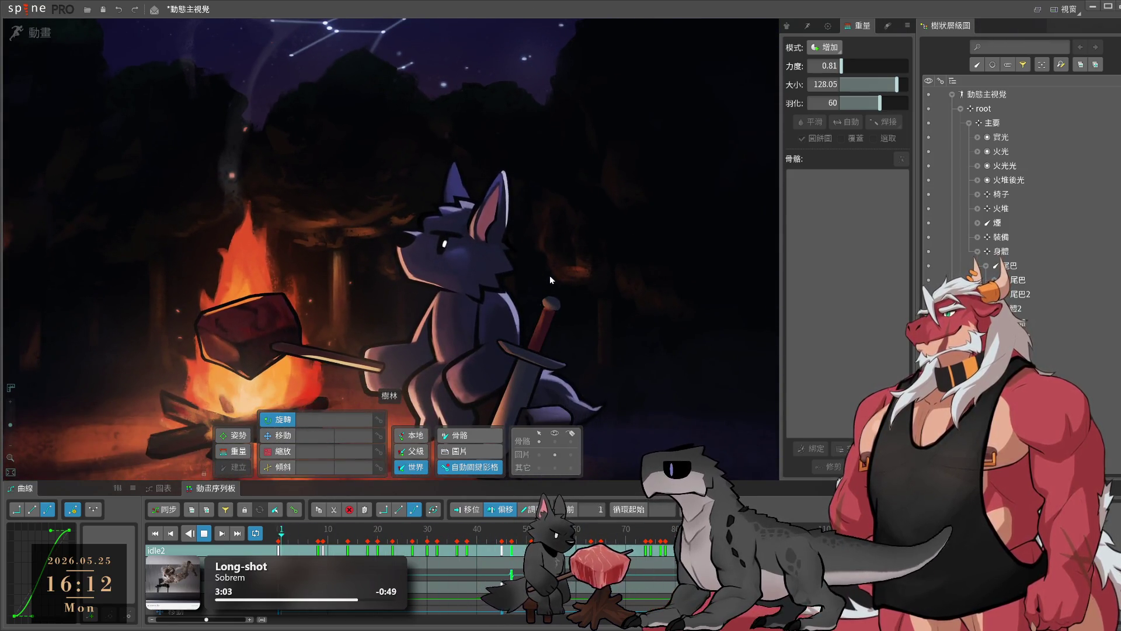
left_click(807, 26)
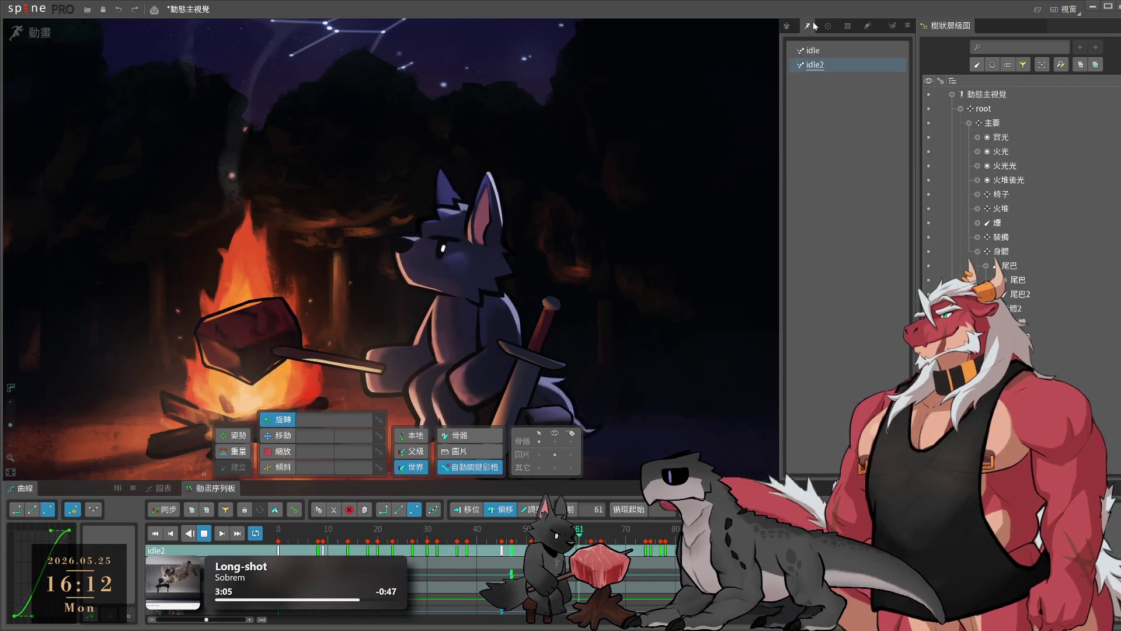
- Toggle between setup and animate modes and switch between the idle and idle2 animations
left_click(56, 34)
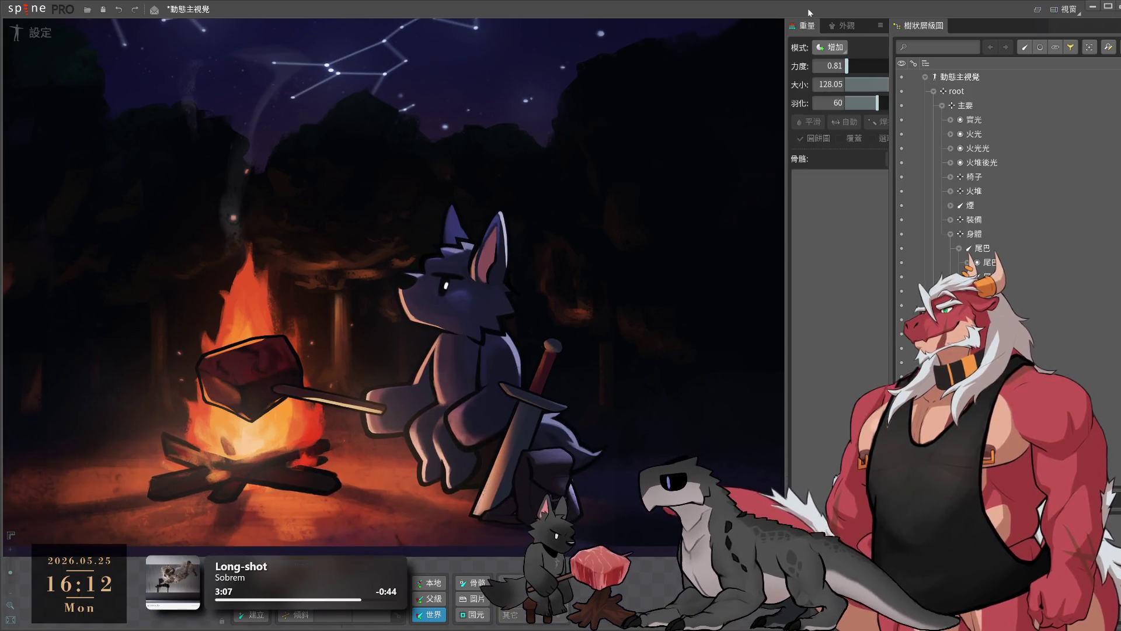
left_click(26, 37)
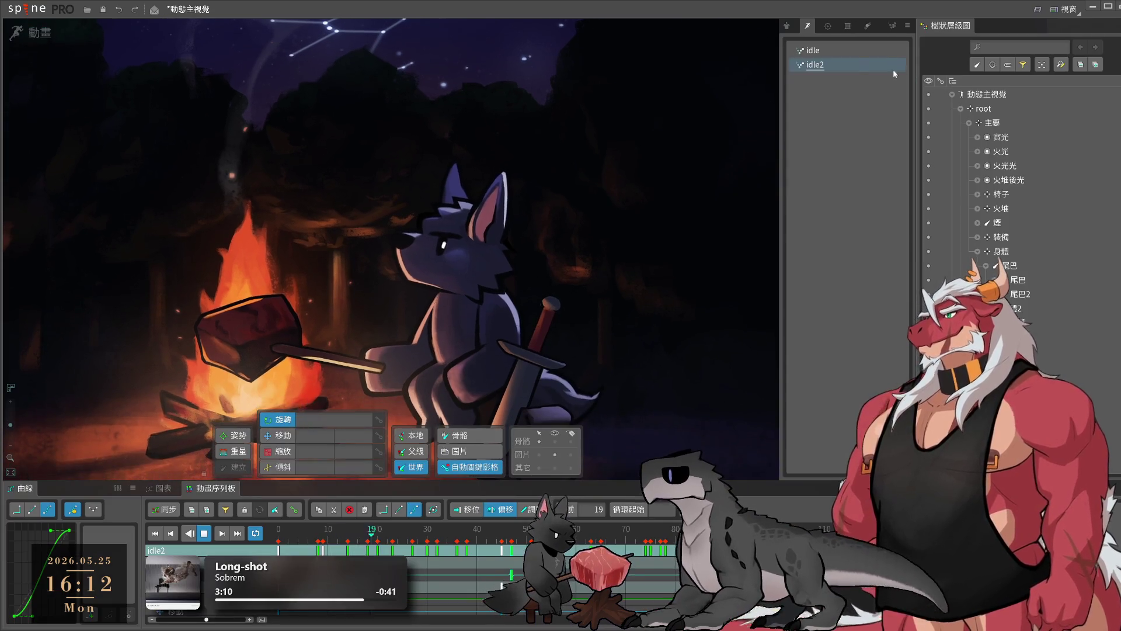
left_click(822, 51)
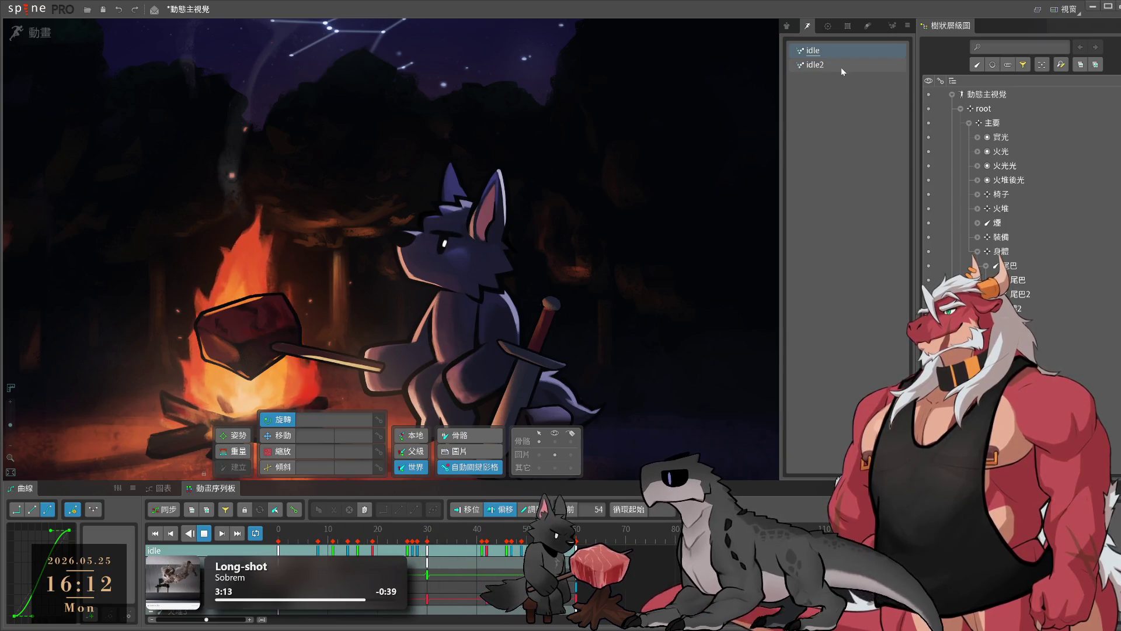
left_click(840, 66)
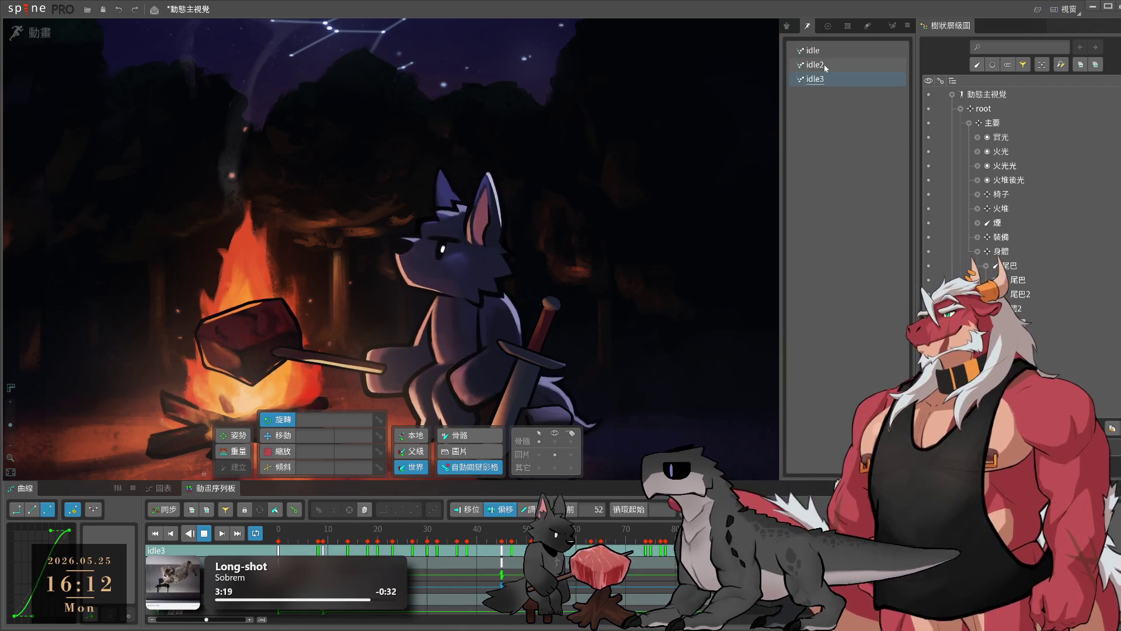
left_click(821, 50)
left_click(816, 65)
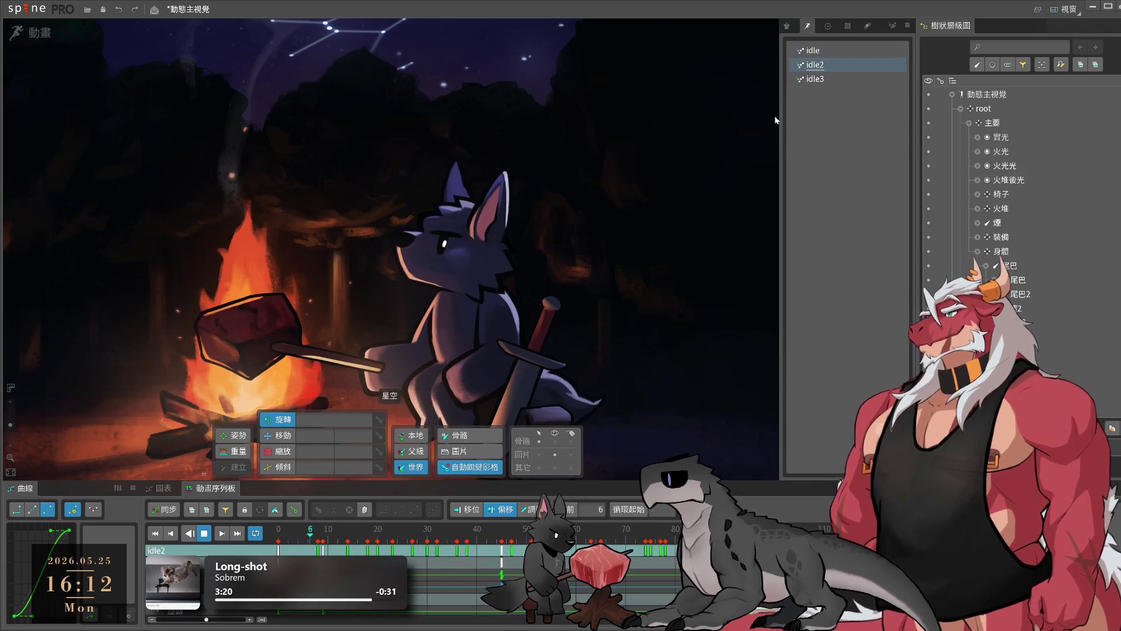
- Copy idle2's keys, paste them from frame 90, and copy all idle keyframes
scroll(584, 599, "down", 2)
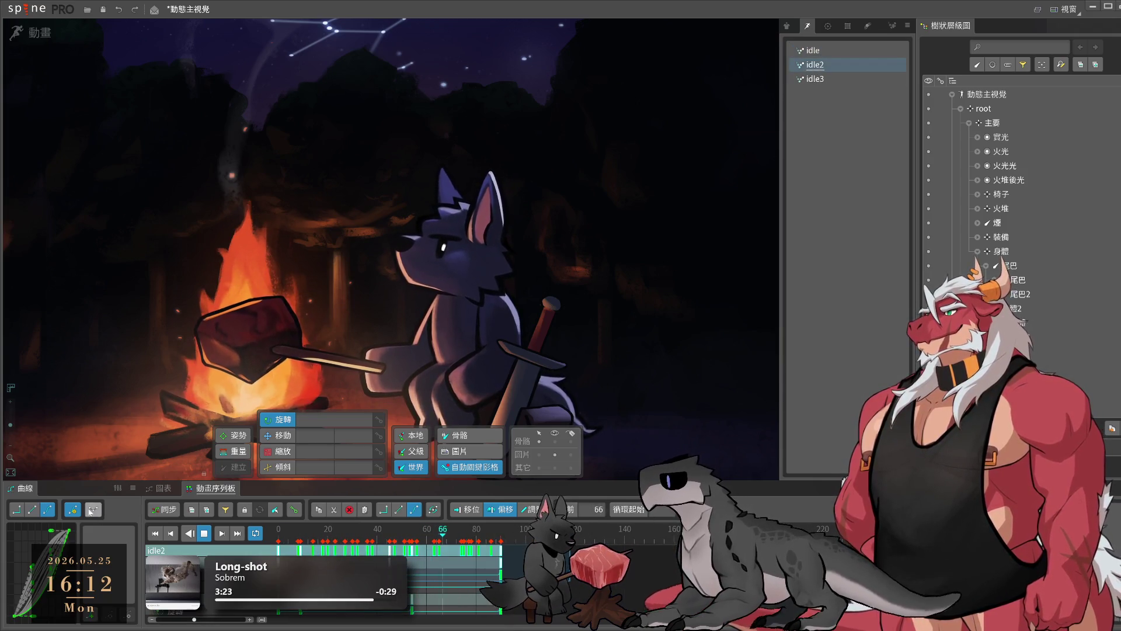
key("ctrl+c")
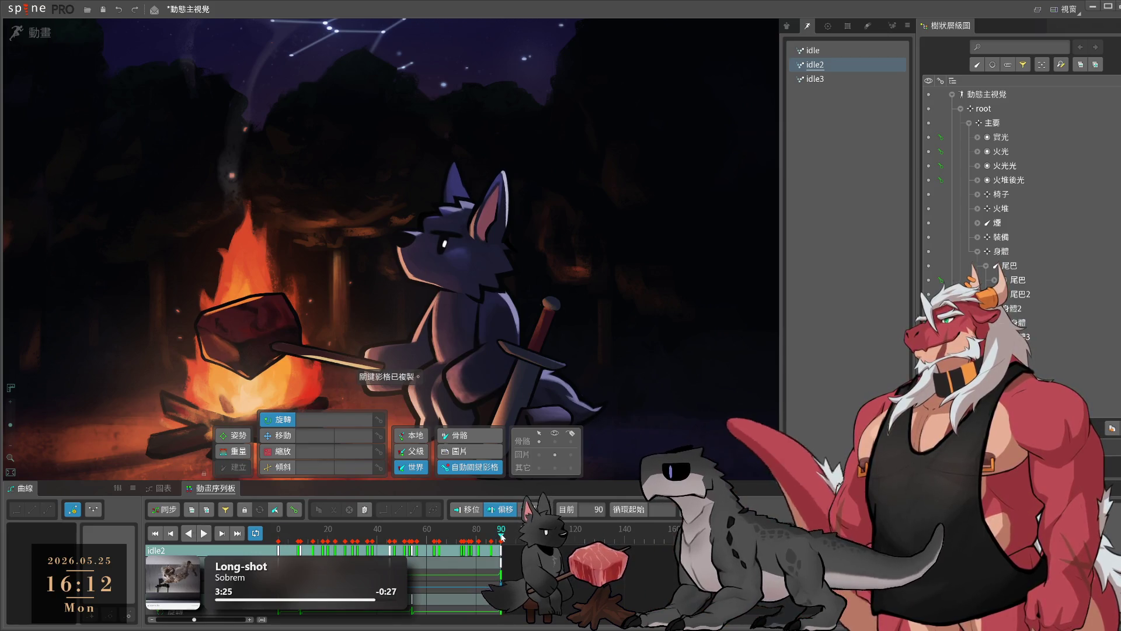
key("ctrl+v")
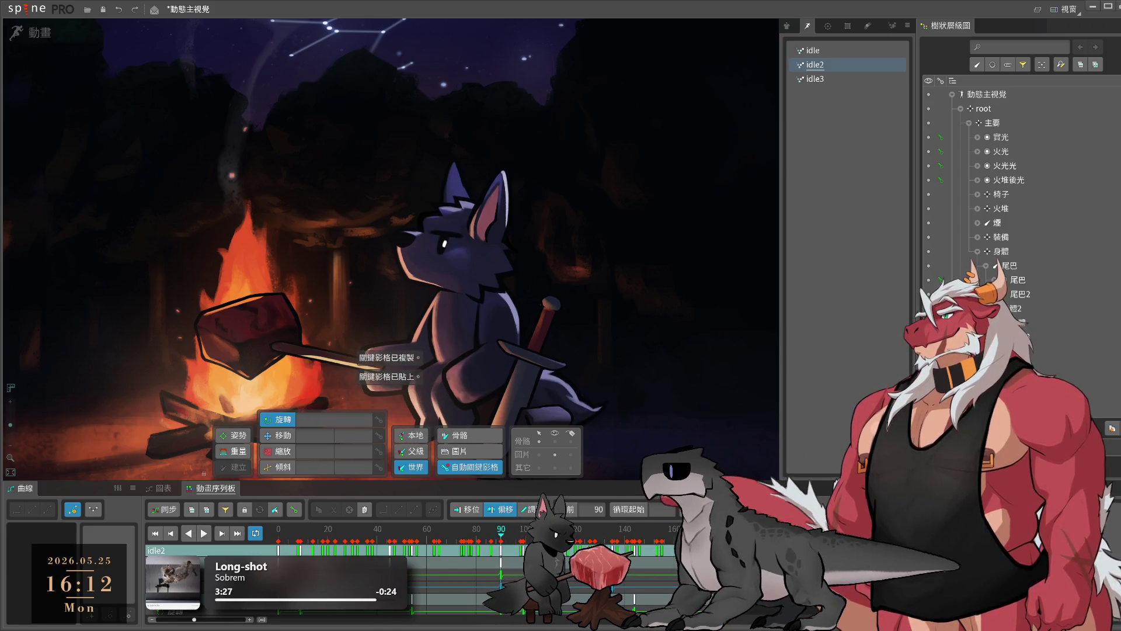
left_click(836, 52)
left_click_drag(484, 562, 409, 546)
key("ctrl+c")
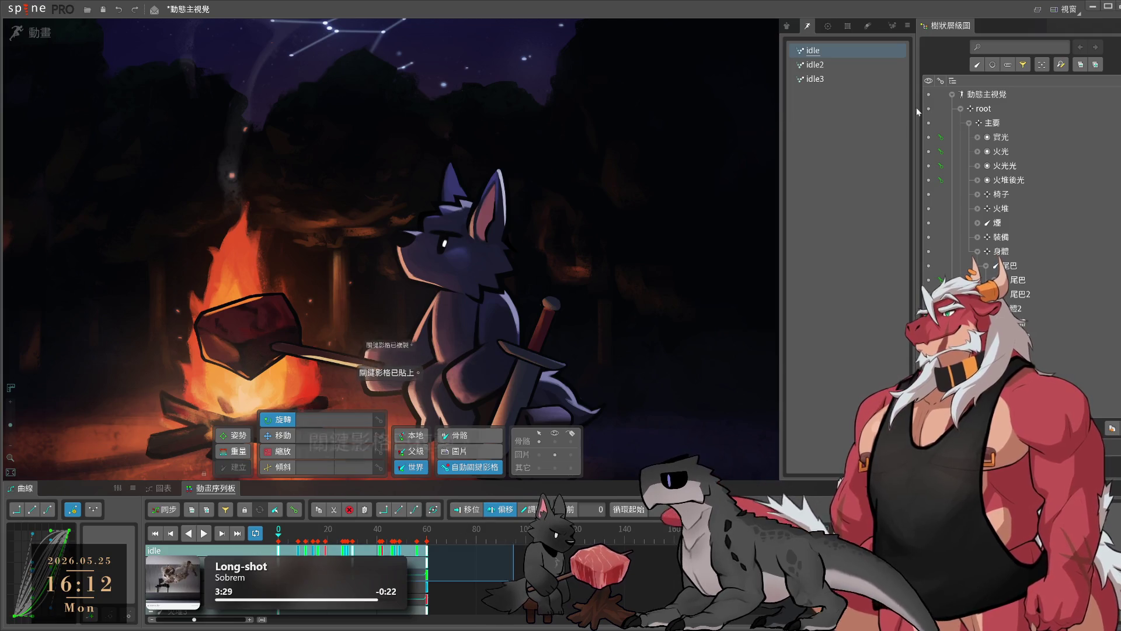
left_click(849, 65)
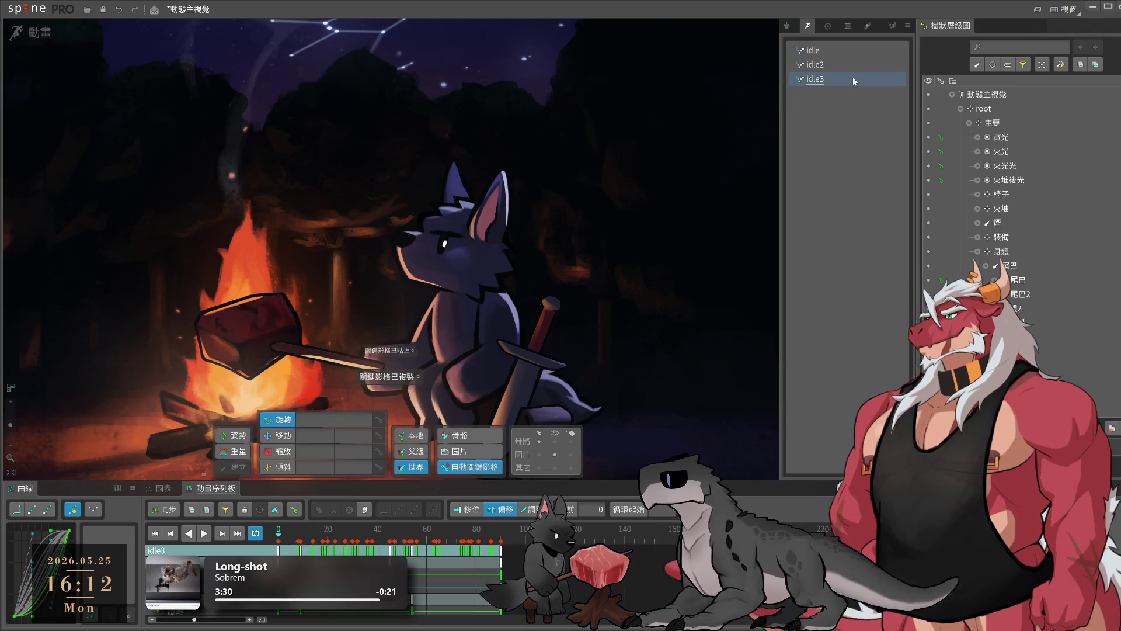
- Restore the deleted idle3 animation and paste the keyframes around frame 90 after it
key("Delete")
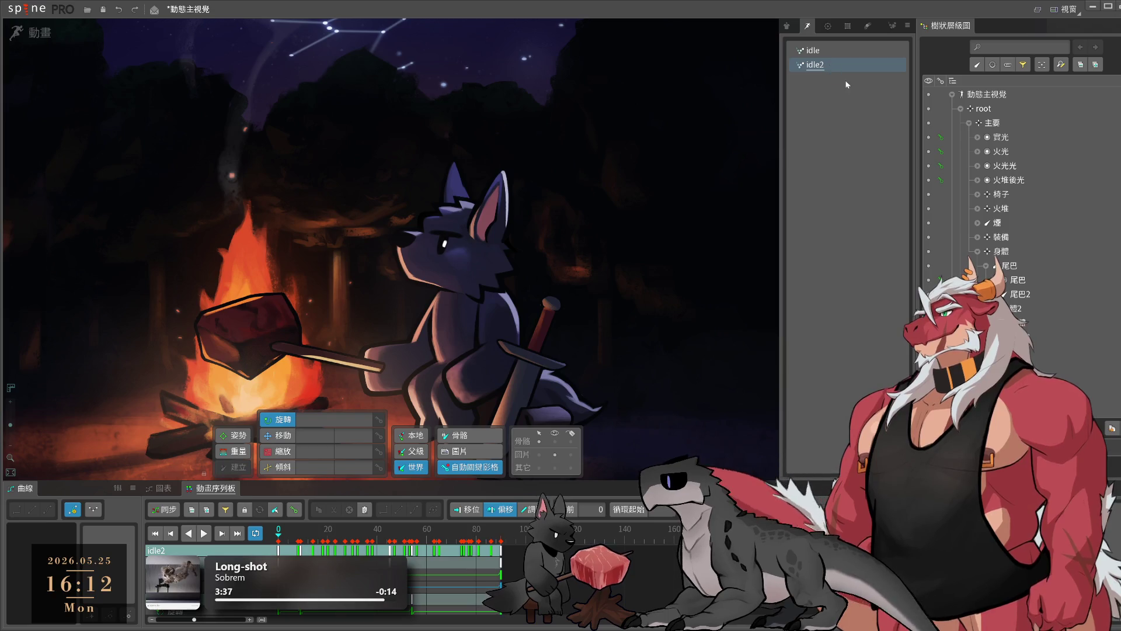
key("ctrl+z")
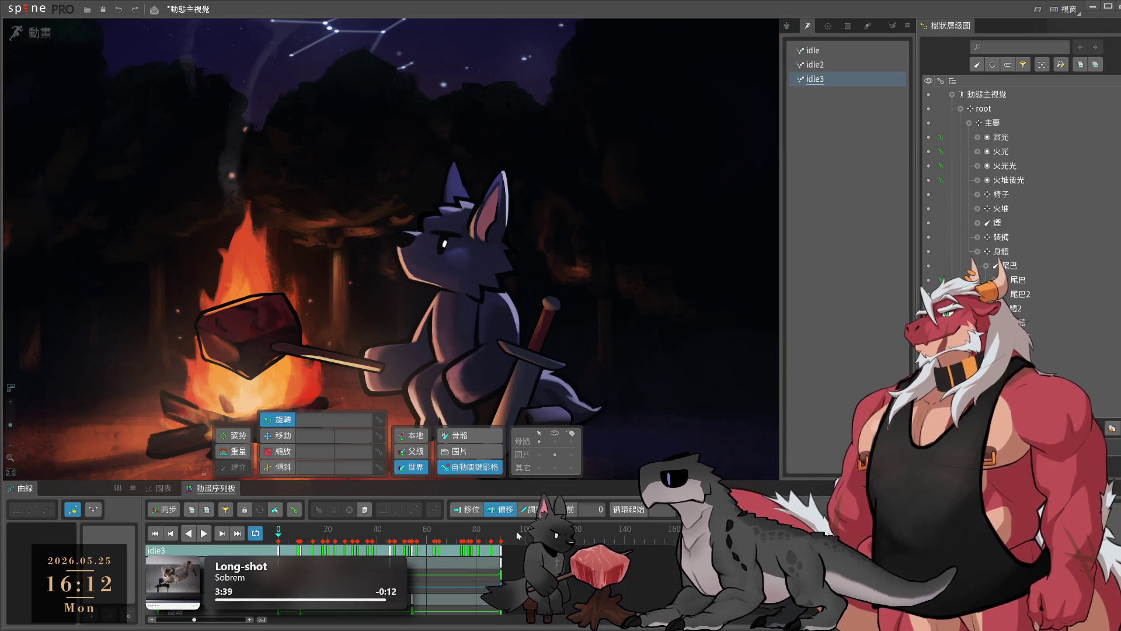
left_click(503, 533)
key("ctrl+c")
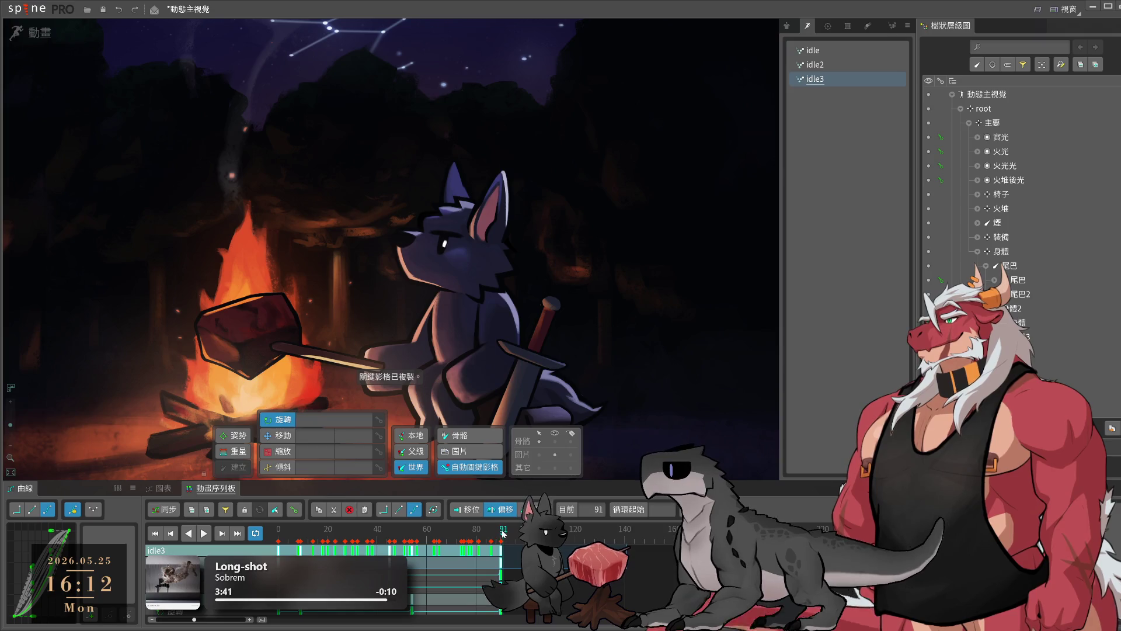
key("ctrl+v")
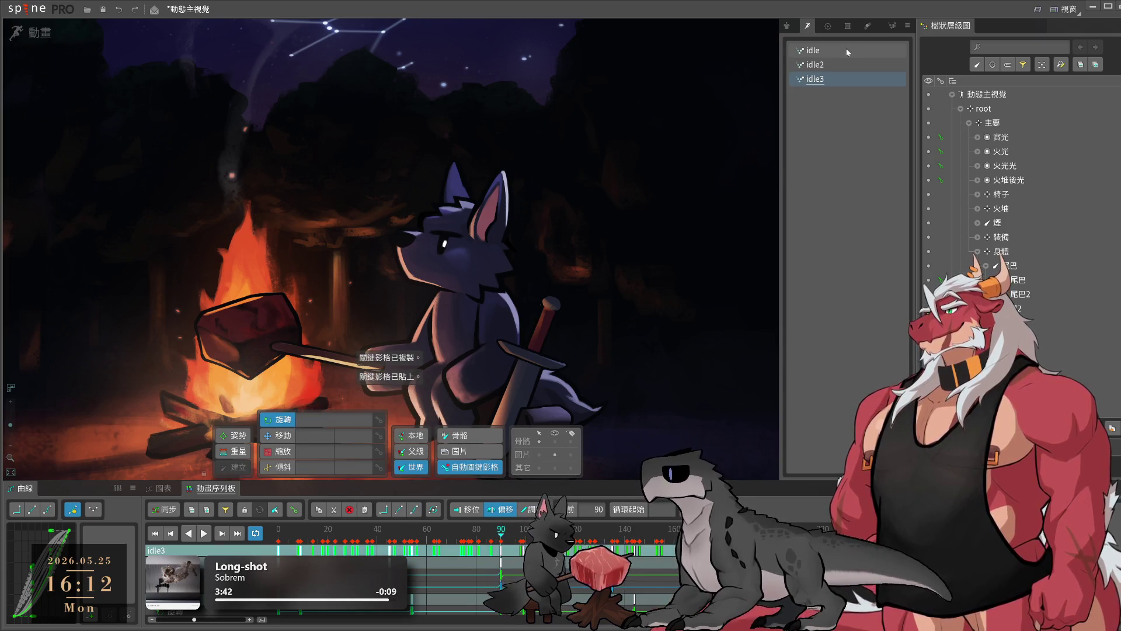
- Paste the copied keyframes into idle3, set the current frame to 120, and play
left_click(848, 52)
left_click(832, 80)
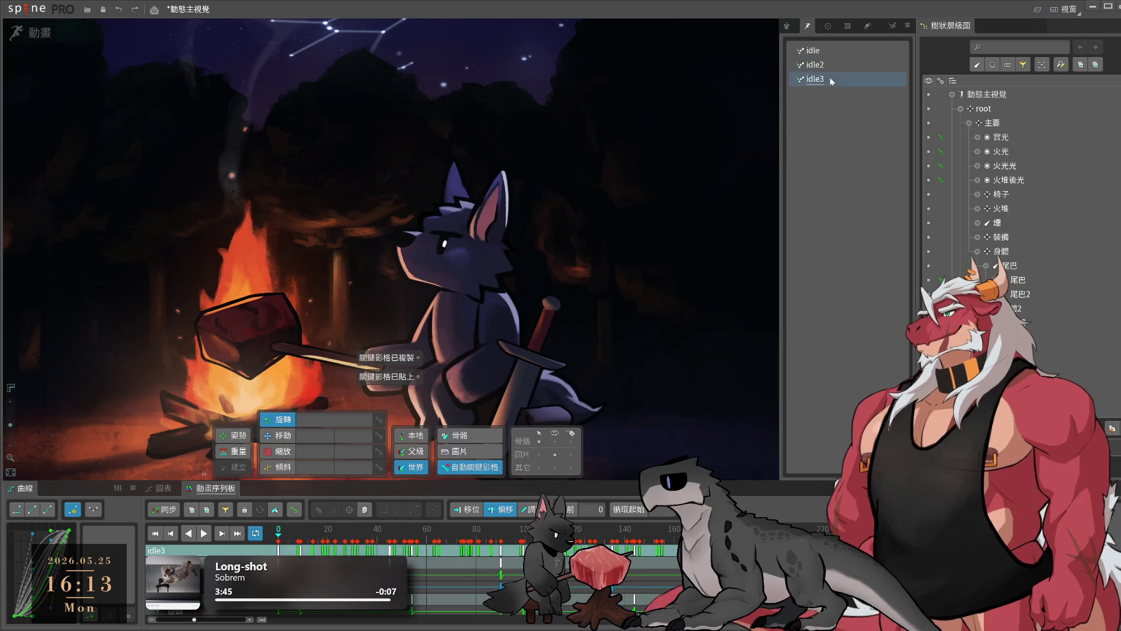
key("ctrl+v")
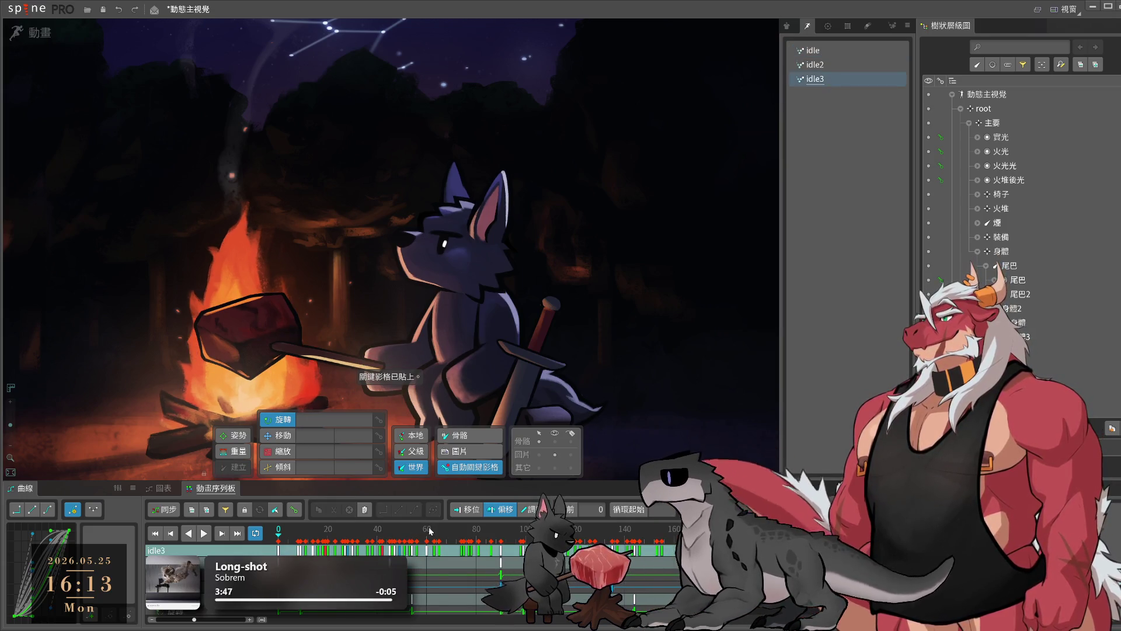
left_click(430, 531)
left_click(576, 531)
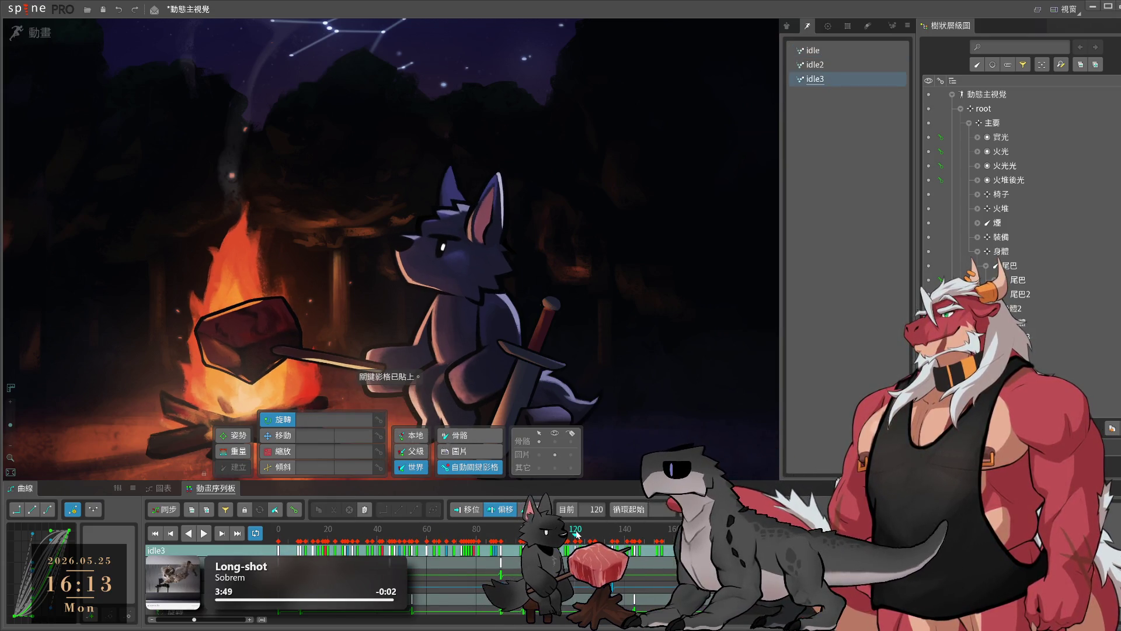
key("space")
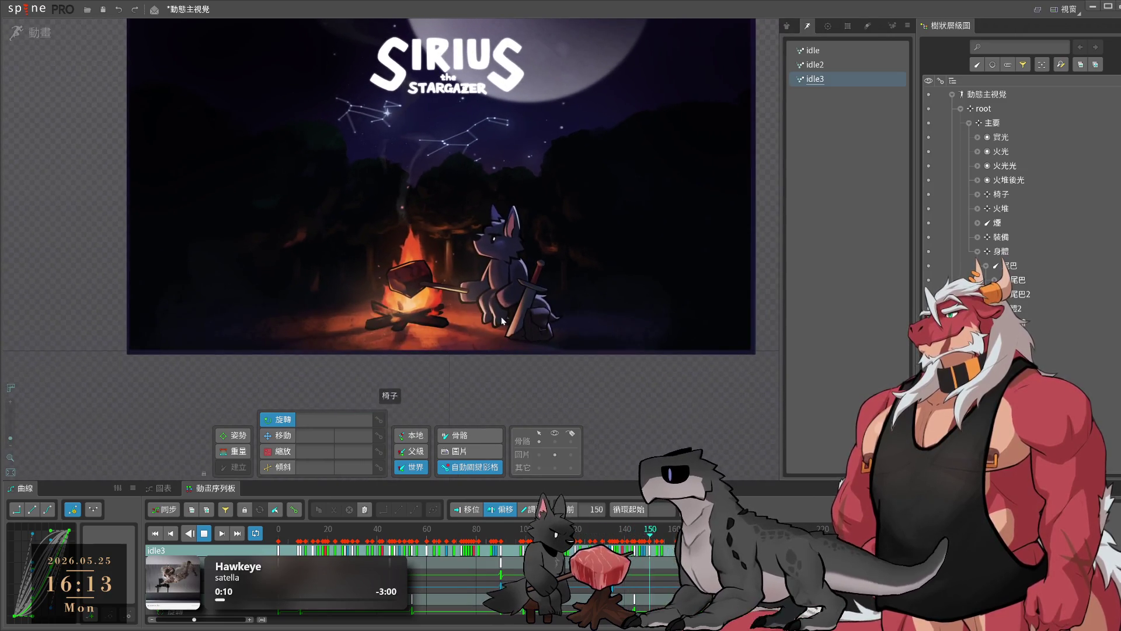
- Stop playback, preview idle and idle3, then switch to Setup mode
key("space")
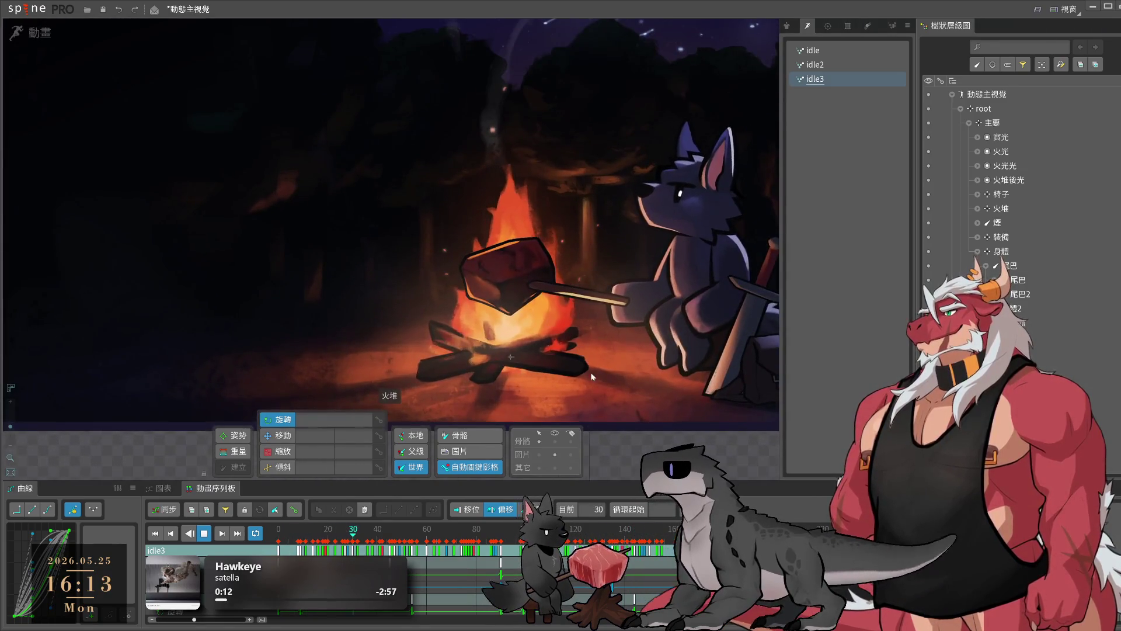
left_click(830, 48)
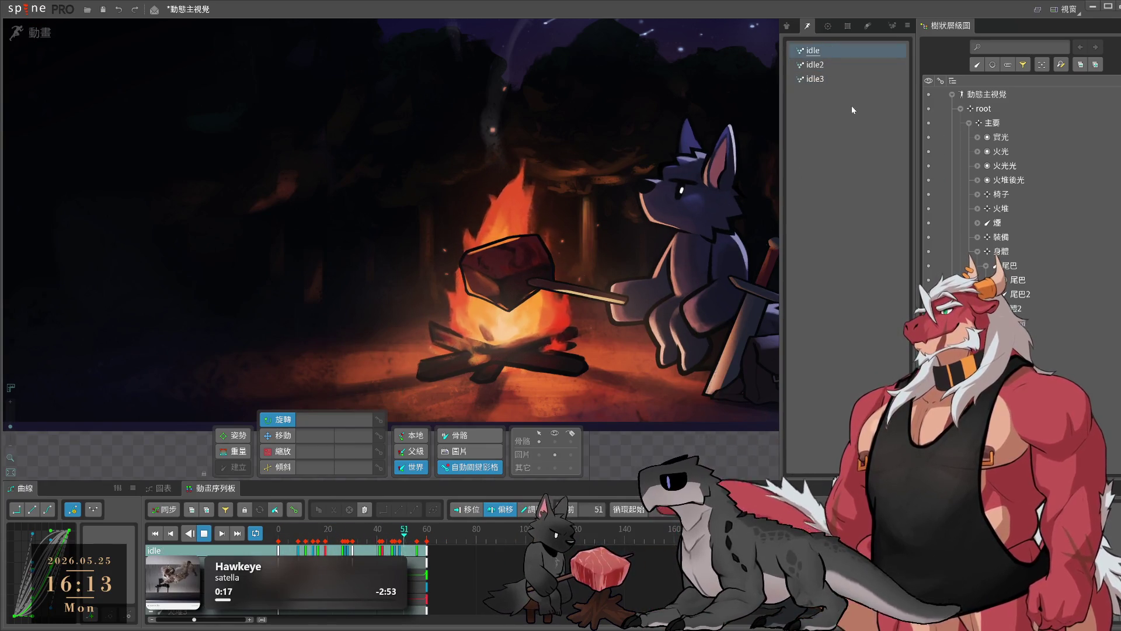
left_click(830, 77)
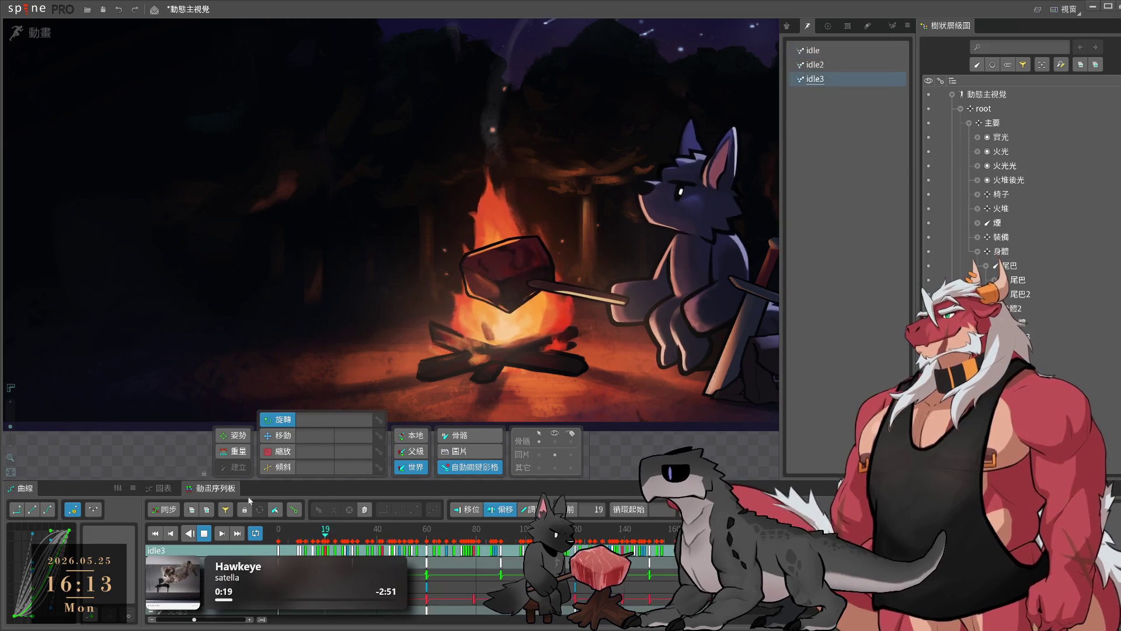
left_click(18, 32)
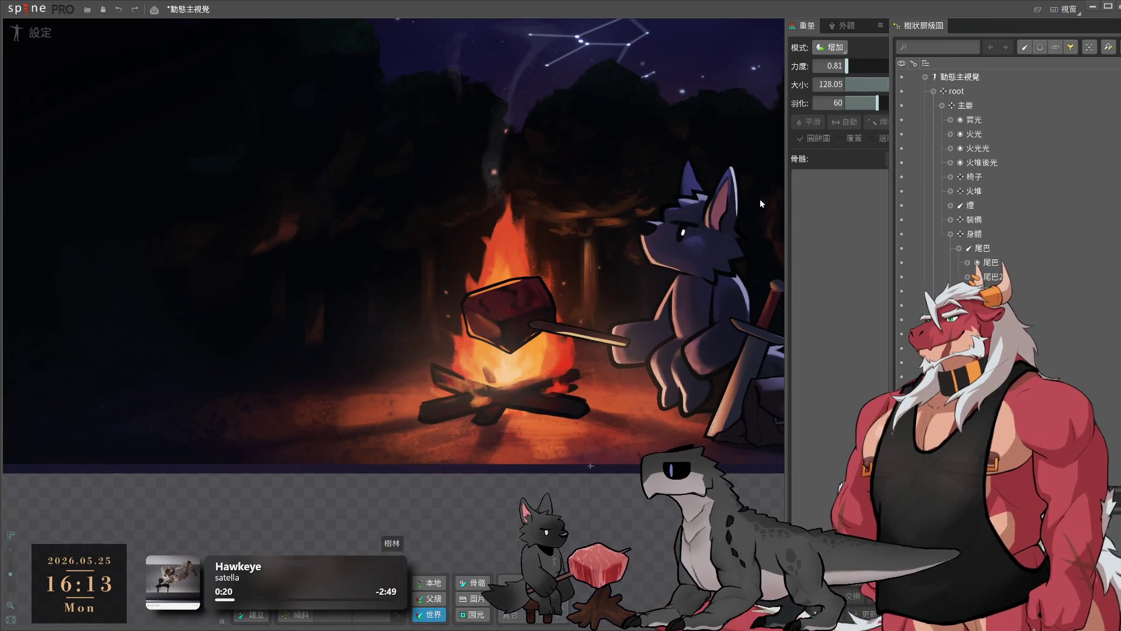
- Collapse the root hierarchy, locate the 火光光 glow particles, and hide the wolf body and campfire
left_click(933, 91)
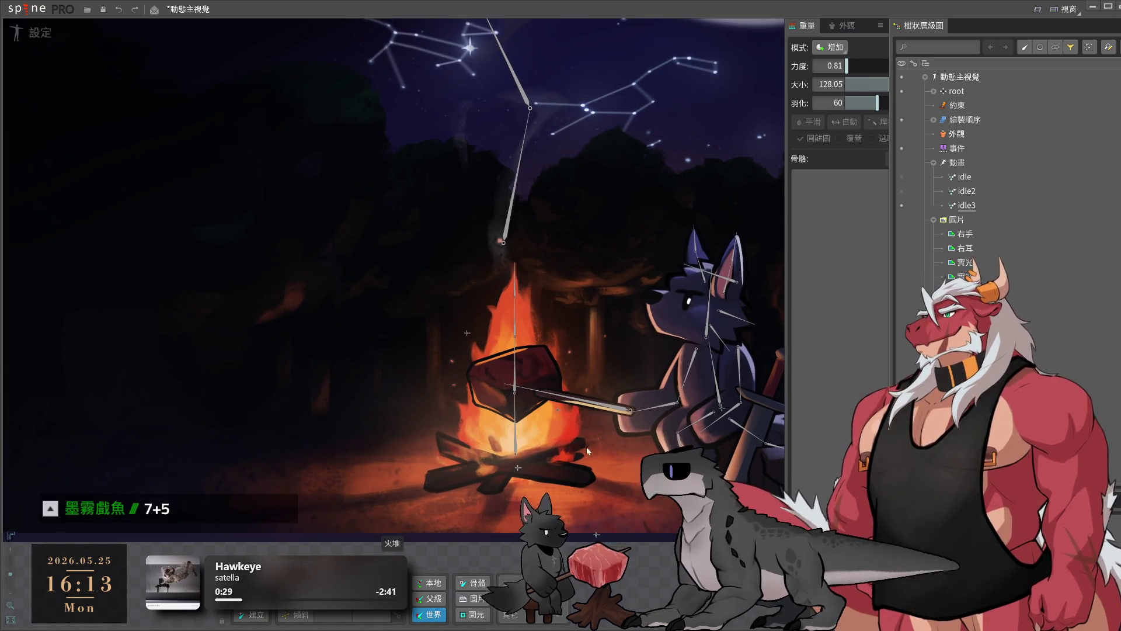
scroll(523, 377, "up", 2)
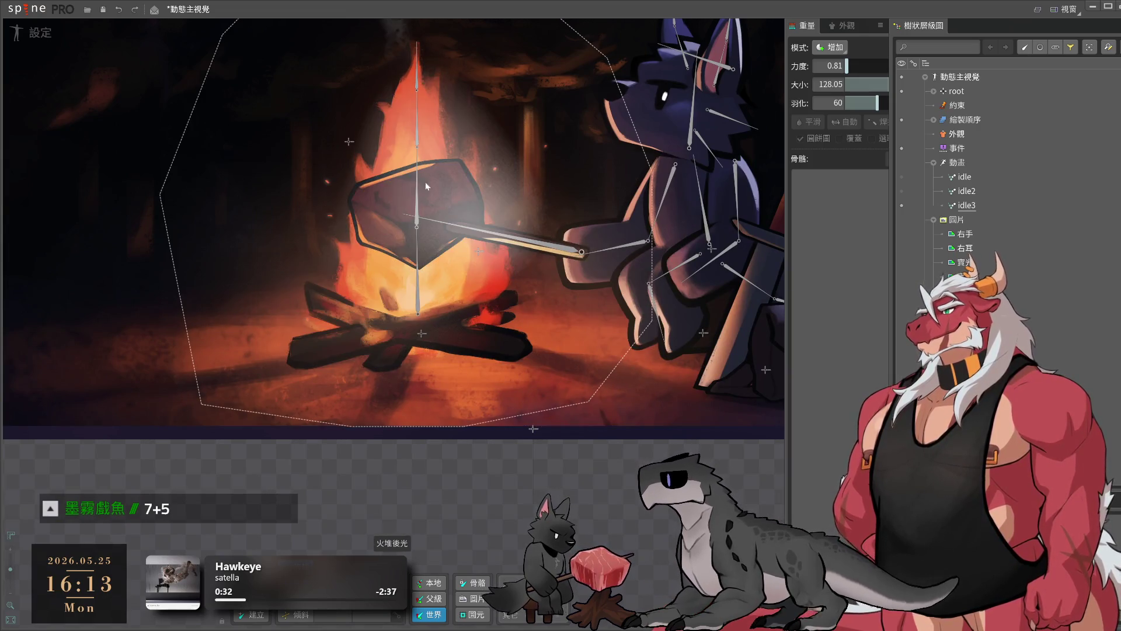
left_click(512, 142)
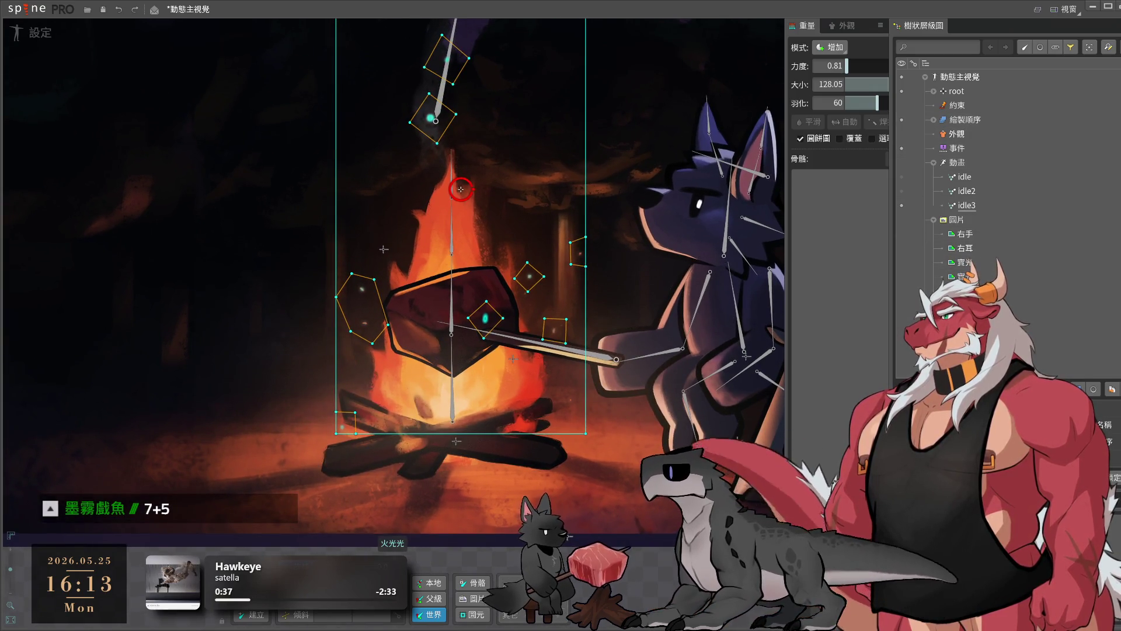
left_click_drag(1092, 384, 1092, 399)
left_click(977, 135)
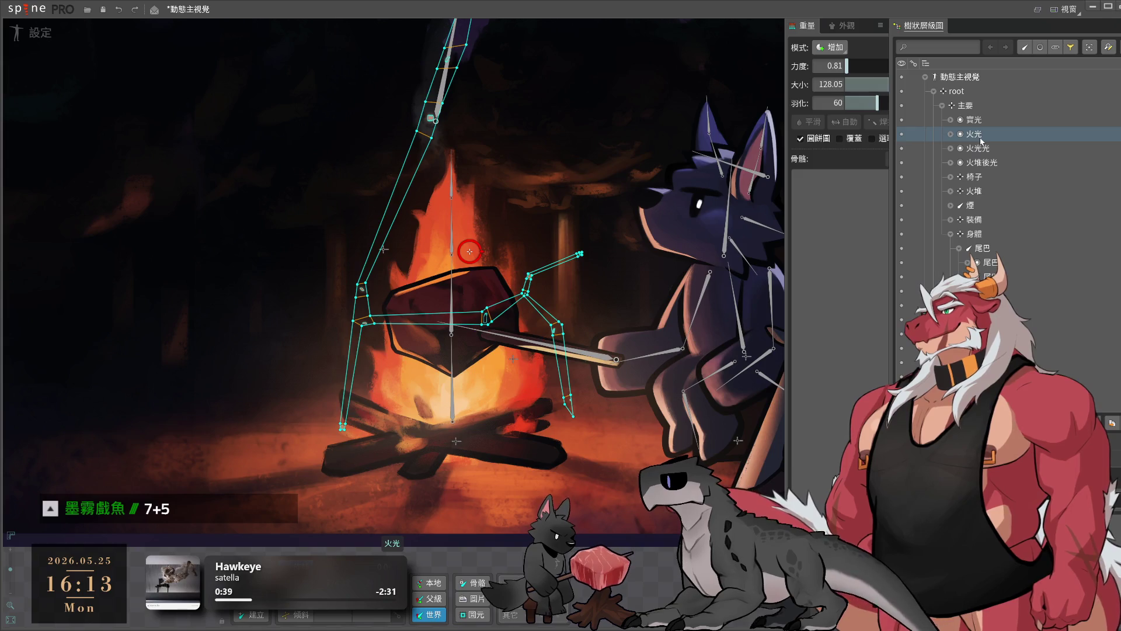
left_click(965, 105)
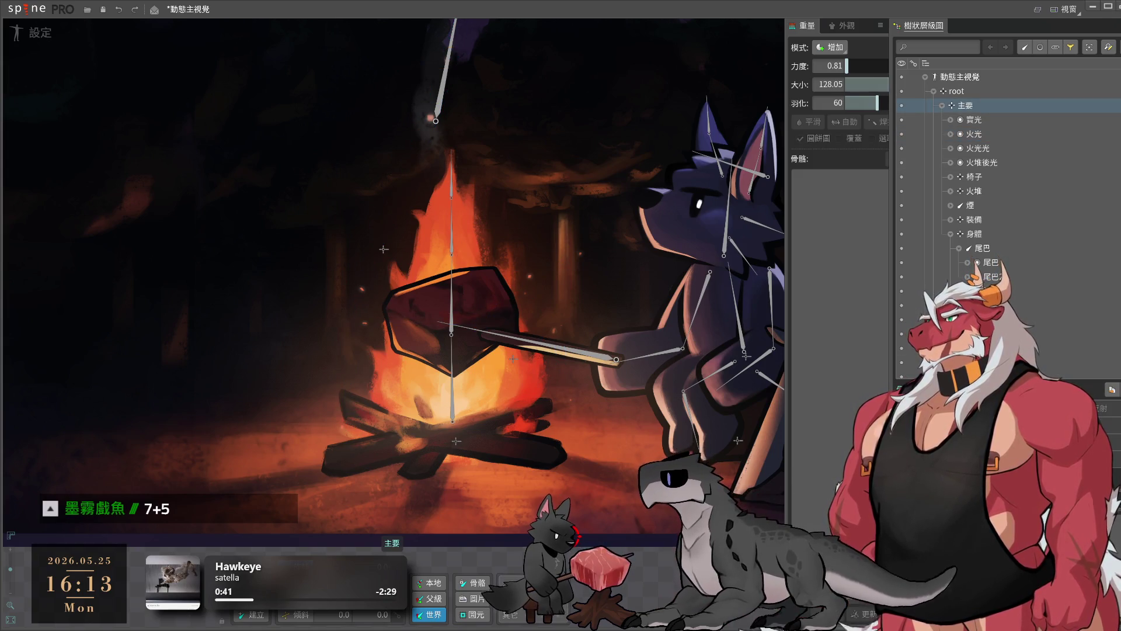
scroll(485, 466, "down", 1)
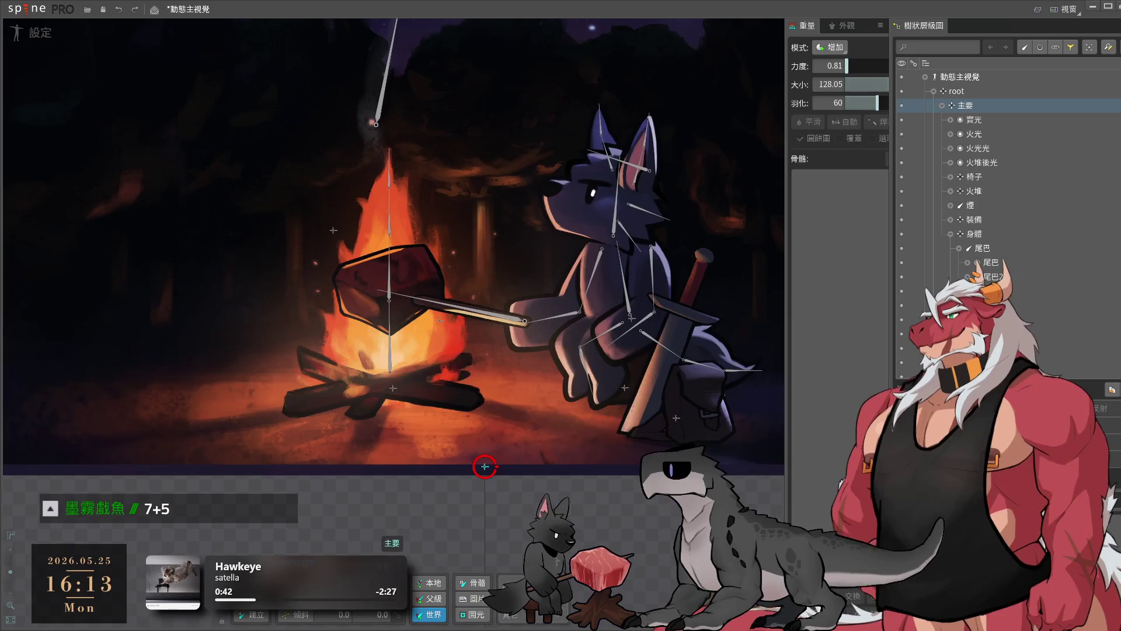
left_click(902, 234)
left_click(902, 191)
left_click_drag(500, 206, 643, 224)
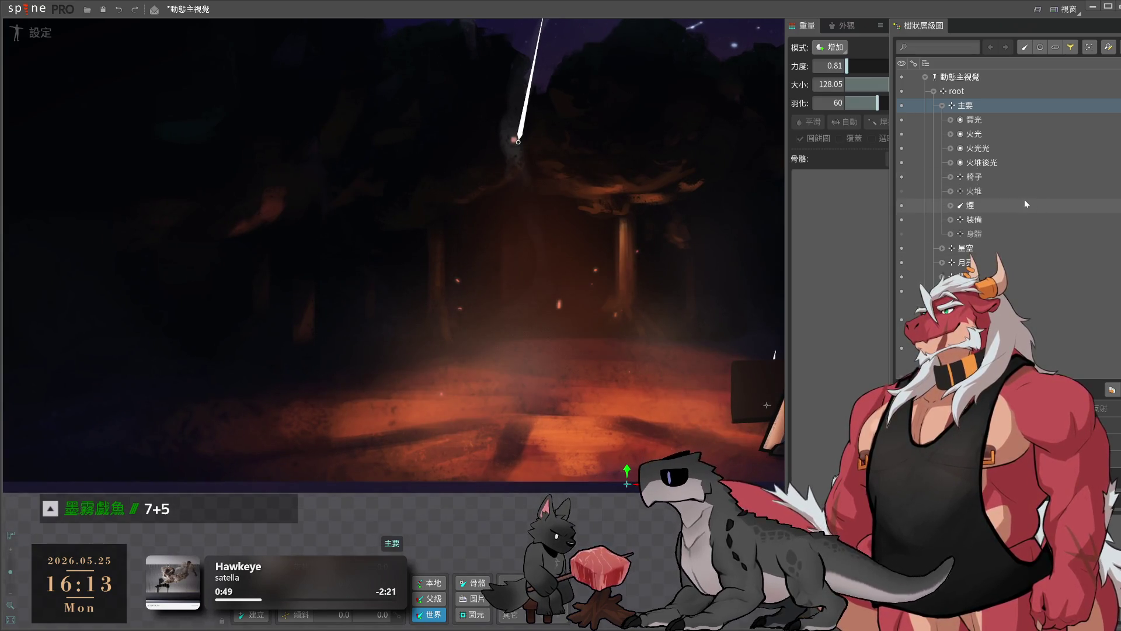
- With 主要 selected, create bone 火光光 over the glow particles
left_click(992, 134)
left_click(980, 106)
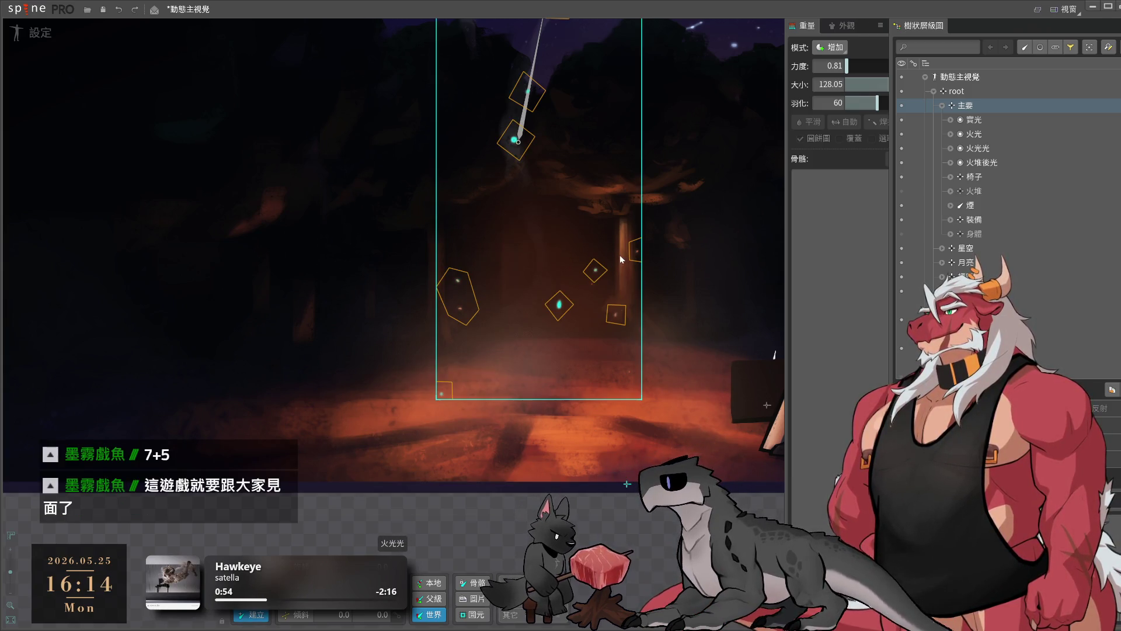
scroll(619, 255, "up", 2)
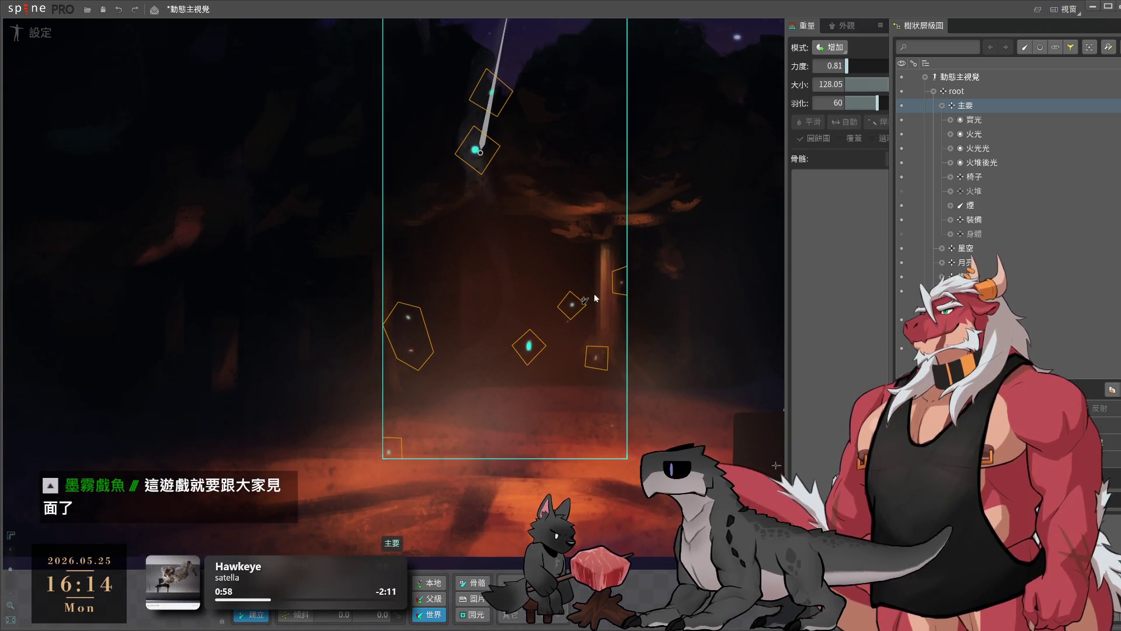
left_click(496, 318)
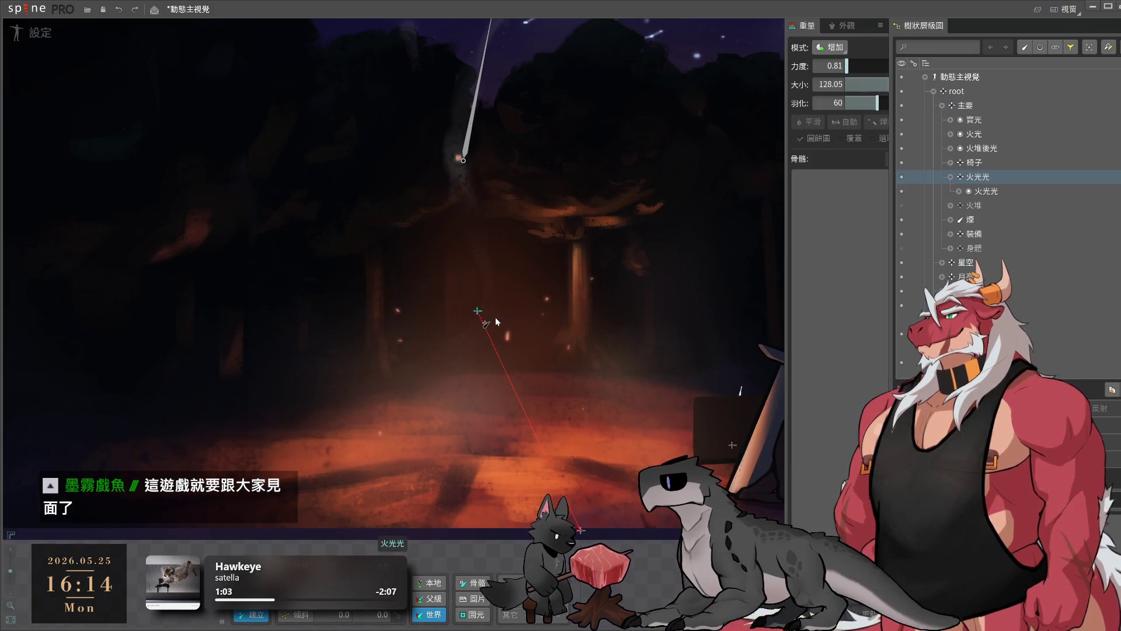
key("v")
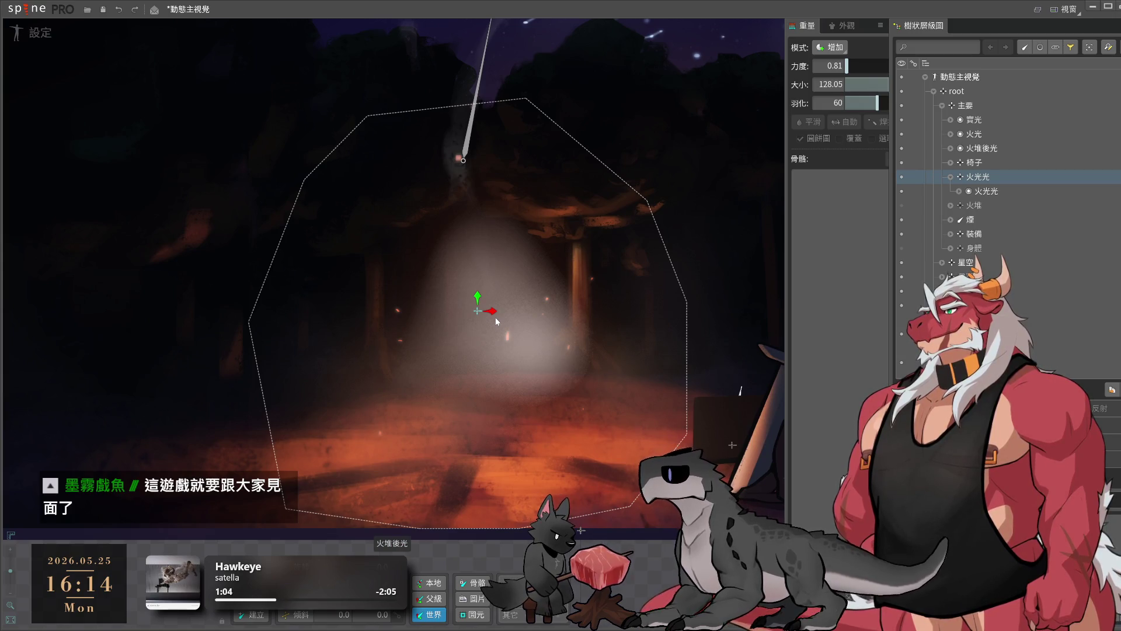
left_click(495, 319)
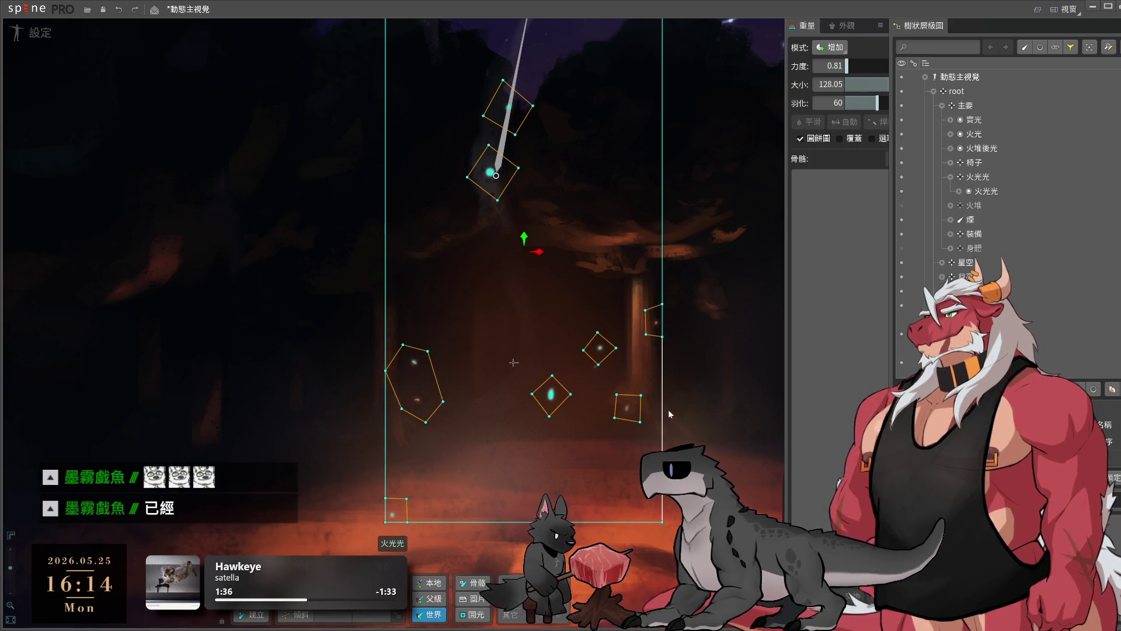
double_click(415, 382)
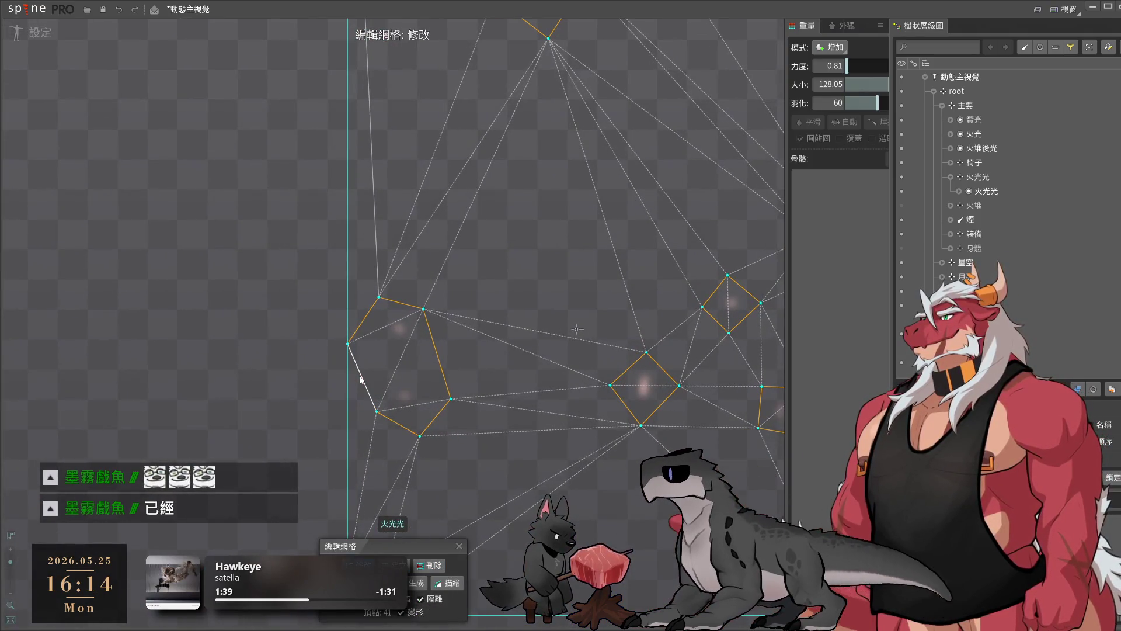
- Add a vertex on the glow mesh's left edge and drag the edge vertices into place
left_click(363, 378)
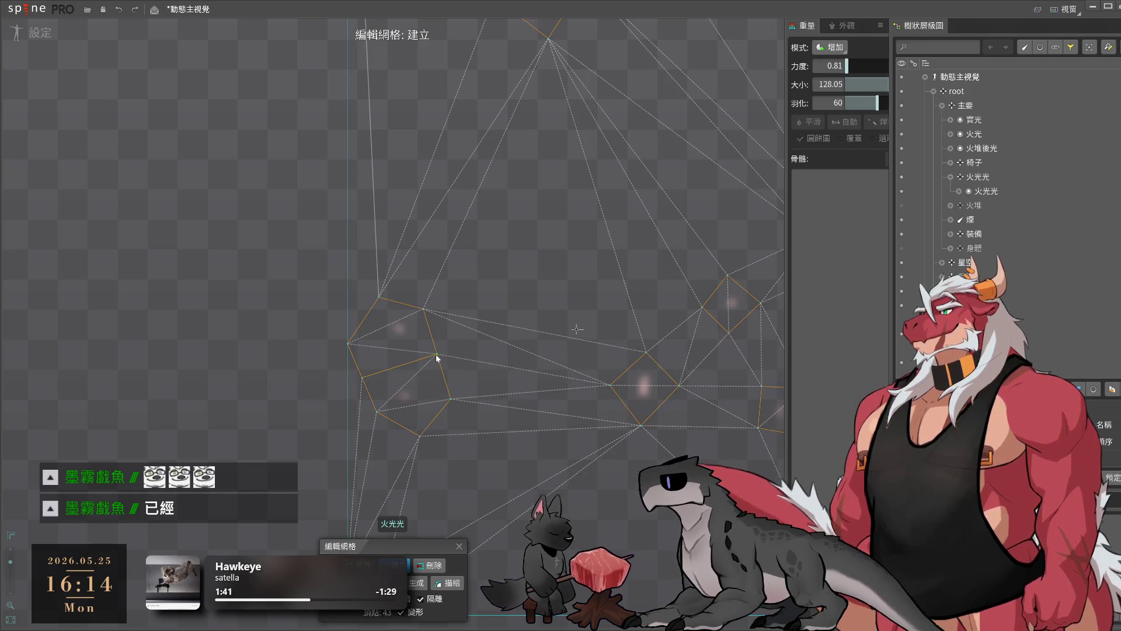
scroll(363, 381, "up", 2)
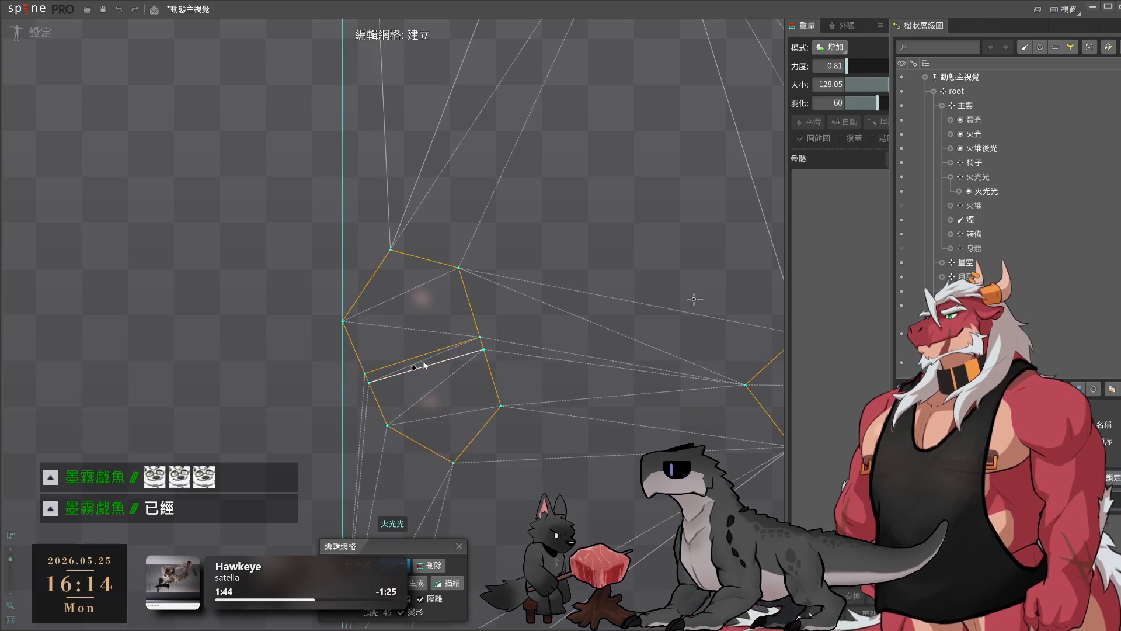
left_click_drag(366, 372, 369, 356)
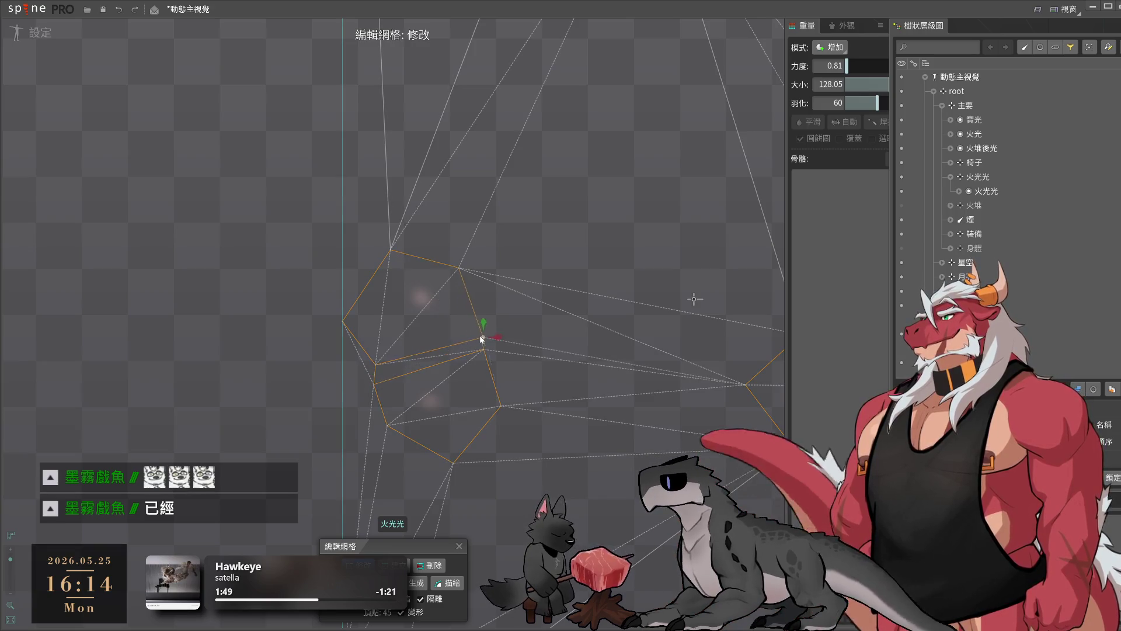
left_click_drag(443, 339, 460, 334)
left_click_drag(351, 338, 370, 328)
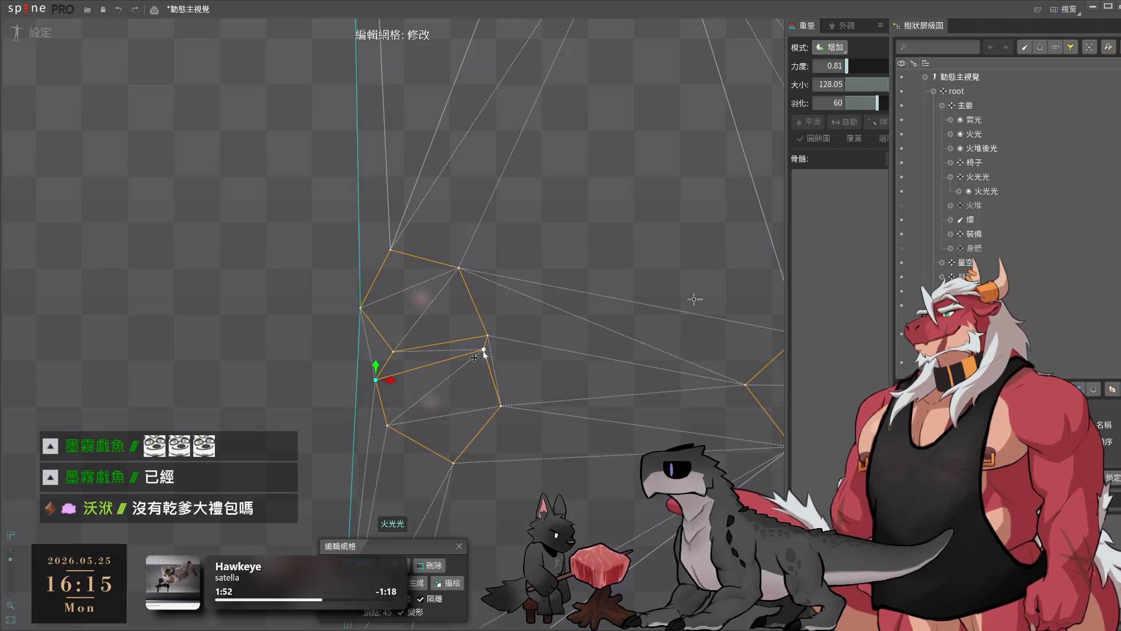
left_click_drag(493, 383, 473, 395)
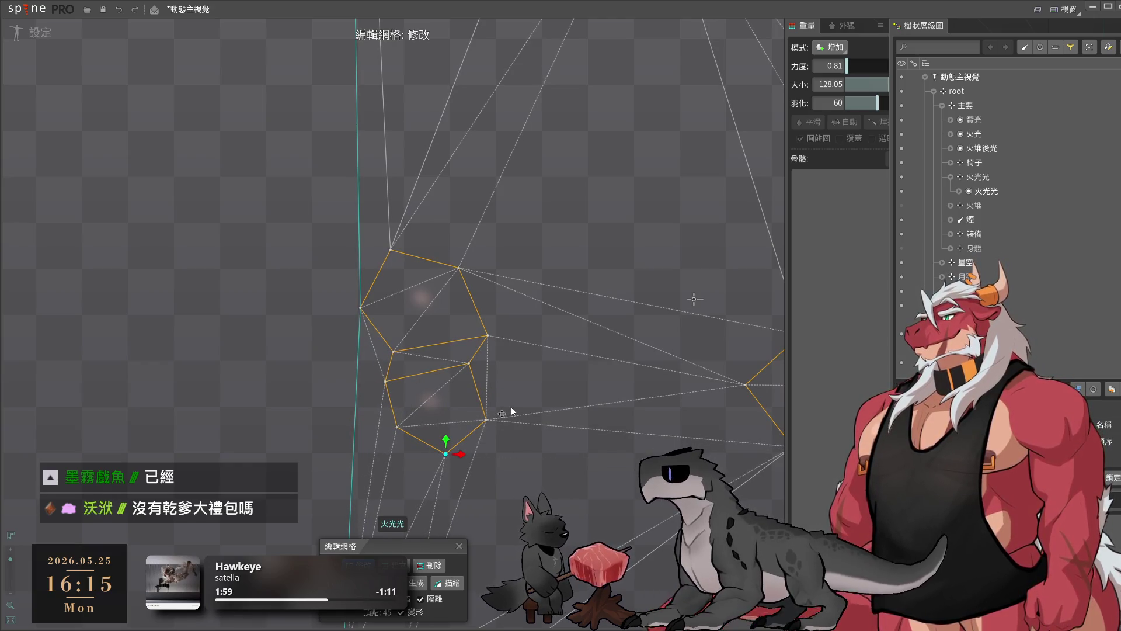
- Fine-tune the remaining glow mesh vertices and finish mesh editing
left_click(385, 381)
left_click_drag(387, 382, 397, 385)
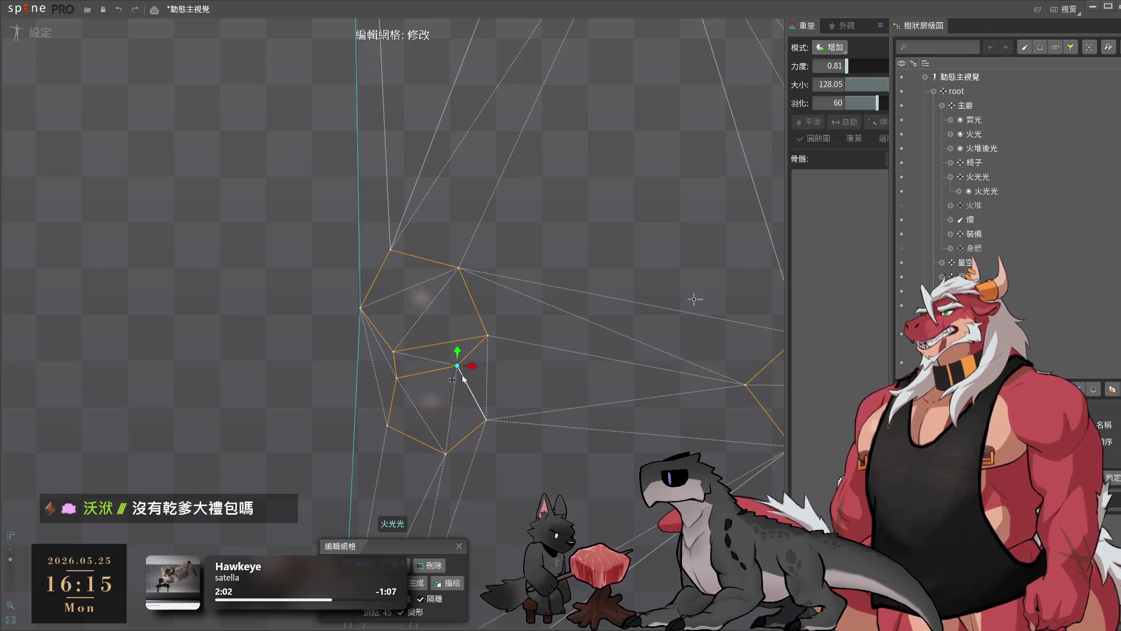
left_click_drag(416, 371, 421, 373)
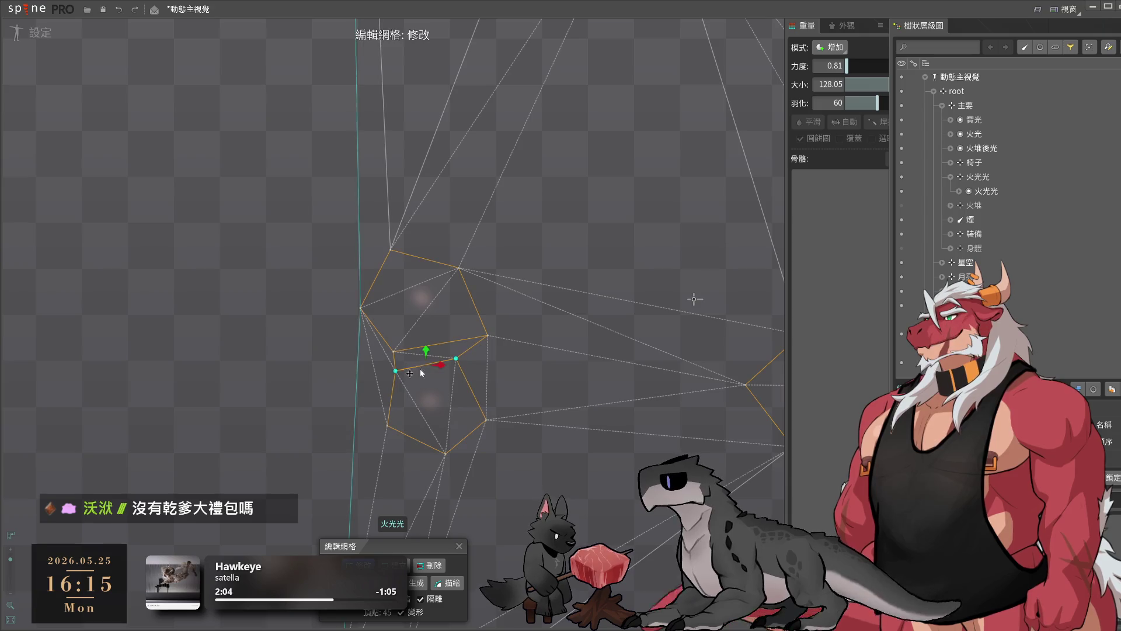
left_click_drag(490, 421, 446, 448)
scroll(514, 395, "down", 3)
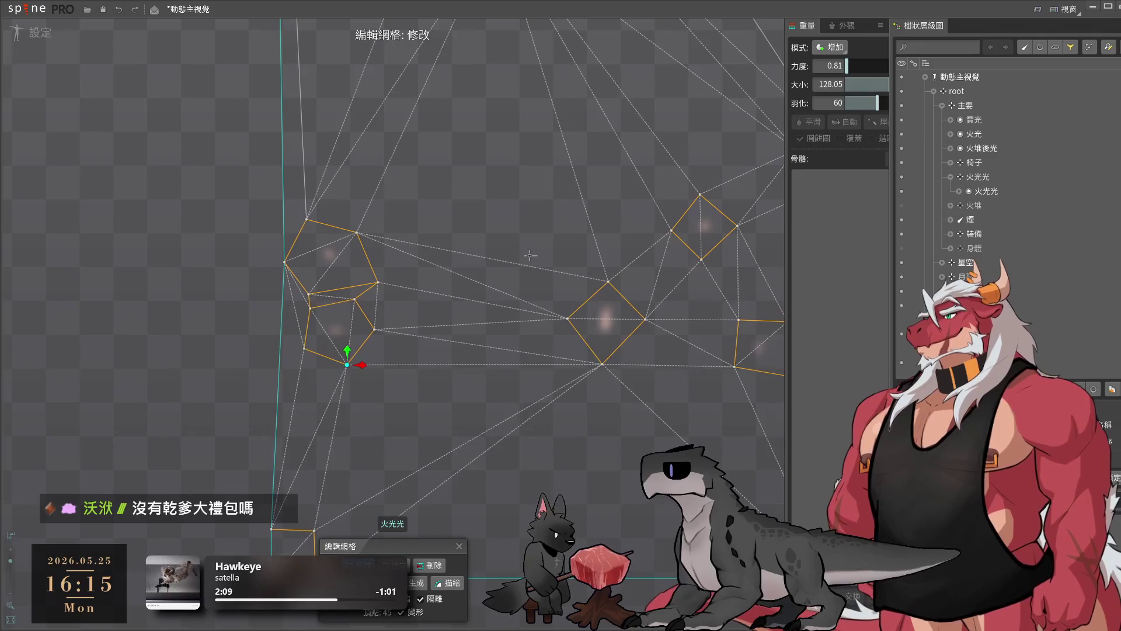
left_click(515, 372)
scroll(514, 372, "down", 2)
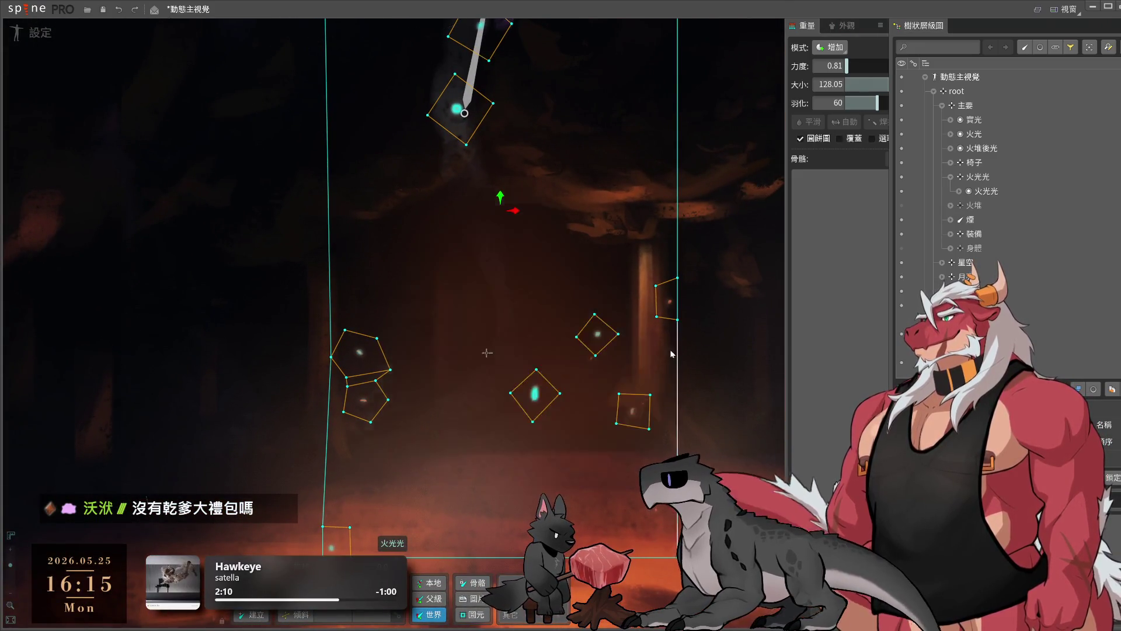
- Move the 火光 slot under the 火光光 bone in the Tree
scroll(558, 454, "down", 2)
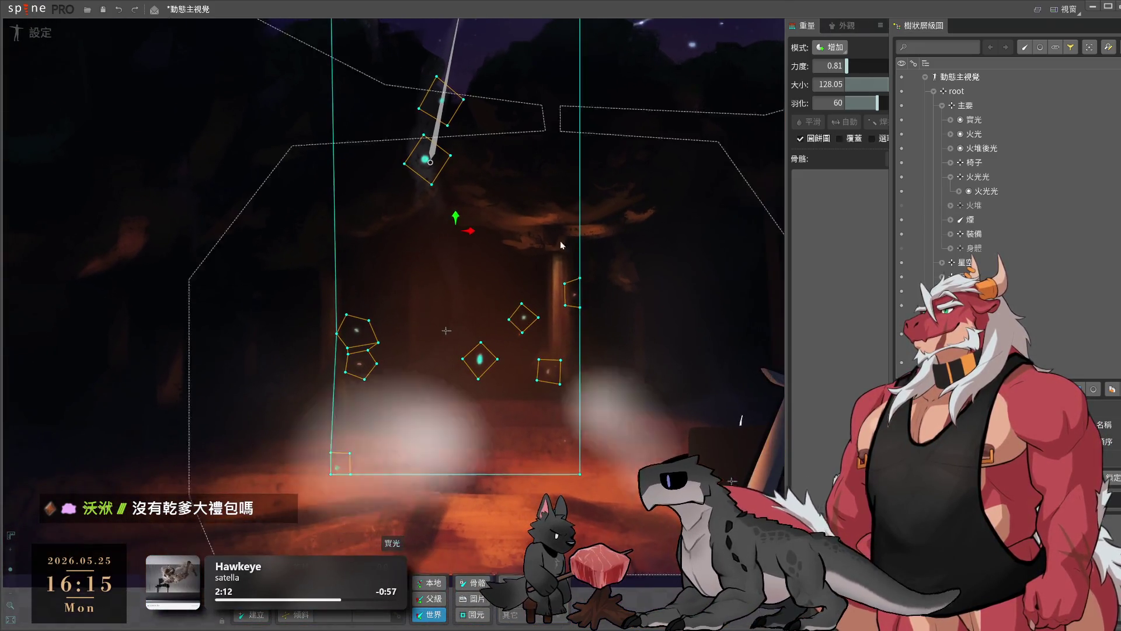
mouse_move(559, 241)
left_mouse_down()
mouse_move(594, 373)
mouse_move(607, 252)
left_mouse_up()
scroll(738, 405, "up", 1)
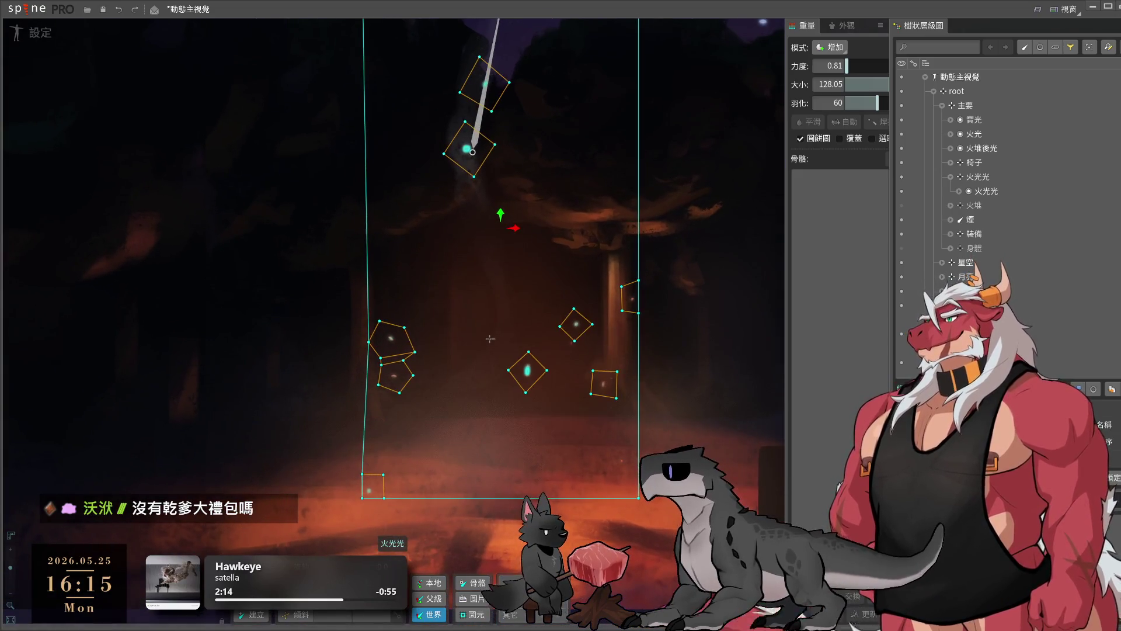
left_click(990, 177)
left_click(988, 134)
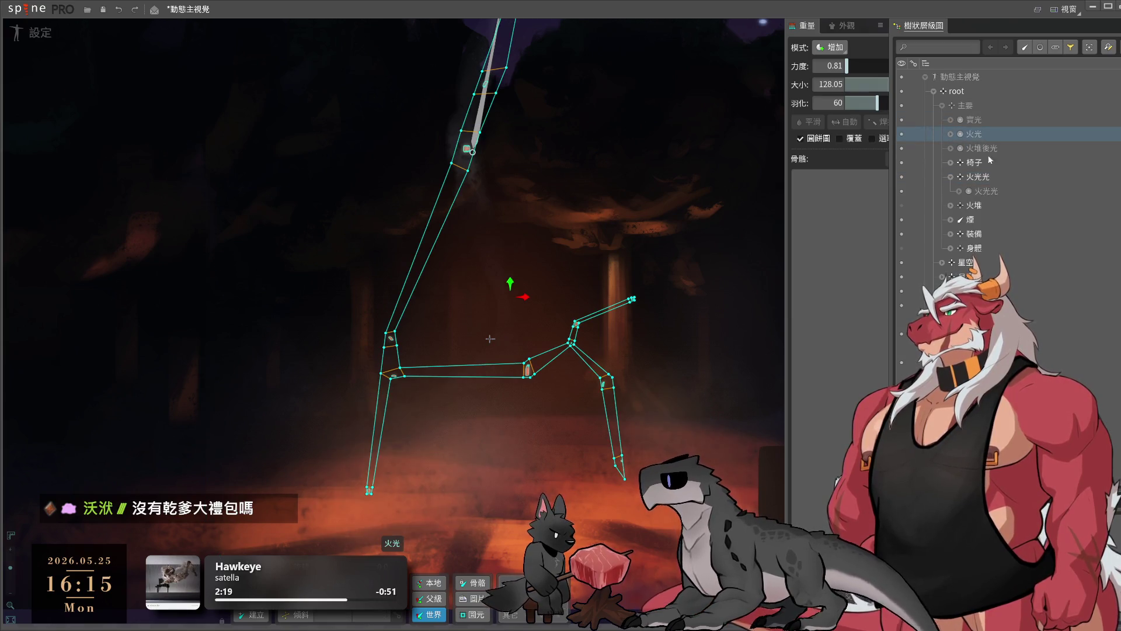
left_click_drag(989, 159, 987, 176)
- Rename the bone to 火光 and create a new child bone 火光光 under it
double_click(986, 162)
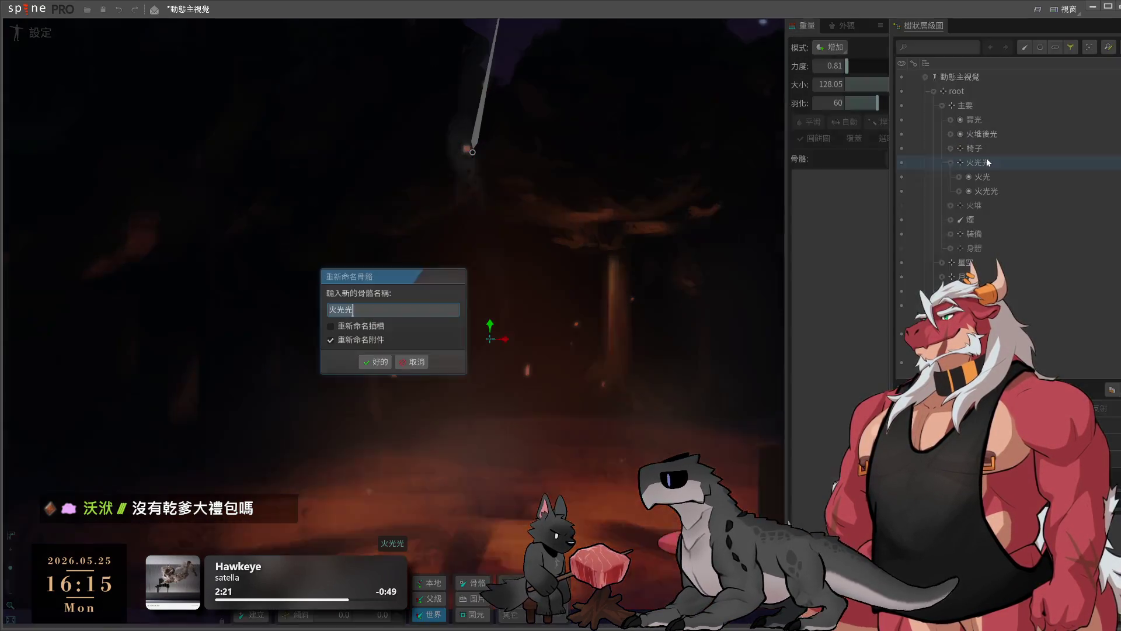
key("BackSpace")
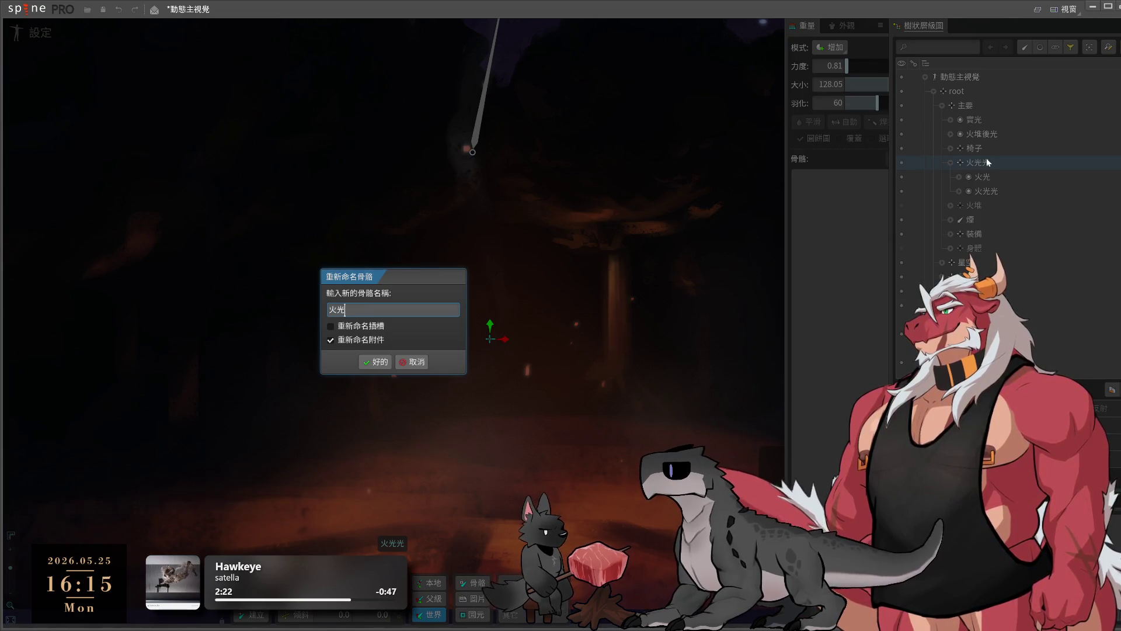
key("Return")
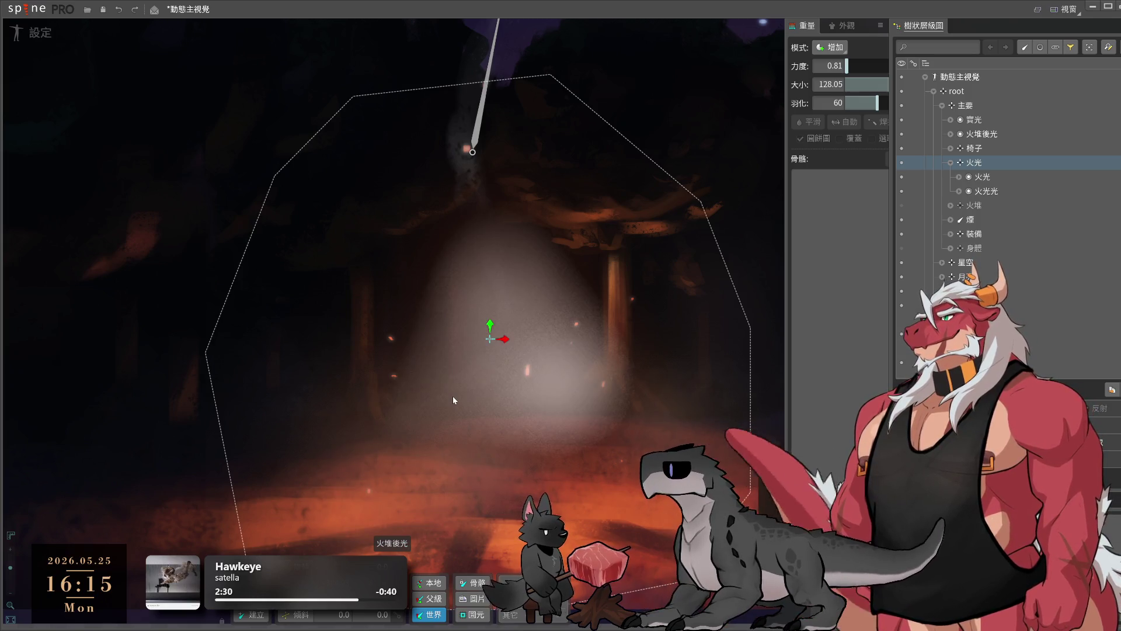
key("b")
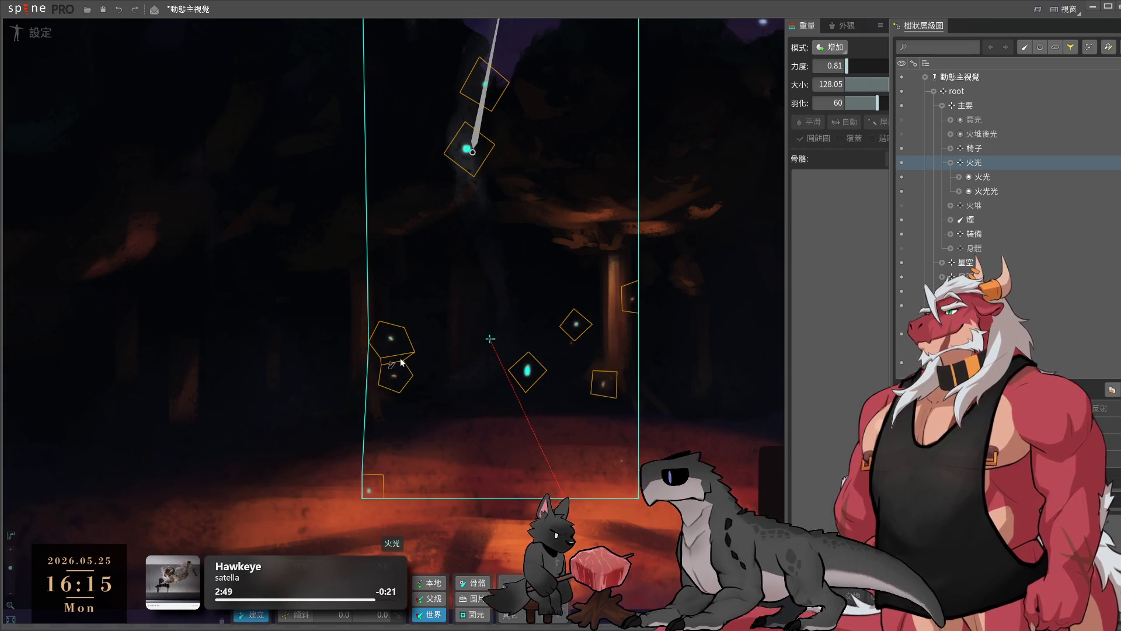
left_click(393, 348)
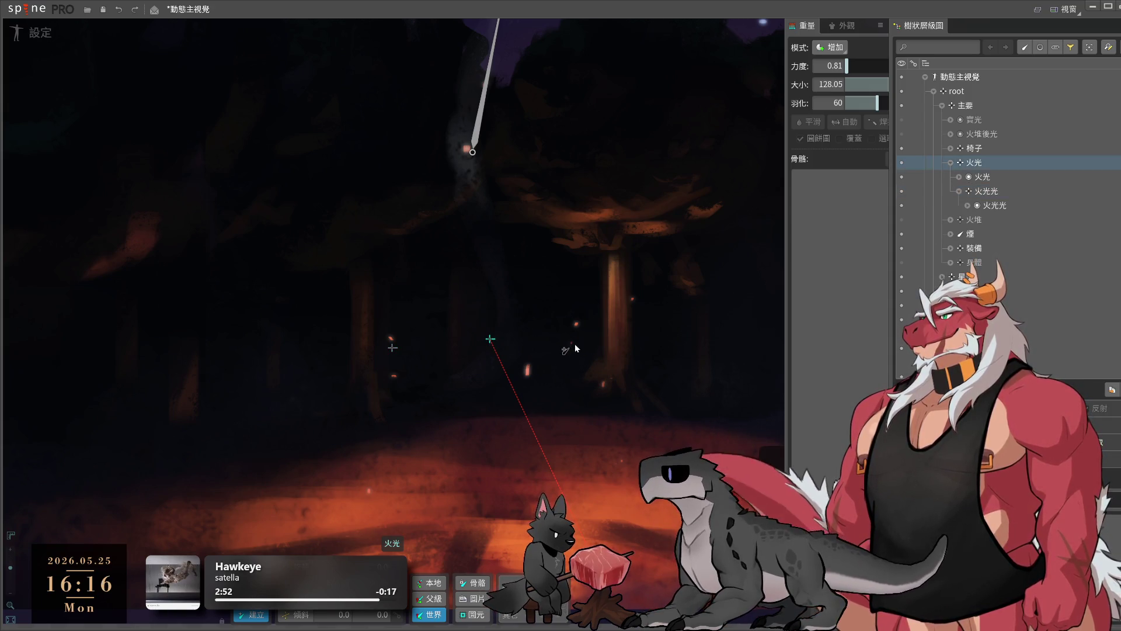
- Add ember bones 火光2 through 火光6 under 火光, reselecting the parent between placements
left_click(575, 327)
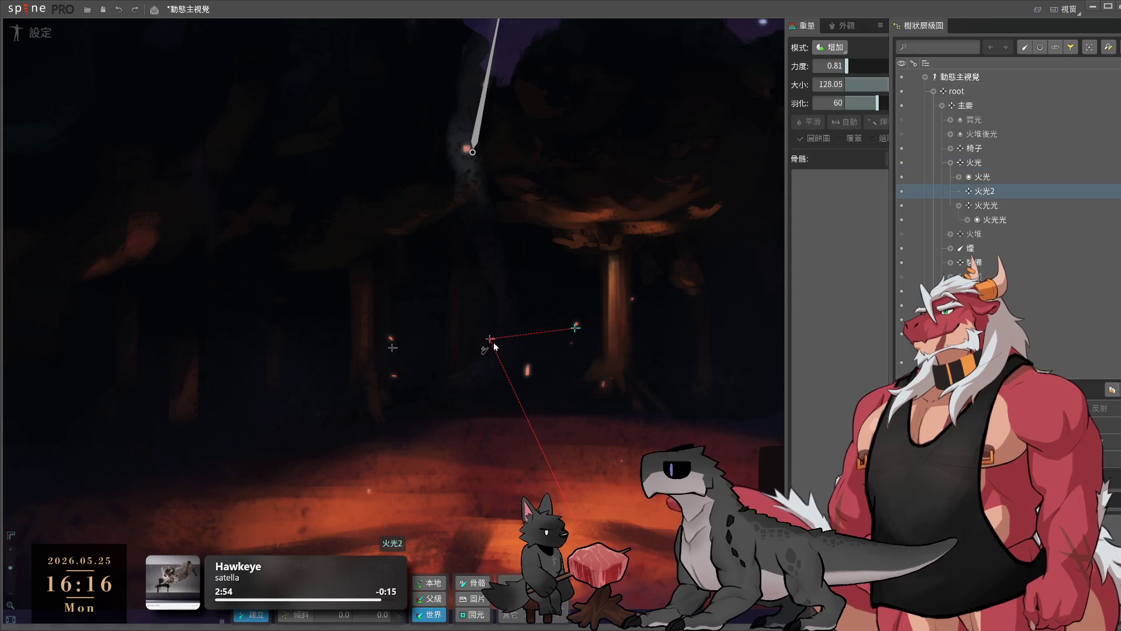
left_click(528, 371)
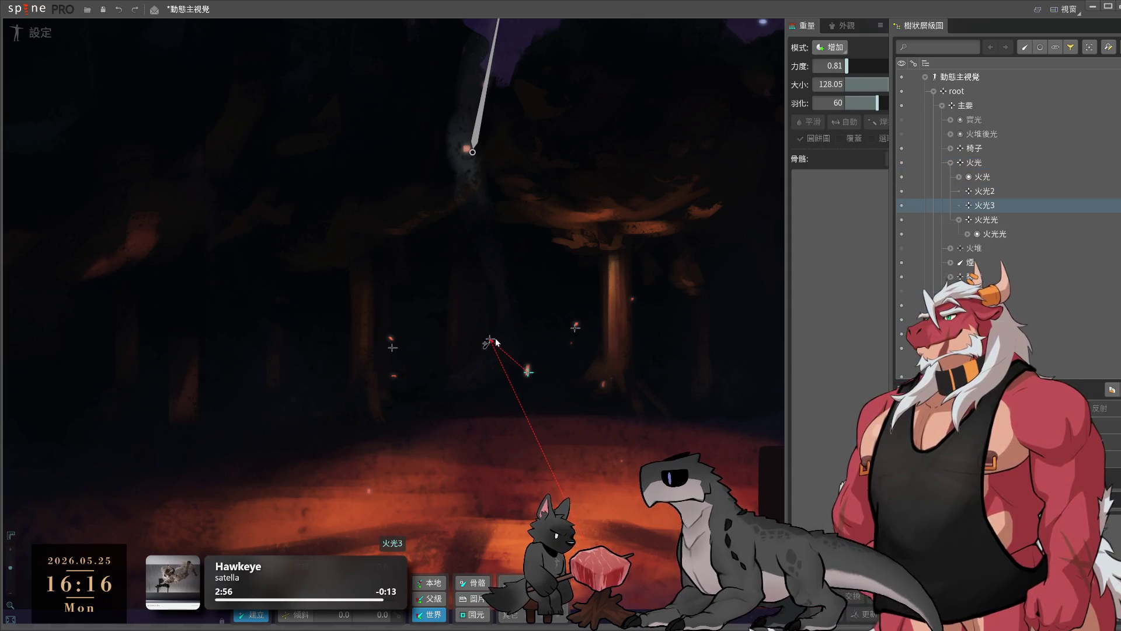
left_click(367, 491)
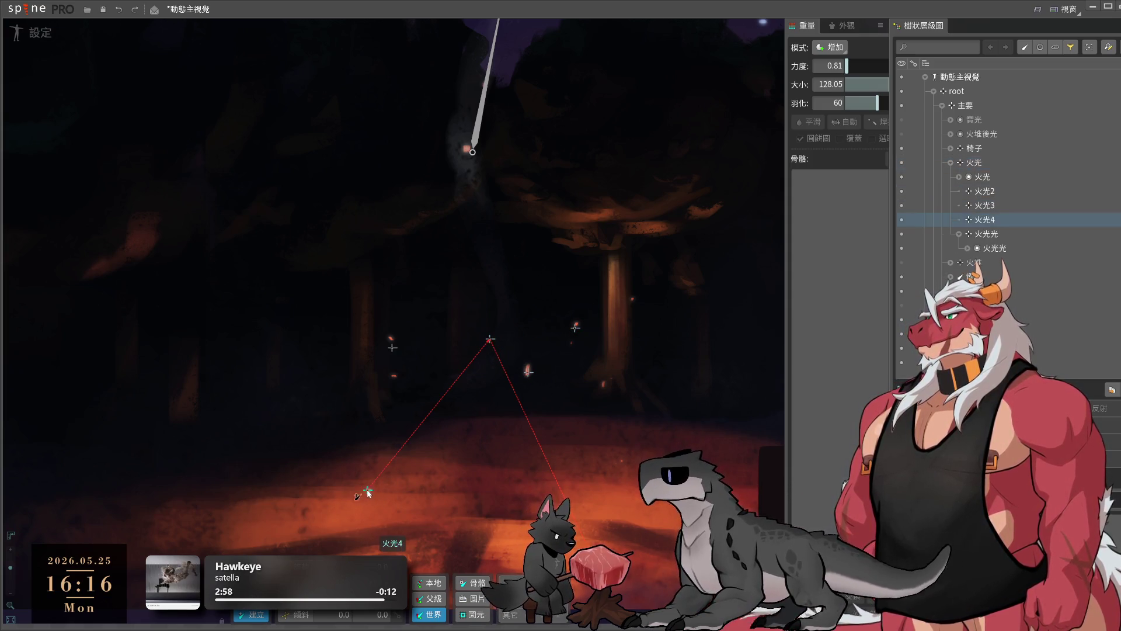
left_click(489, 339)
left_click(606, 385)
left_click(491, 339)
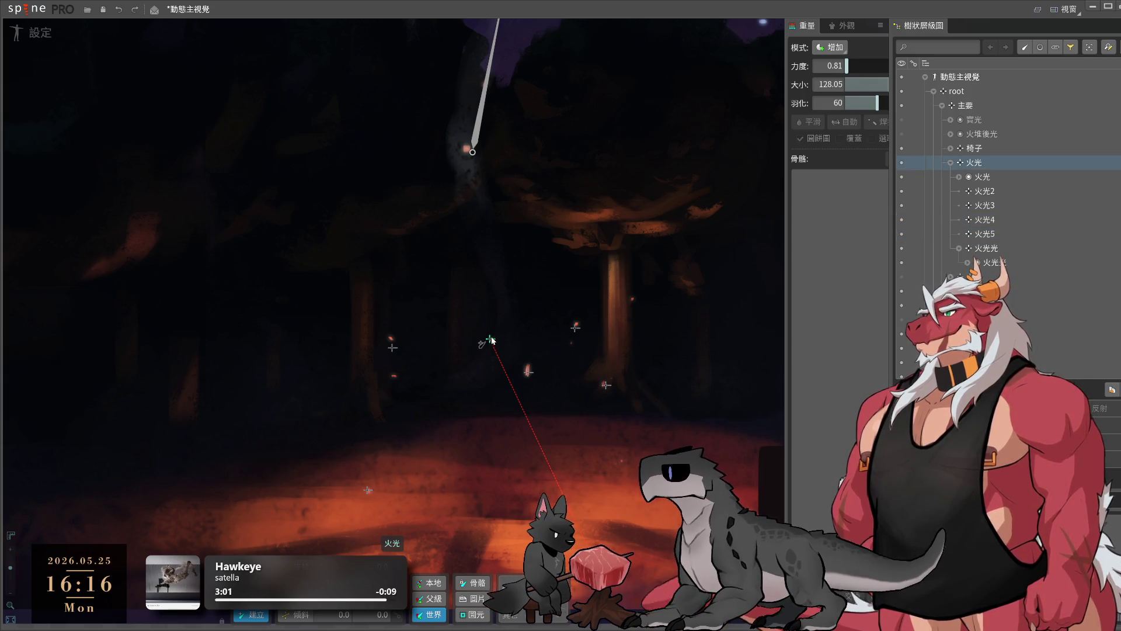
left_click(470, 151)
left_click_drag(551, 152, 615, 326)
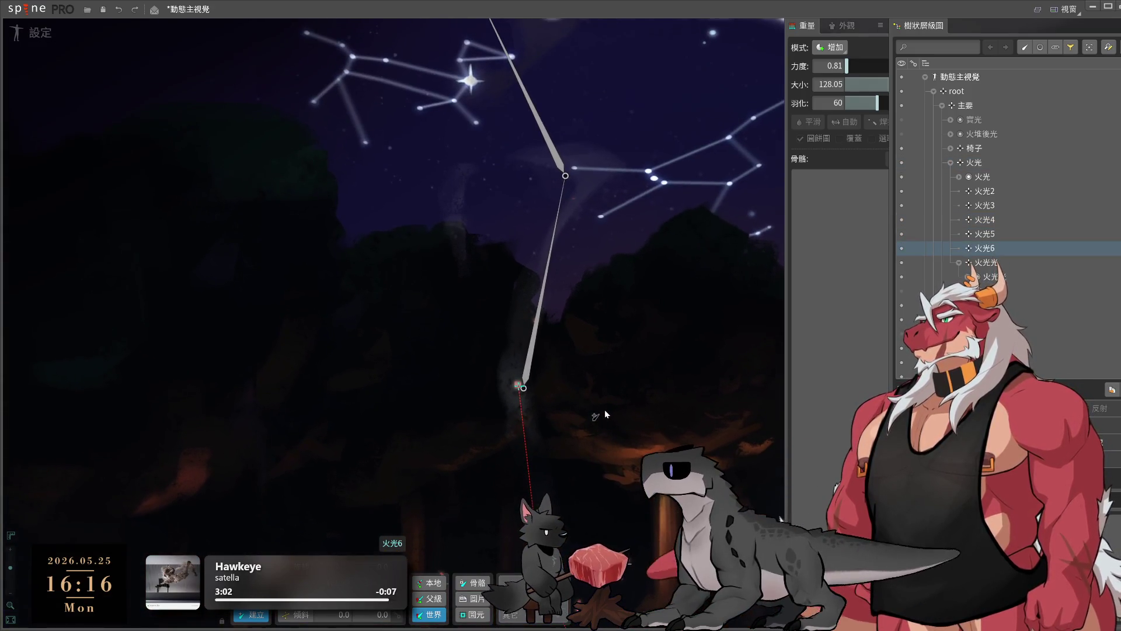
- Add ember bones 火光7, 火光8 and 火光9, moving 火光9 onto a lower-right ember
left_click(552, 508)
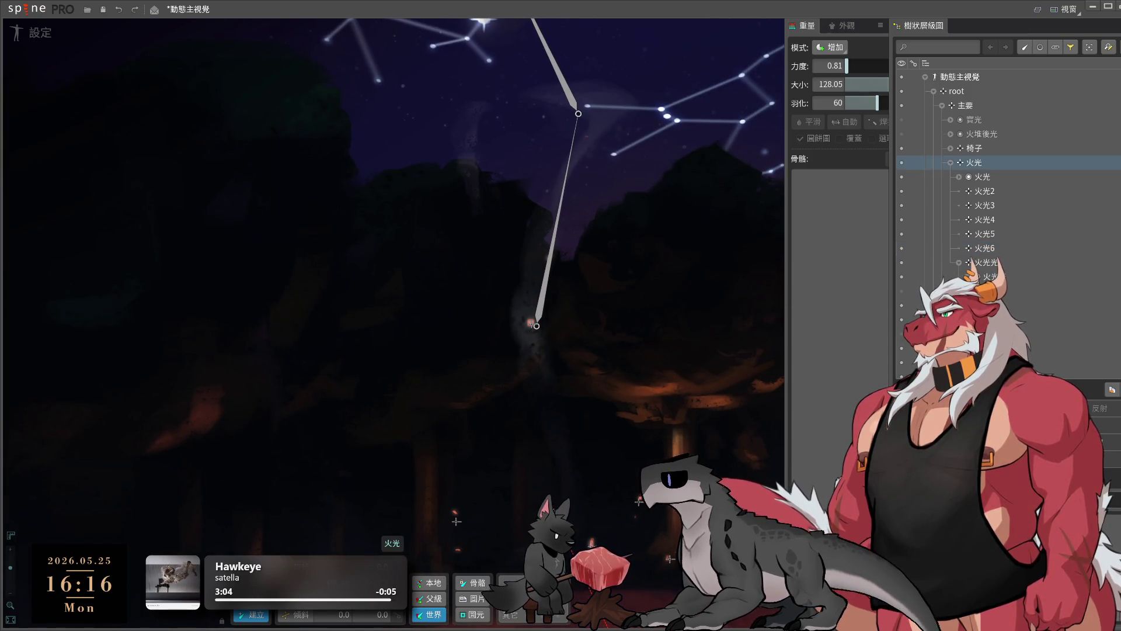
scroll(561, 262, "up", 3)
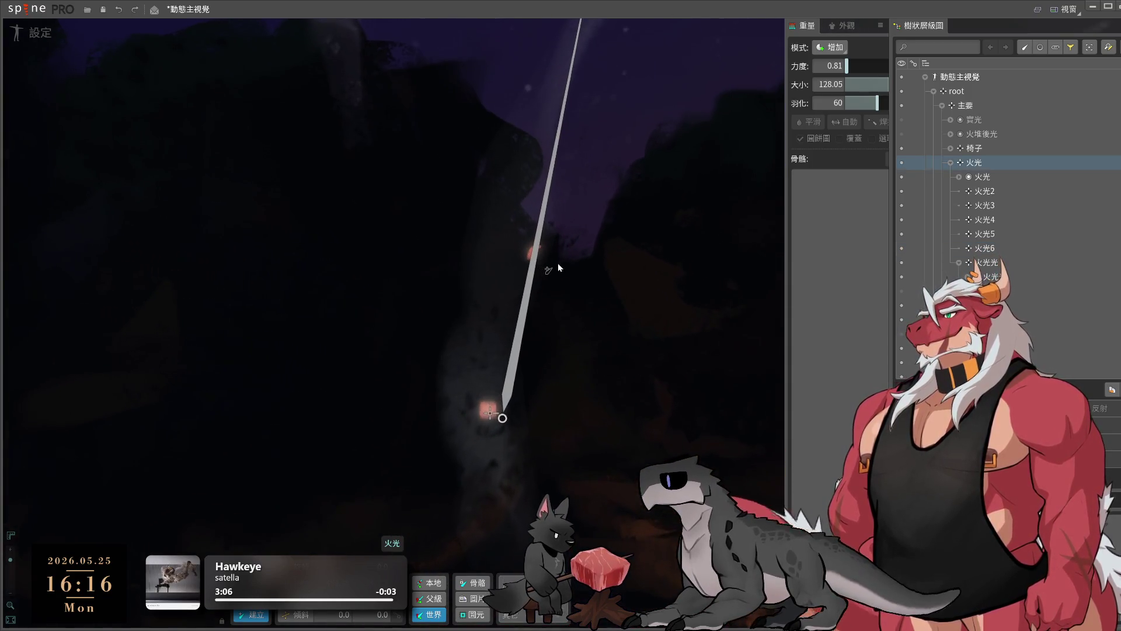
left_click(548, 261)
scroll(558, 436, "down", 2)
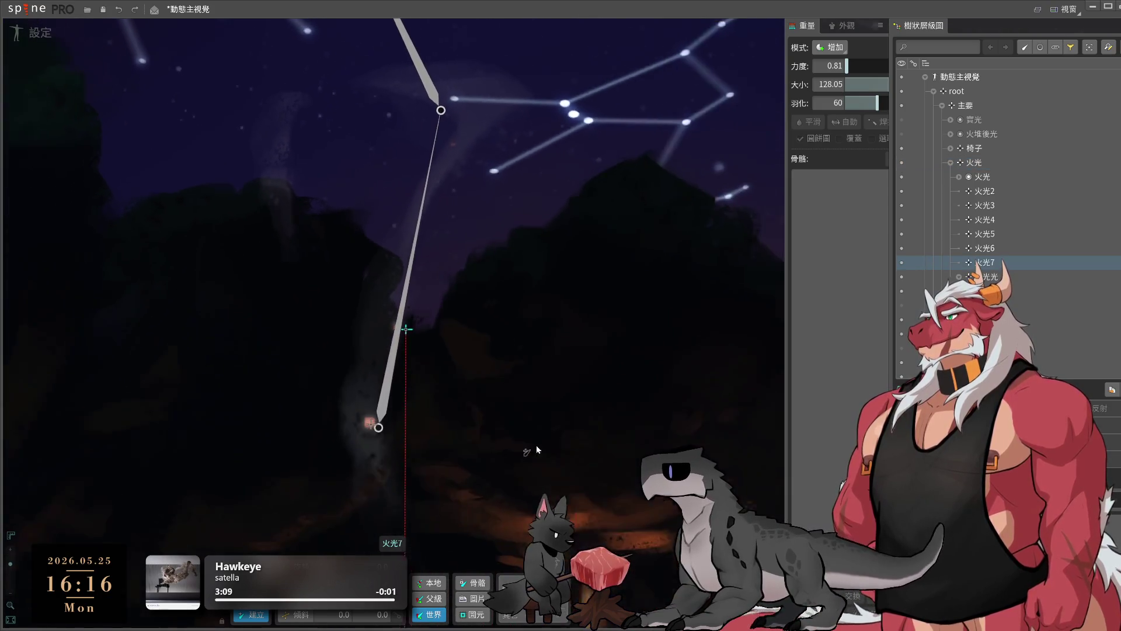
left_click(474, 565)
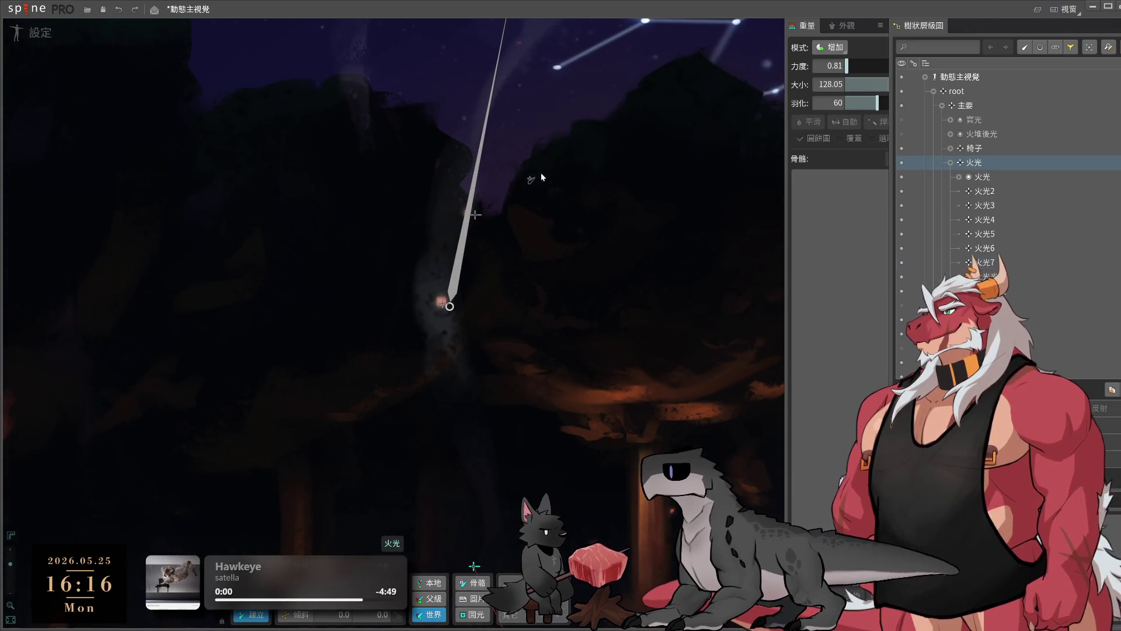
left_click(516, 44)
scroll(626, 227, "up", 5)
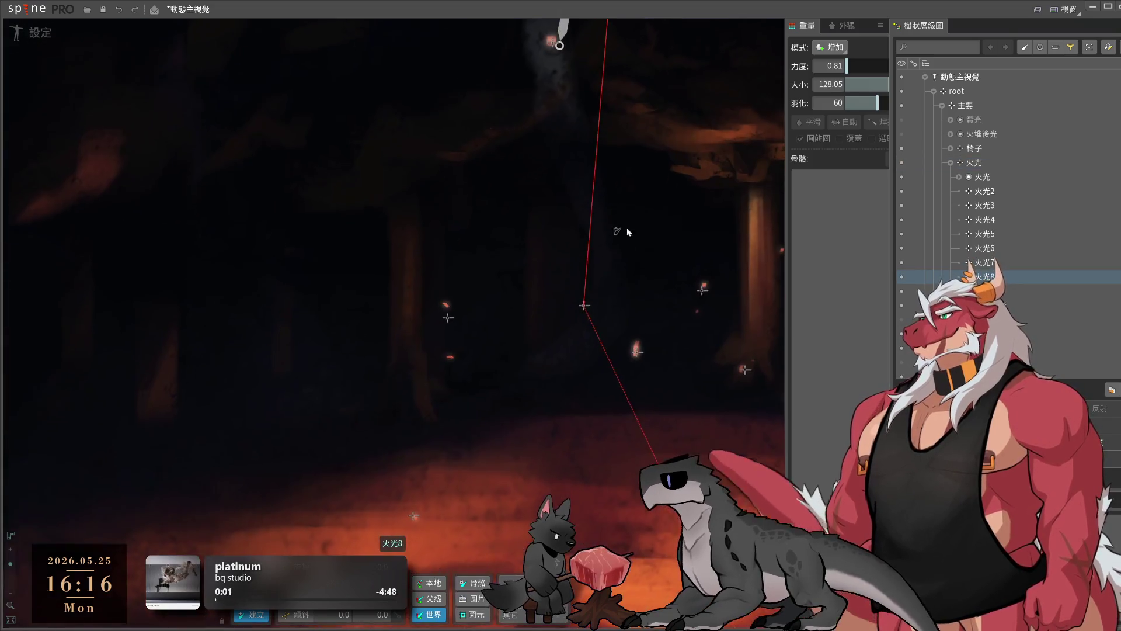
left_click(466, 208)
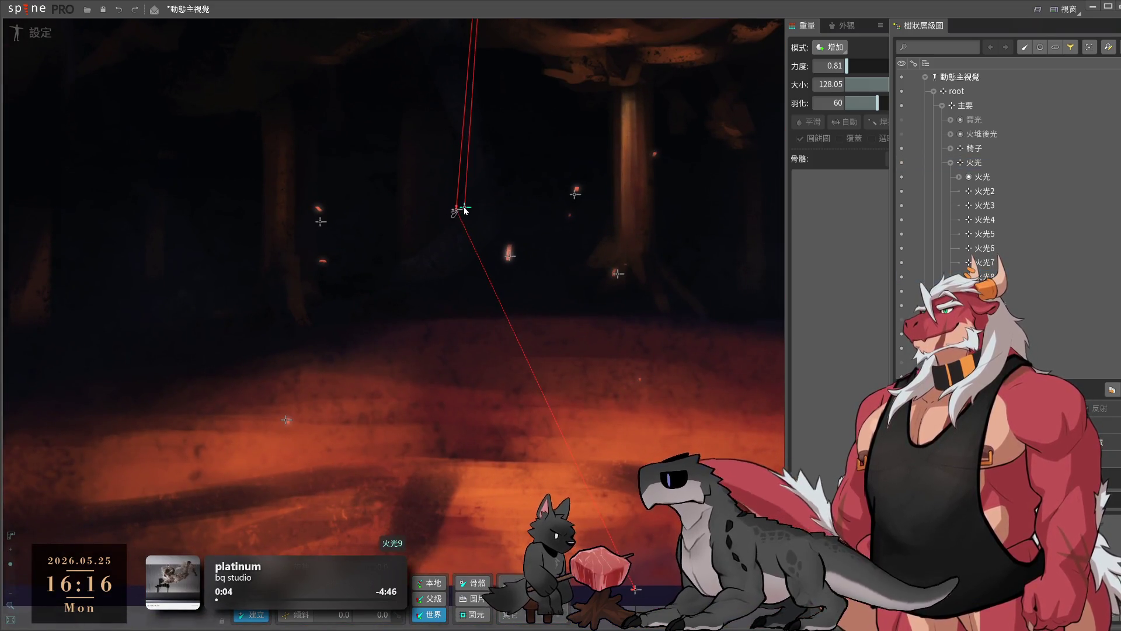
left_click_drag(466, 208, 640, 379)
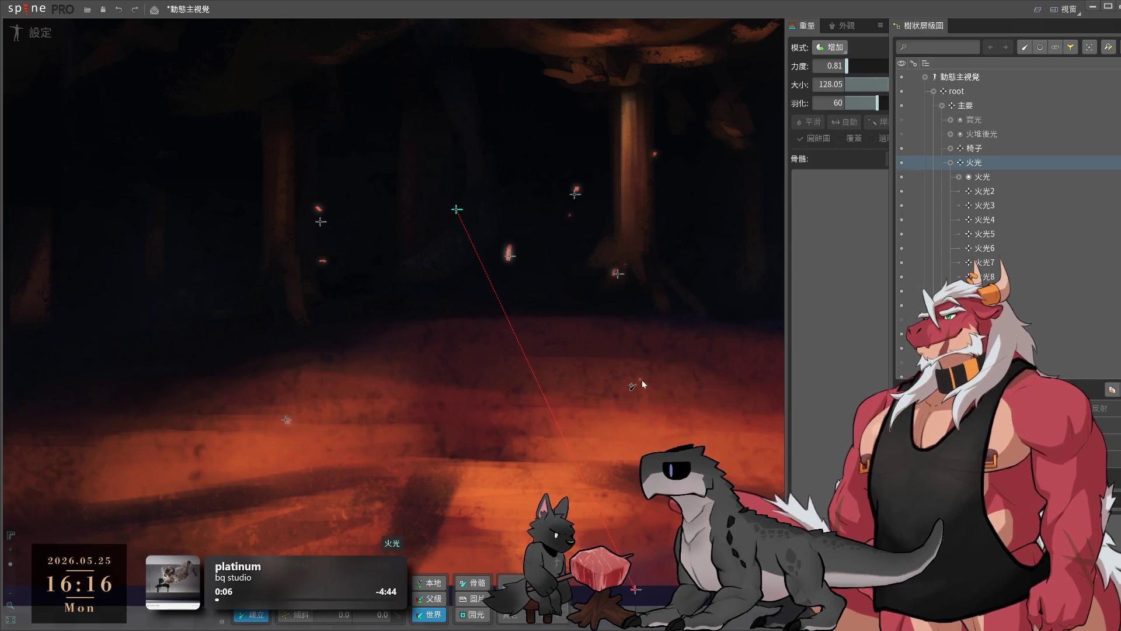
scroll(514, 397, "down", 2)
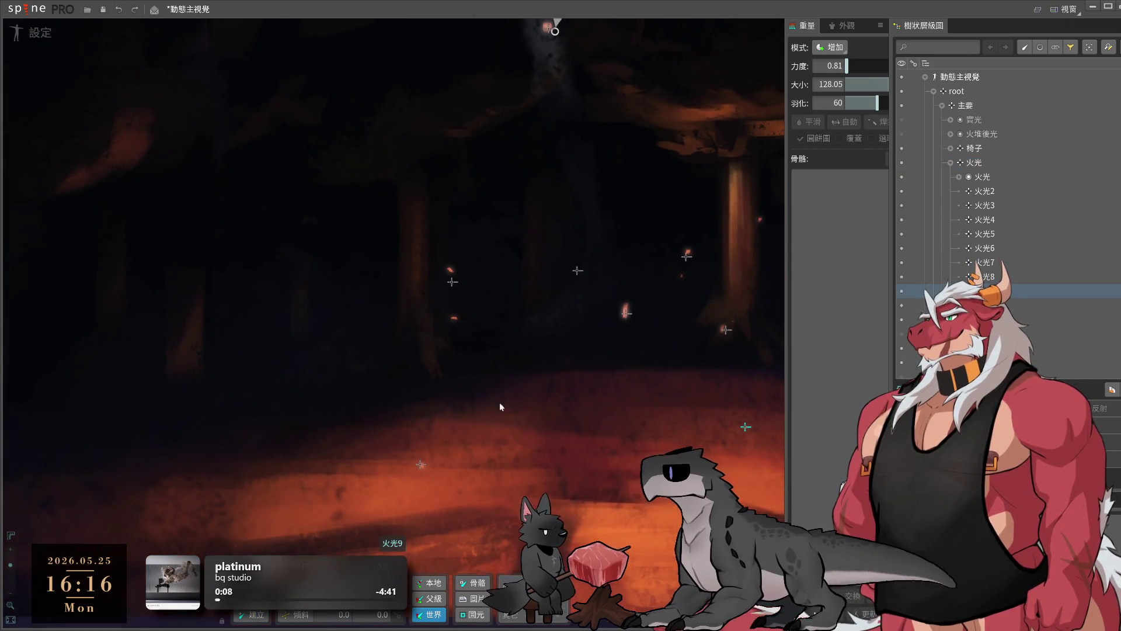
left_click(589, 128)
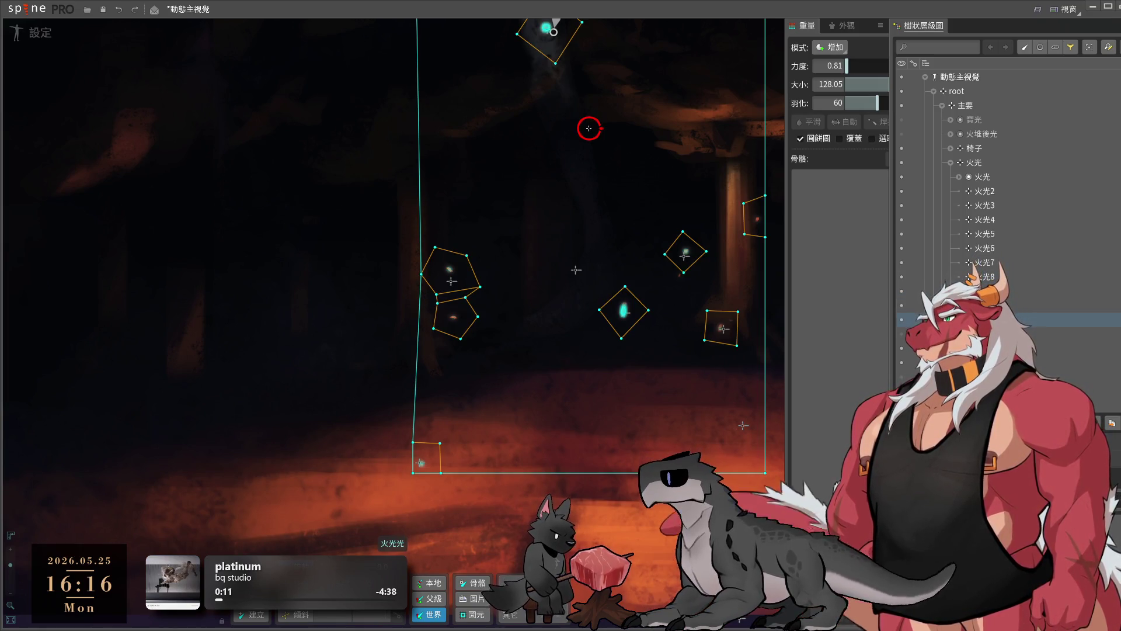
scroll(588, 128, "down", 3)
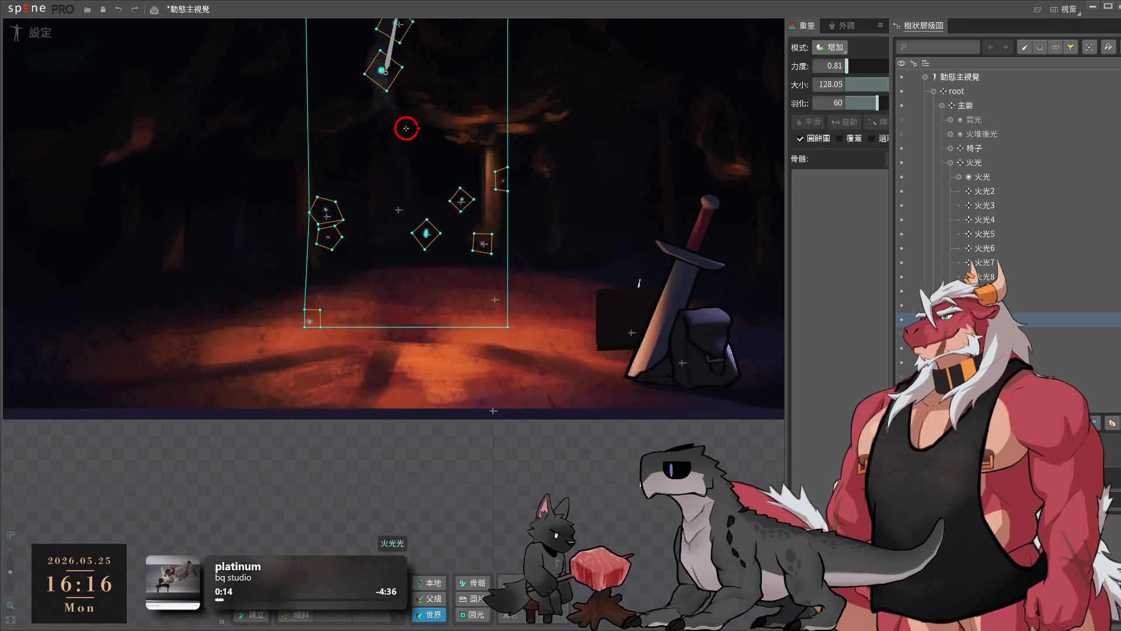
left_click(406, 244)
scroll(405, 243, "up", 3)
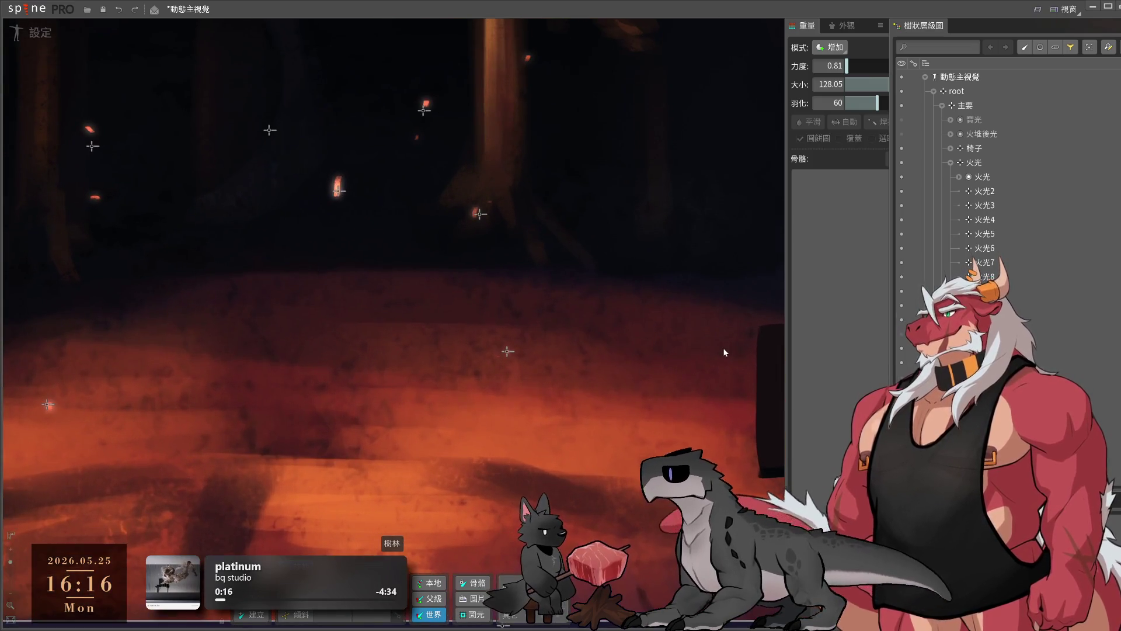
left_click(910, 319)
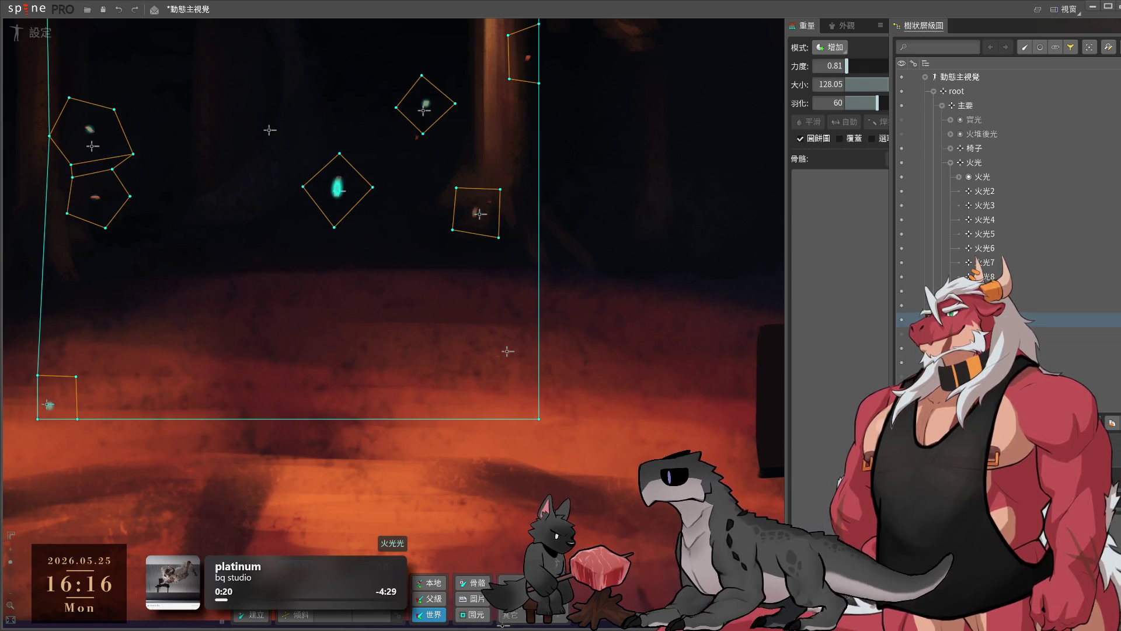
scroll(594, 466, "down", 2)
left_click(595, 465)
scroll(558, 461, "up", 2)
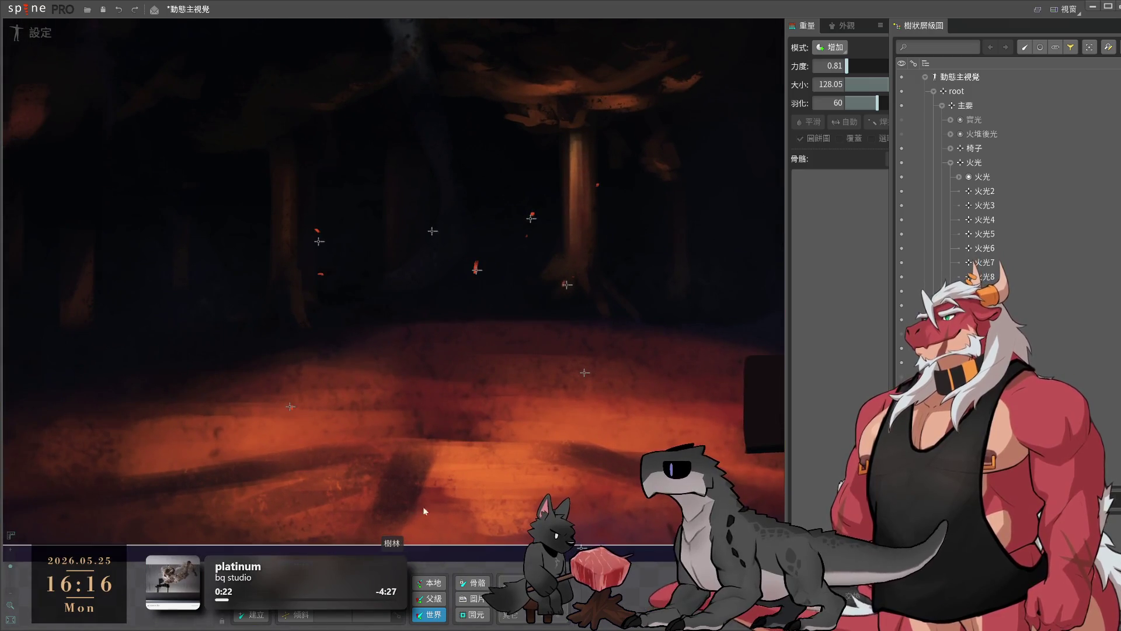
scroll(485, 472, "up", 2)
left_click_drag(370, 366, 463, 517)
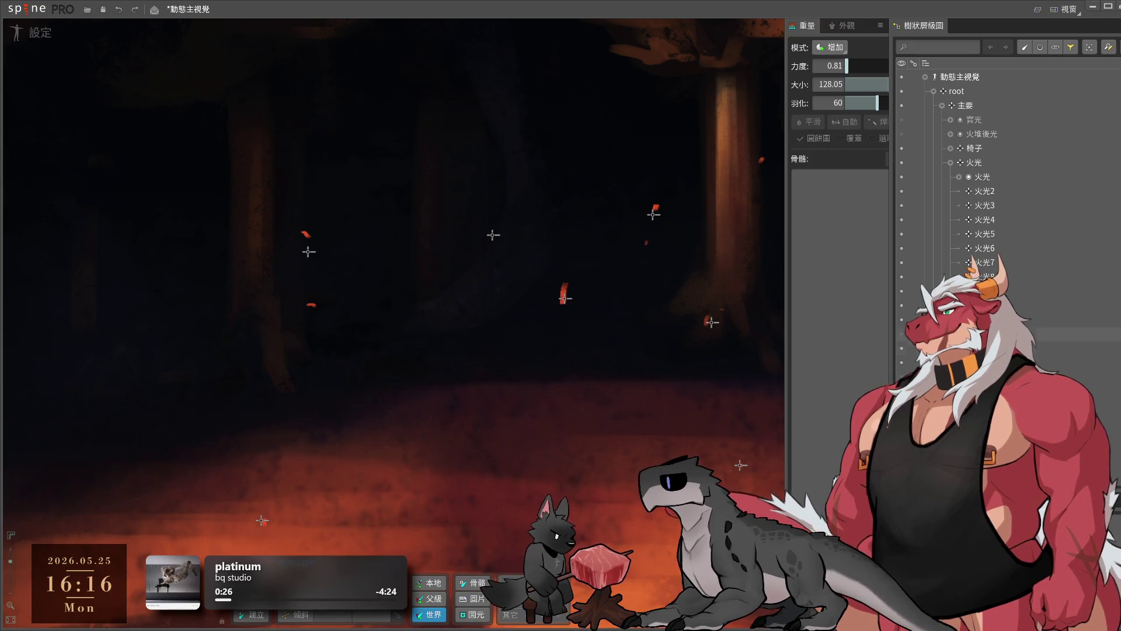
left_click(512, 26)
scroll(676, 439, "up", 2)
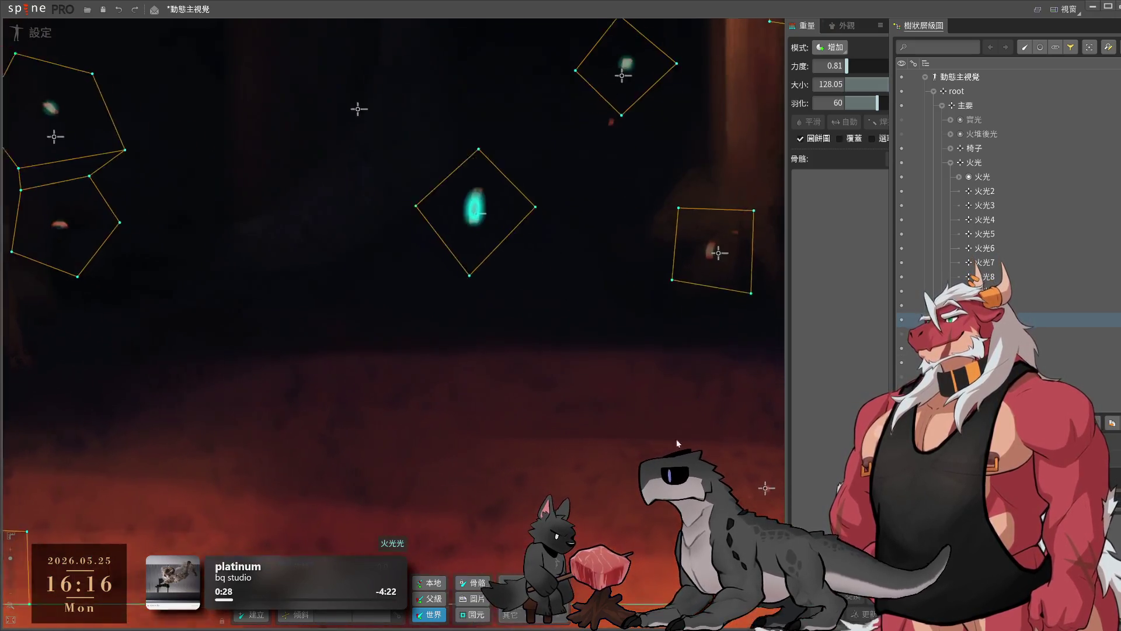
scroll(508, 204, "up", 3)
left_click_drag(507, 204, 550, 335)
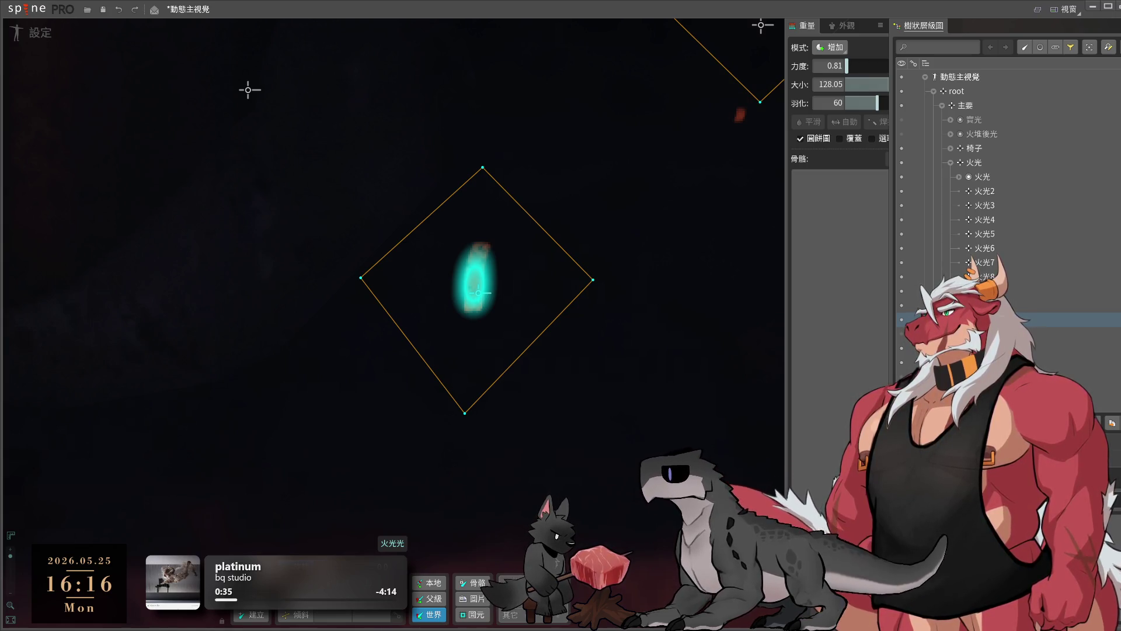
left_click_drag(654, 274, 469, 513)
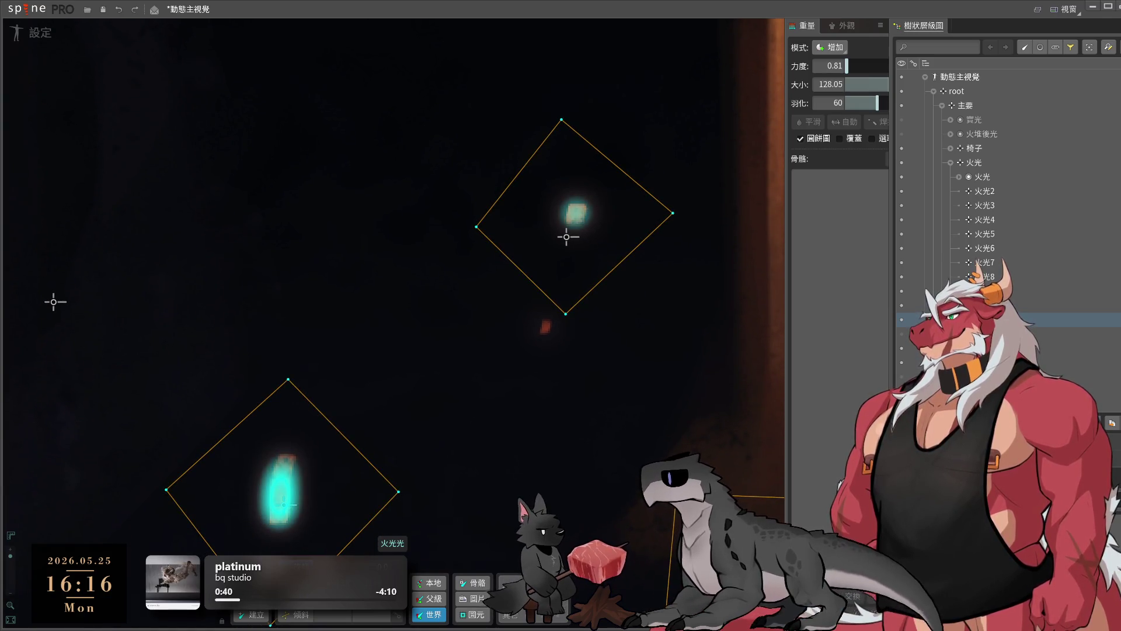
key("Escape")
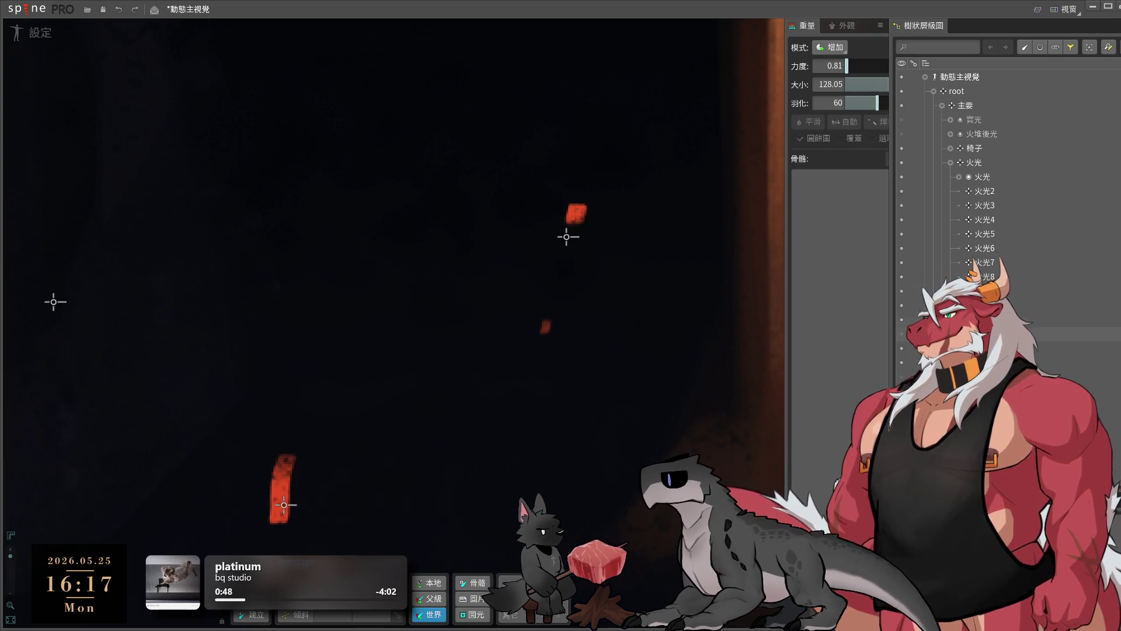
left_click(1022, 319)
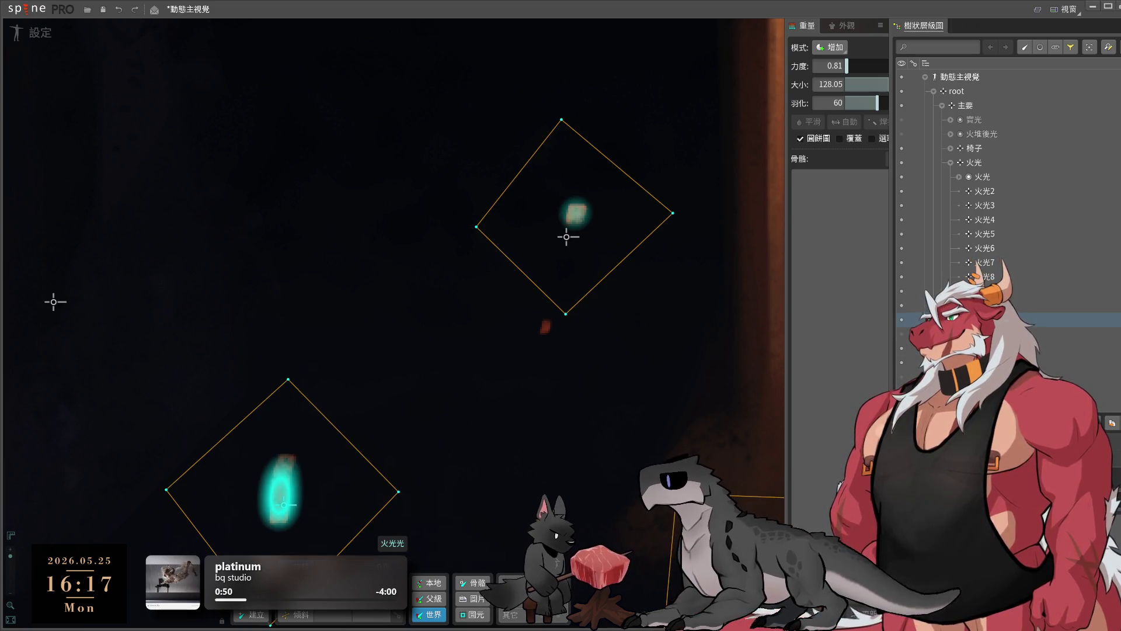
left_click(713, 330)
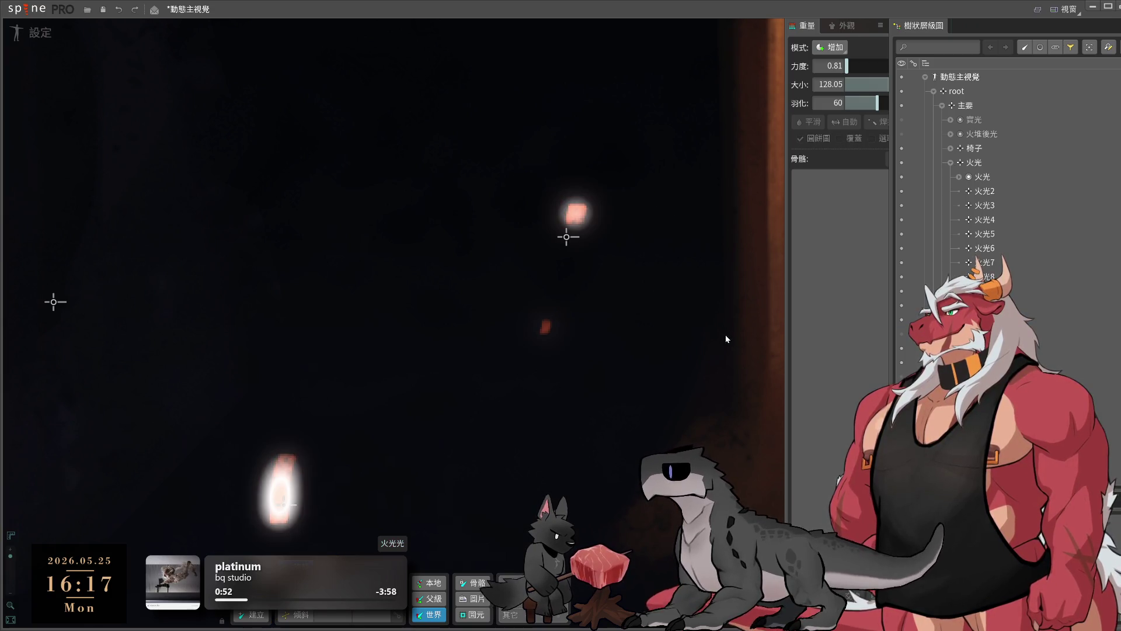
scroll(635, 366, "down", 3)
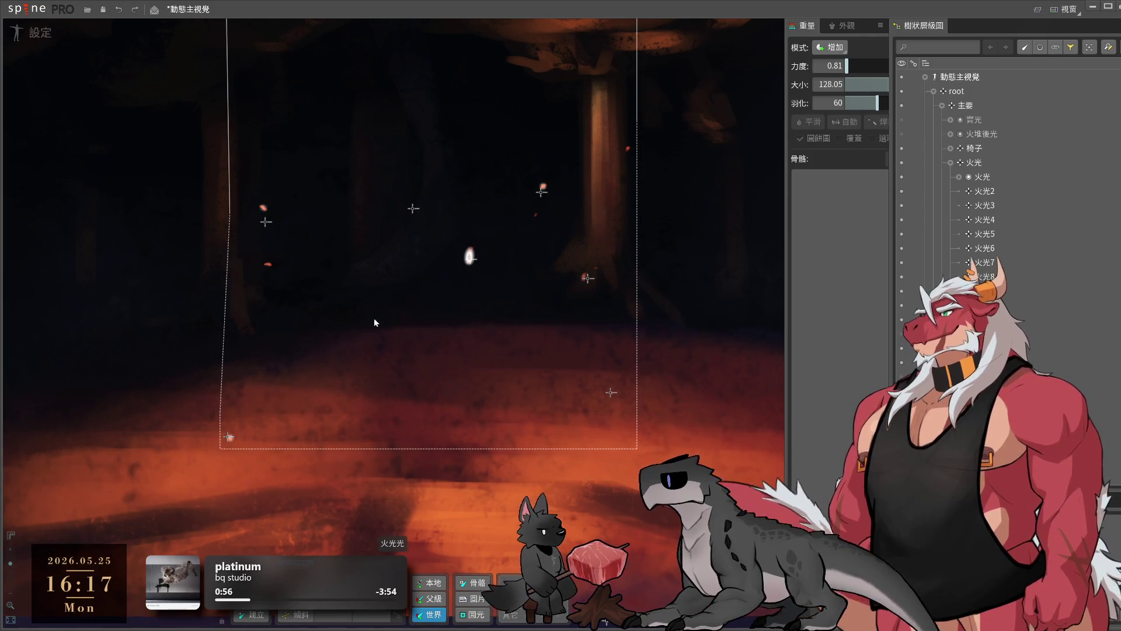
left_click_drag(144, 282, 249, 323)
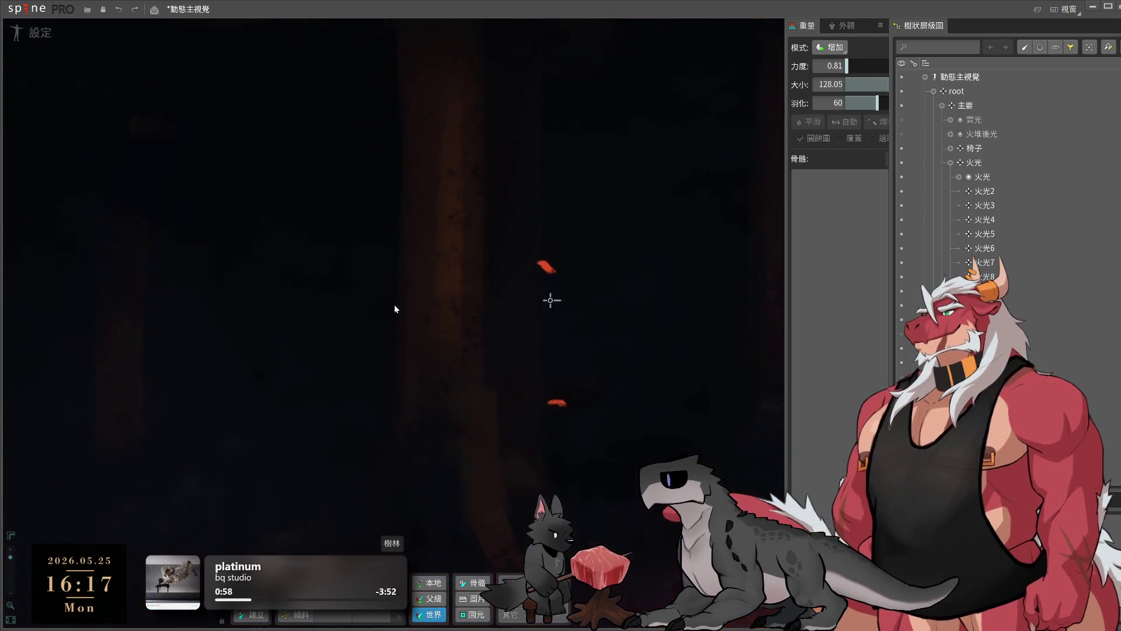
scroll(556, 257, "up", 5)
left_click(531, 275)
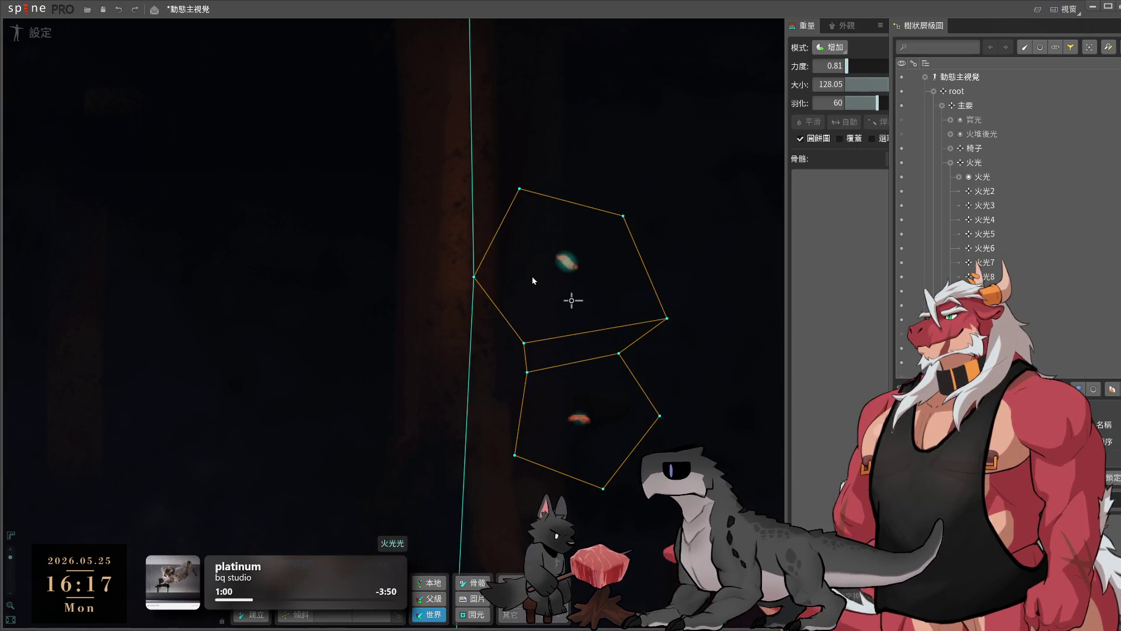
scroll(439, 356, "down", 5)
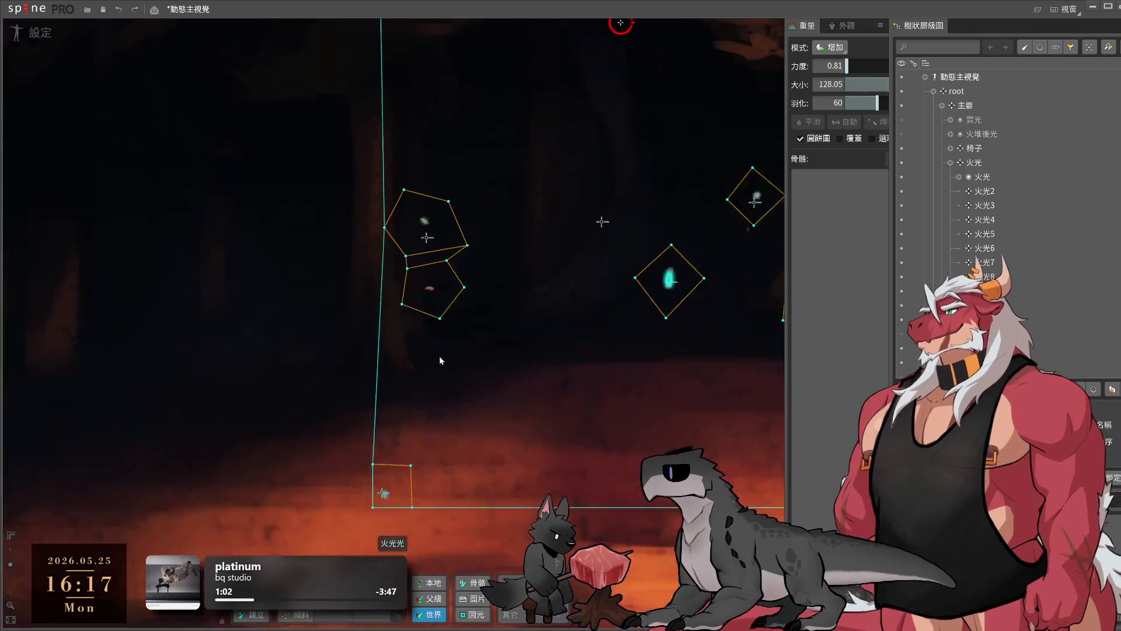
left_click(403, 335)
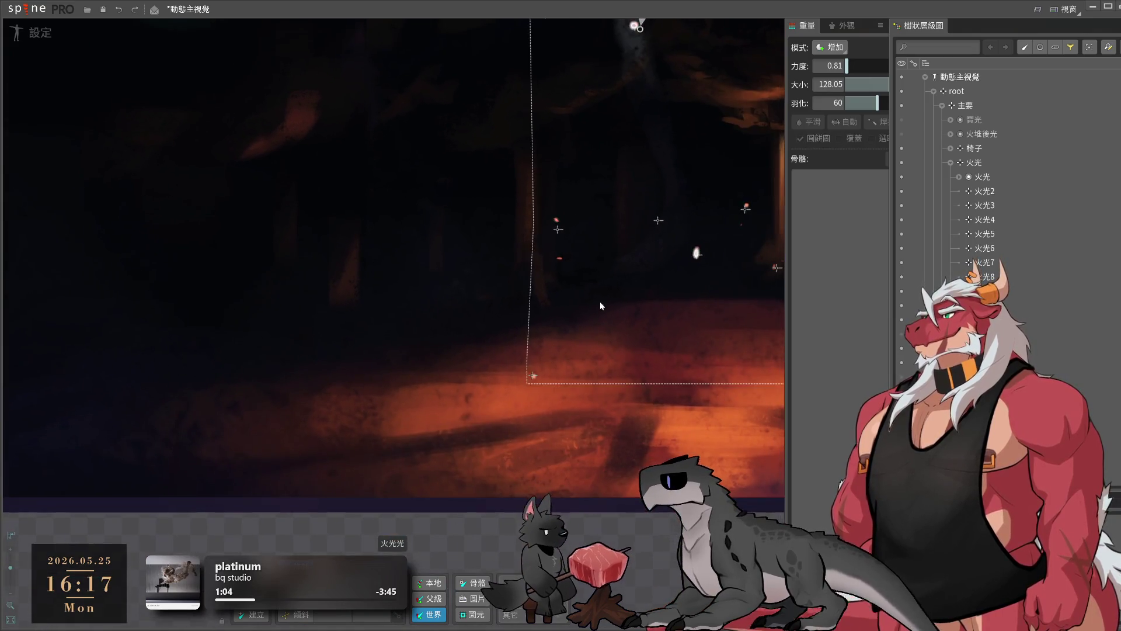
scroll(600, 301, "up", 3)
left_click(558, 229)
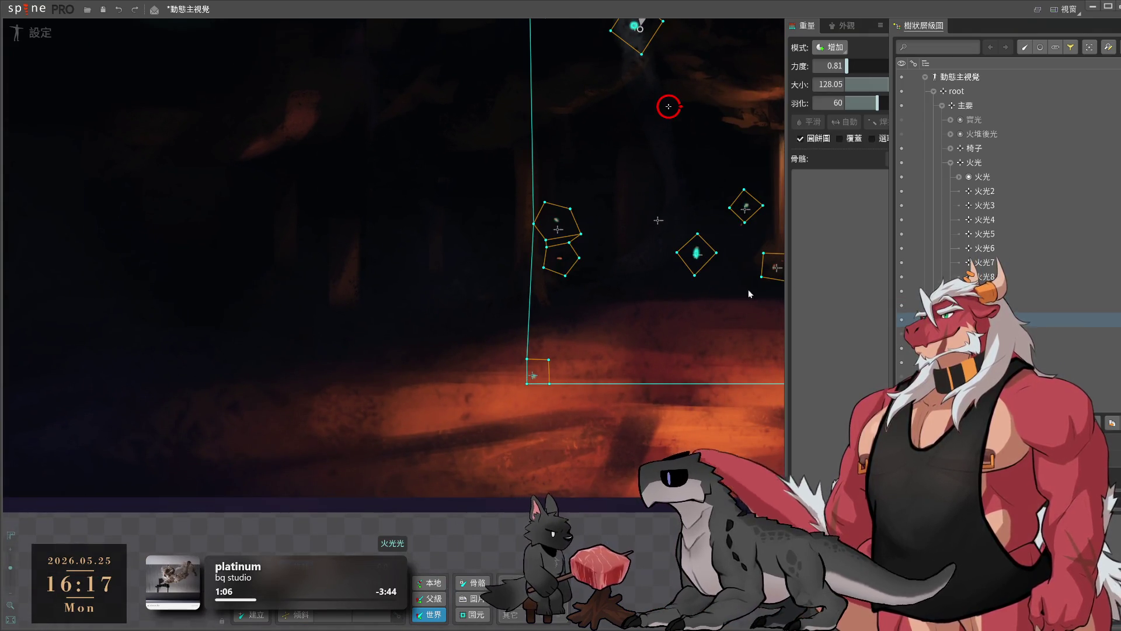
scroll(692, 344, "up", 2)
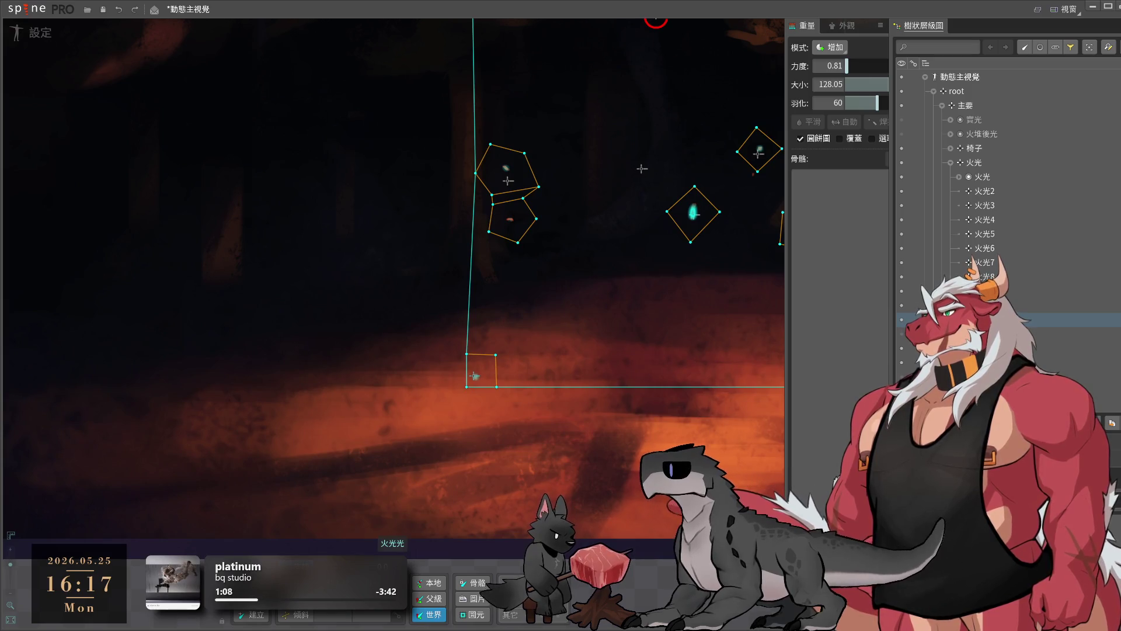
key("Escape")
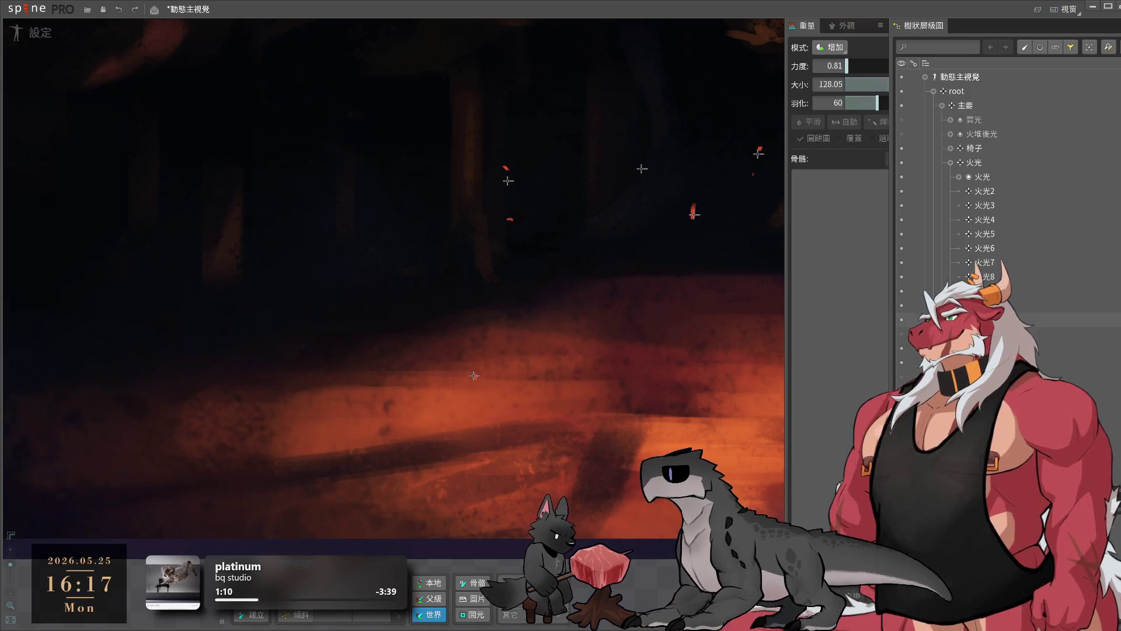
left_click(506, 175)
left_click(928, 443)
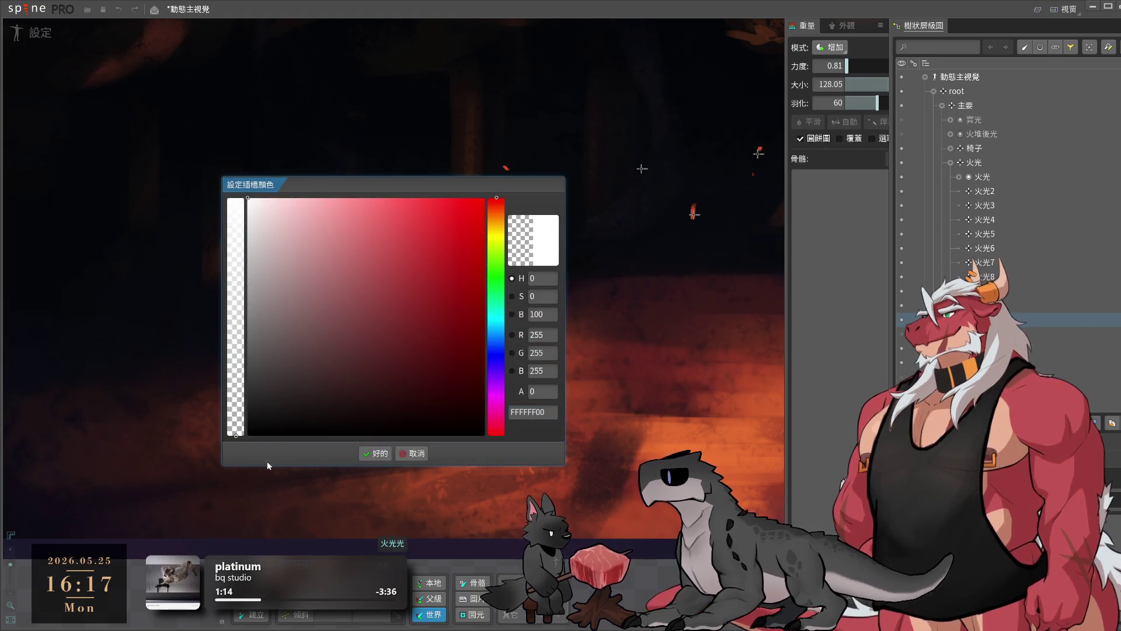
mouse_move(360, 249)
left_mouse_down()
mouse_move(465, 236)
mouse_move(493, 196)
left_mouse_up()
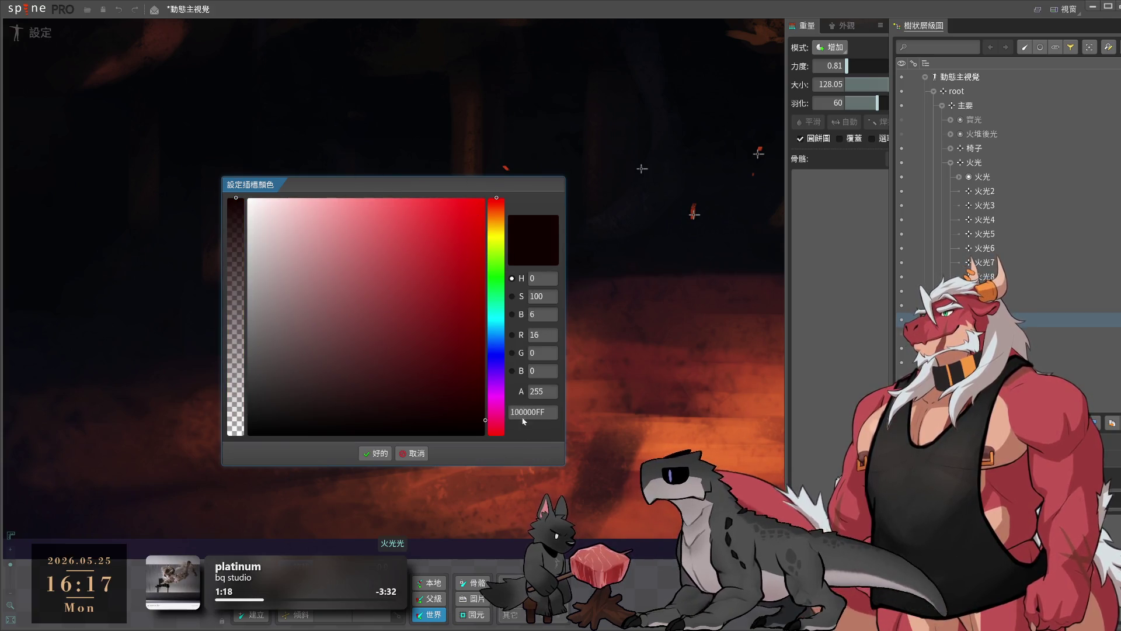
left_click(402, 454)
left_click(996, 177)
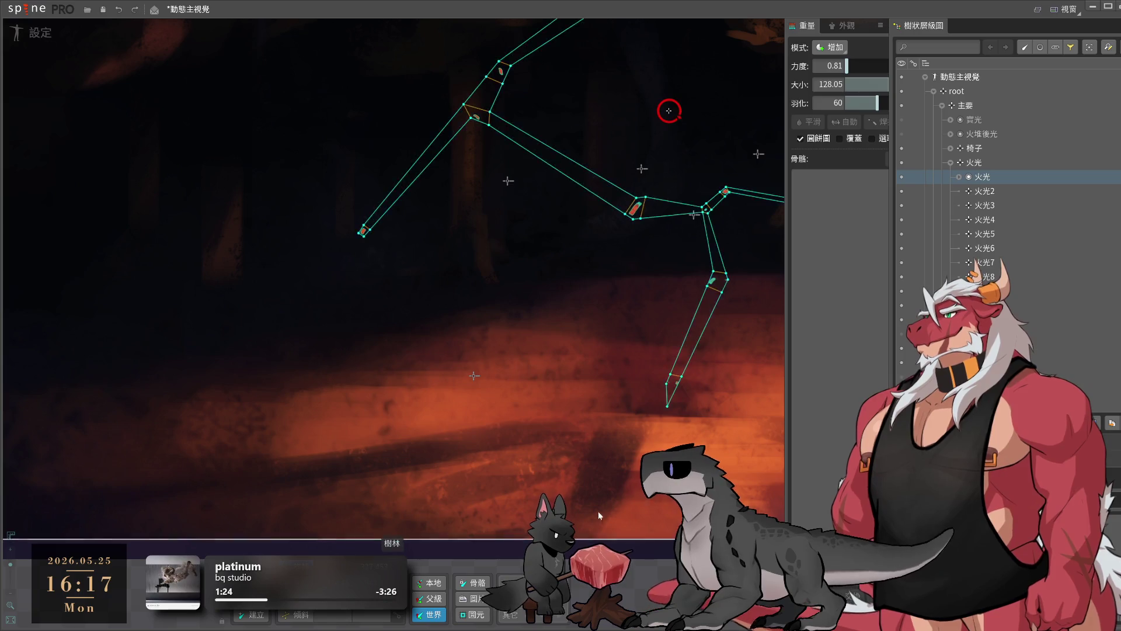
- Undo the last change, then select the 火光光 glow slot and open its colour picker
left_click(987, 319)
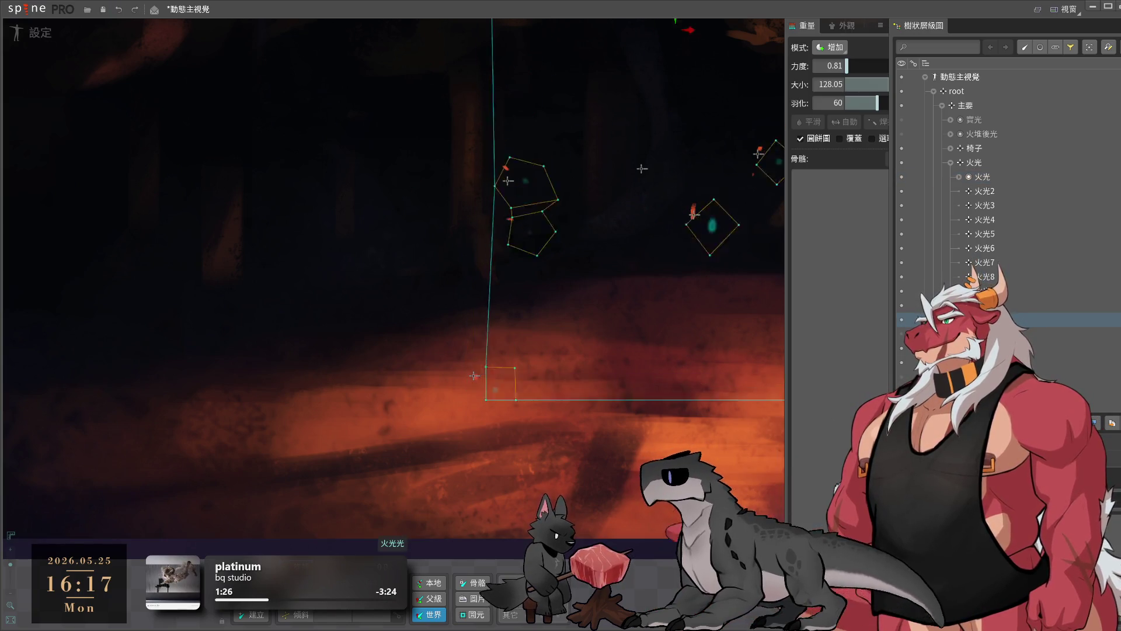
key("ctrl+z")
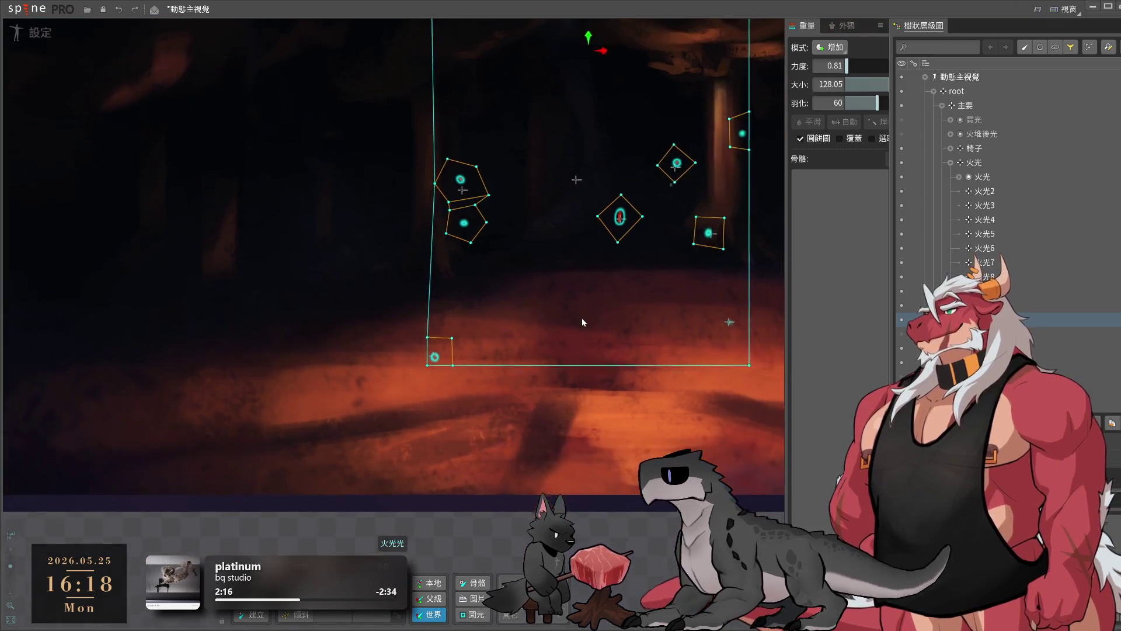
left_click(545, 295)
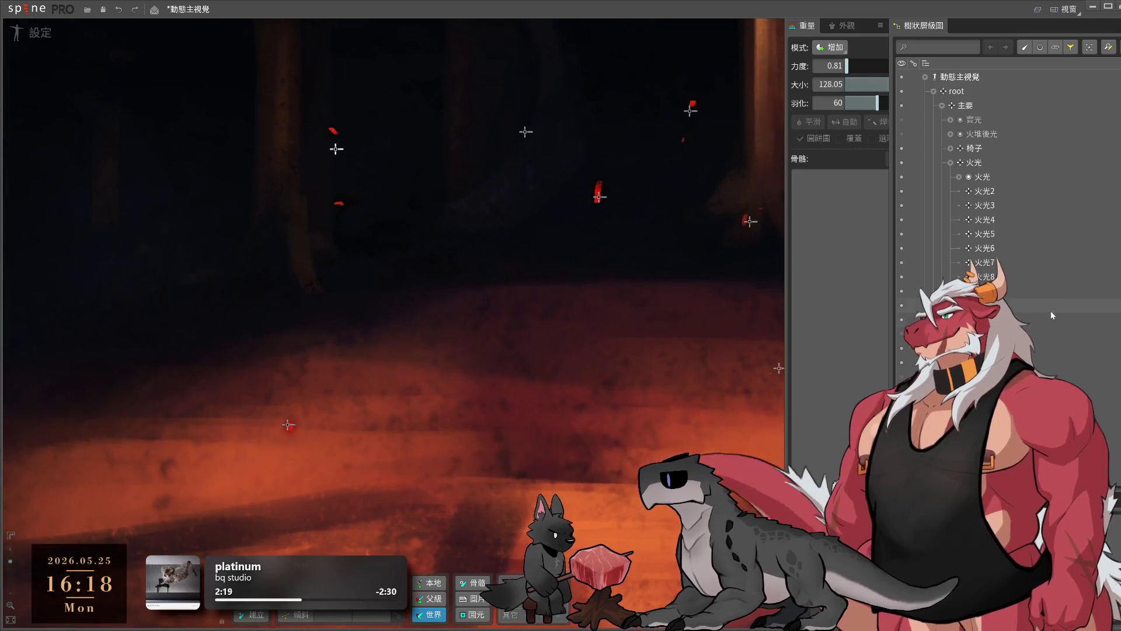
left_click(1045, 318)
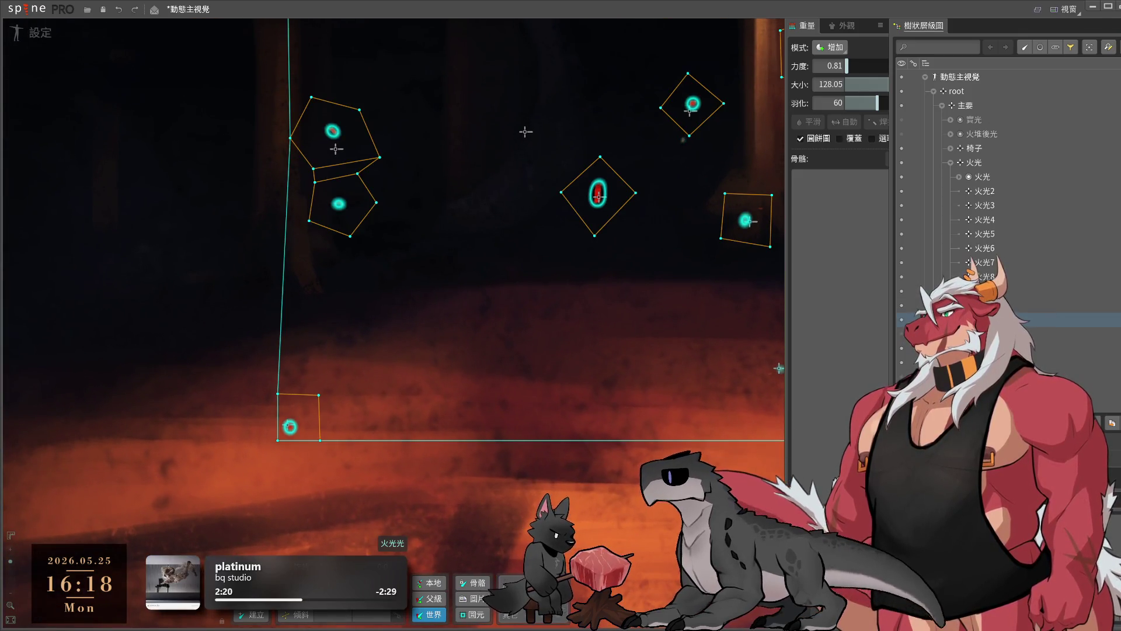
left_click(1045, 373)
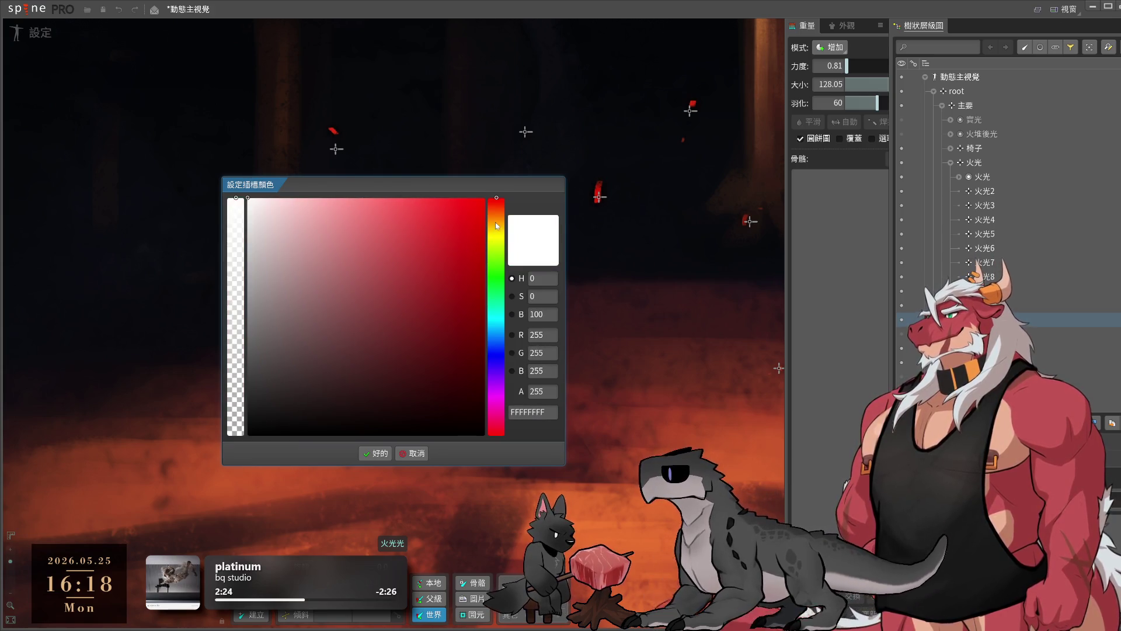
- Tint the glow slot pale peach FFE3C8C8 with hue 30, saturation 22 and alpha 200
left_click_drag(496, 202, 497, 217)
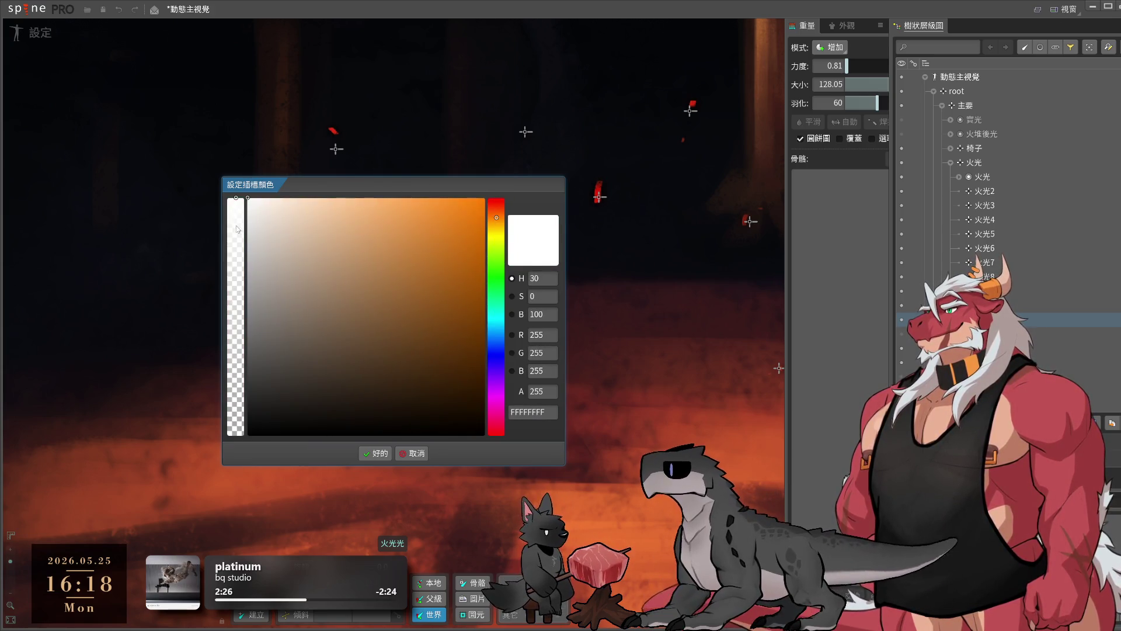
left_click_drag(235, 202, 235, 243)
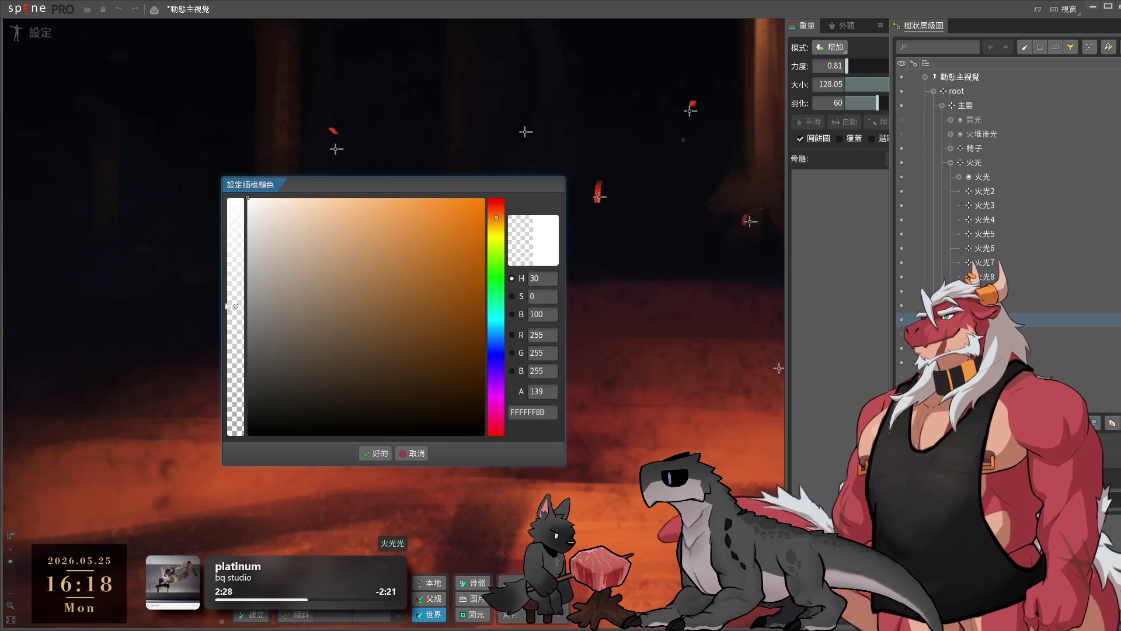
key("ctrl+v")
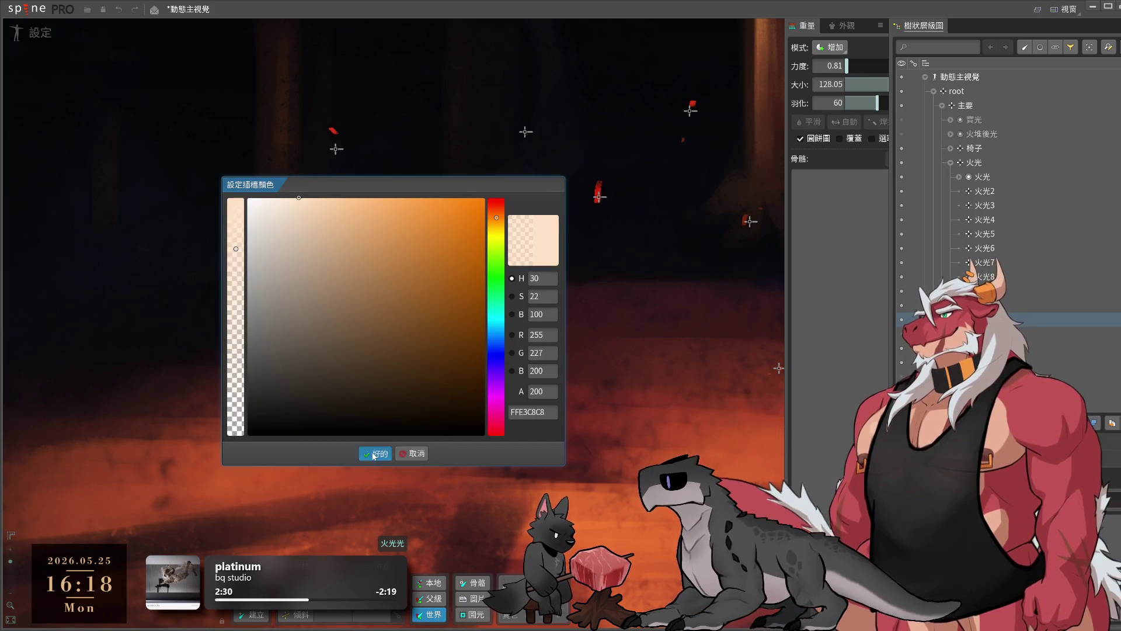
key("Return")
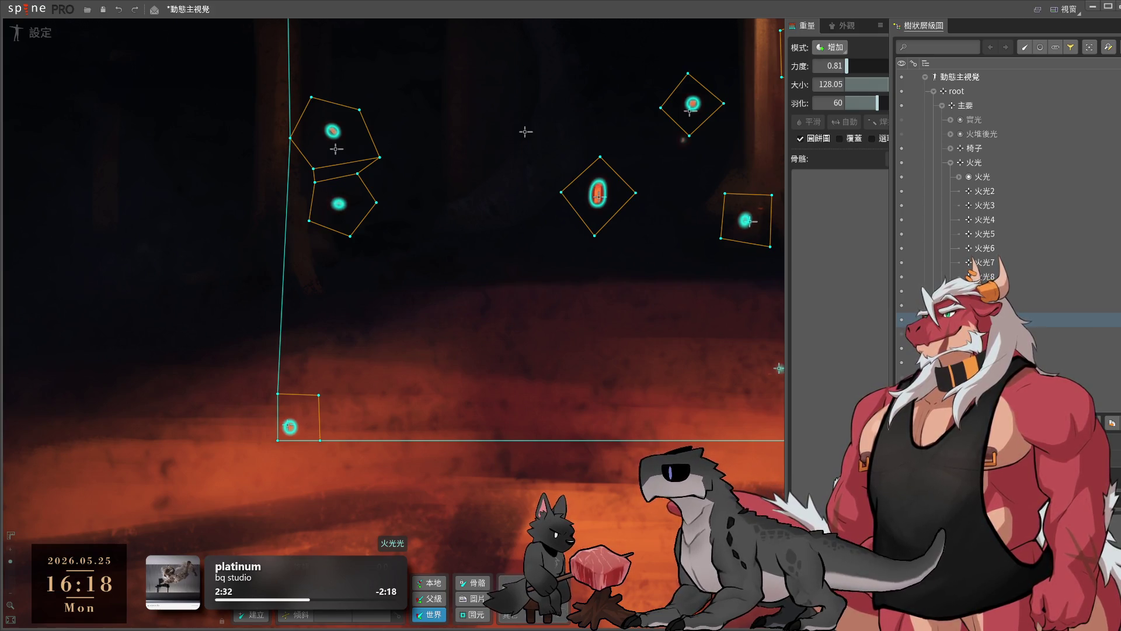
left_click(580, 283)
- Reposition the 火光 slot in the hierarchy and select the 火光 fire-glow mesh attachment
scroll(551, 440, "down", 3)
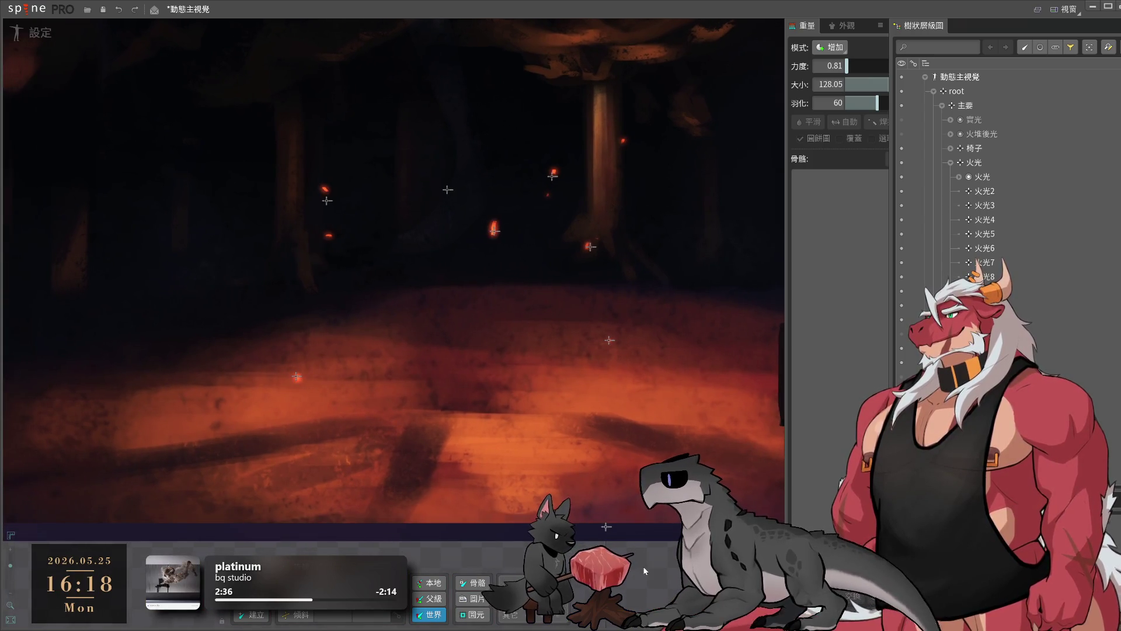
left_click(327, 200)
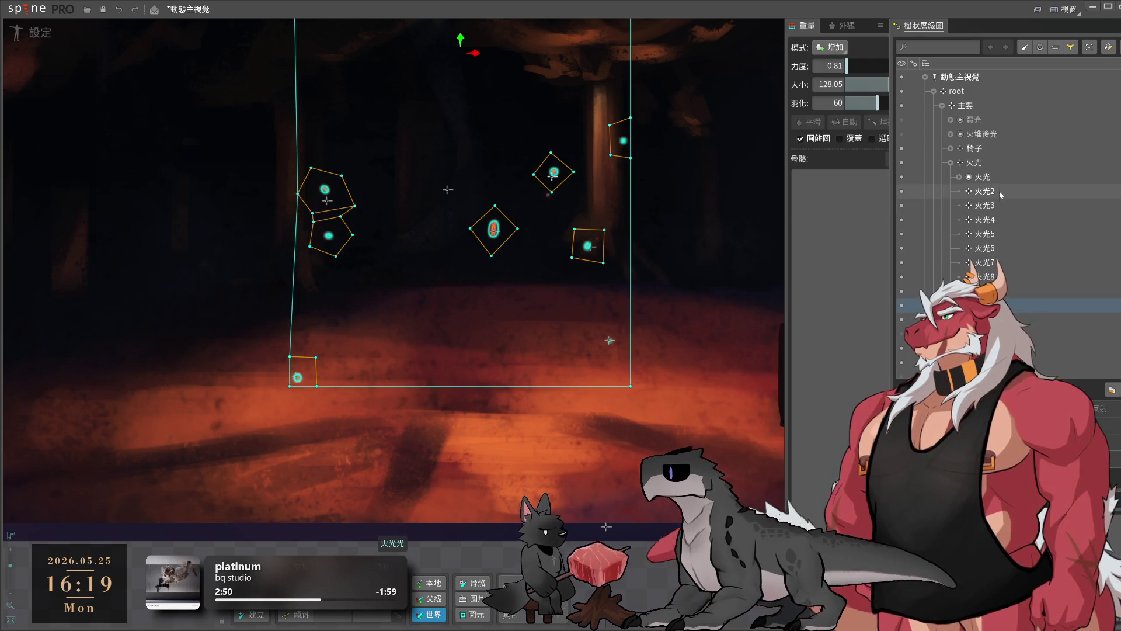
left_click(987, 177)
mouse_move(1008, 279)
left_mouse_down()
mouse_move(1004, 302)
mouse_move(1021, 302)
left_mouse_up()
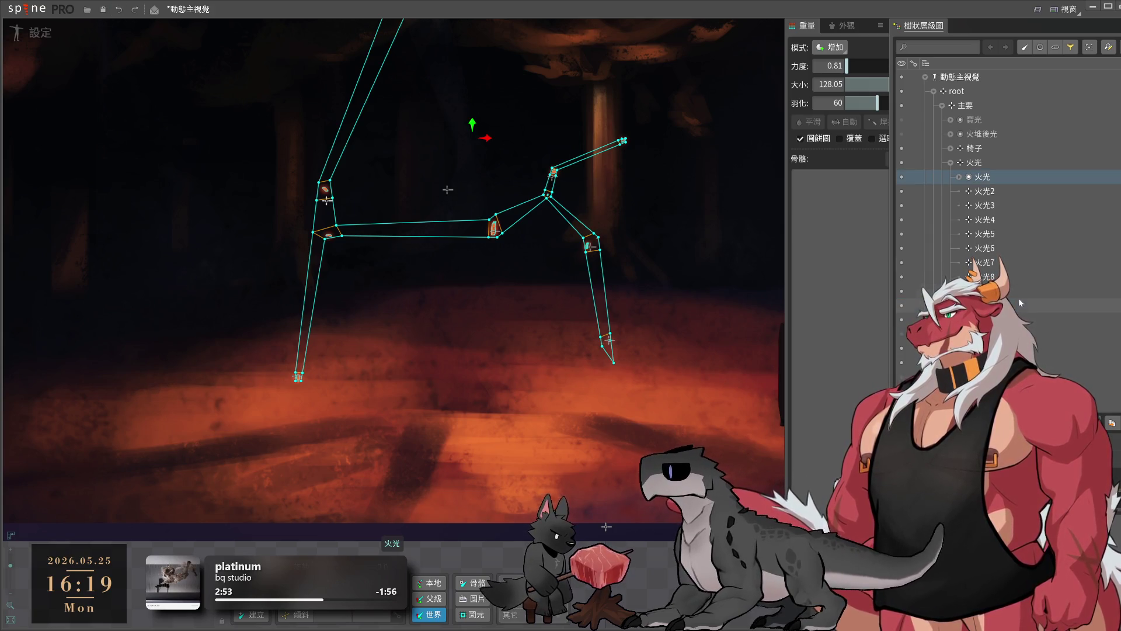
left_click(985, 163)
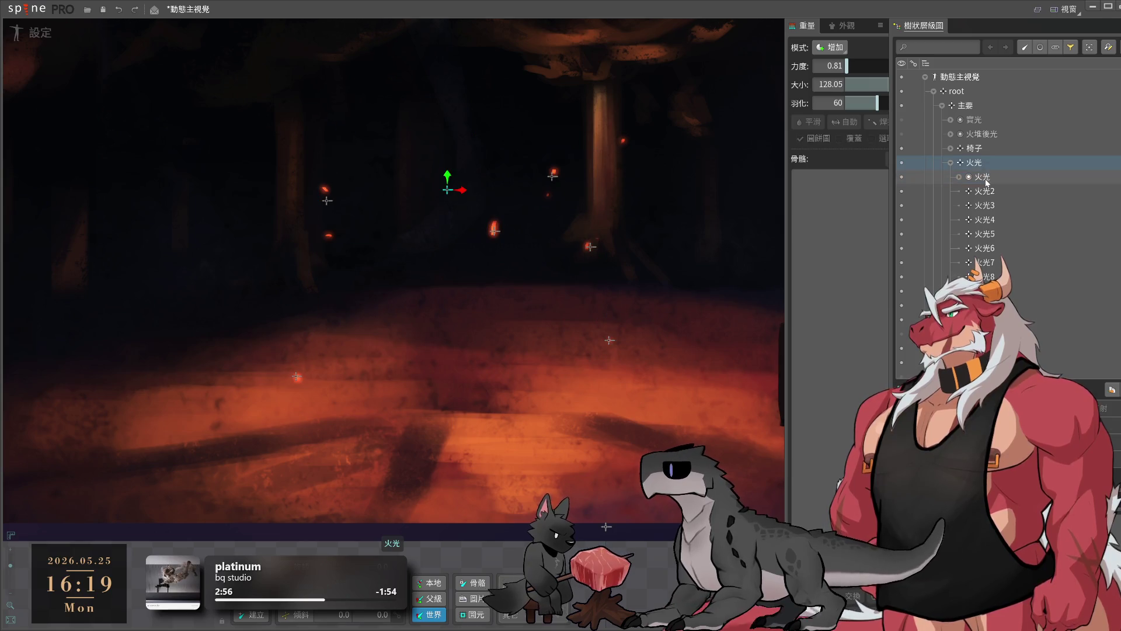
left_click(987, 179)
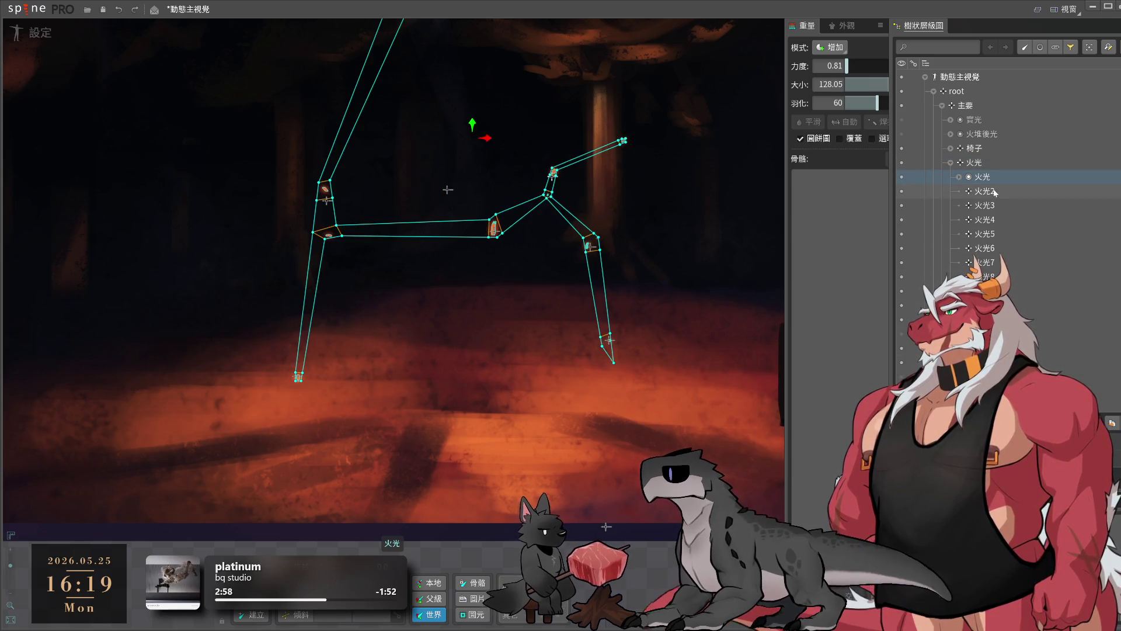
- Bind bones 火光光 and 火光8 to the 火光 mesh weights
key("b")
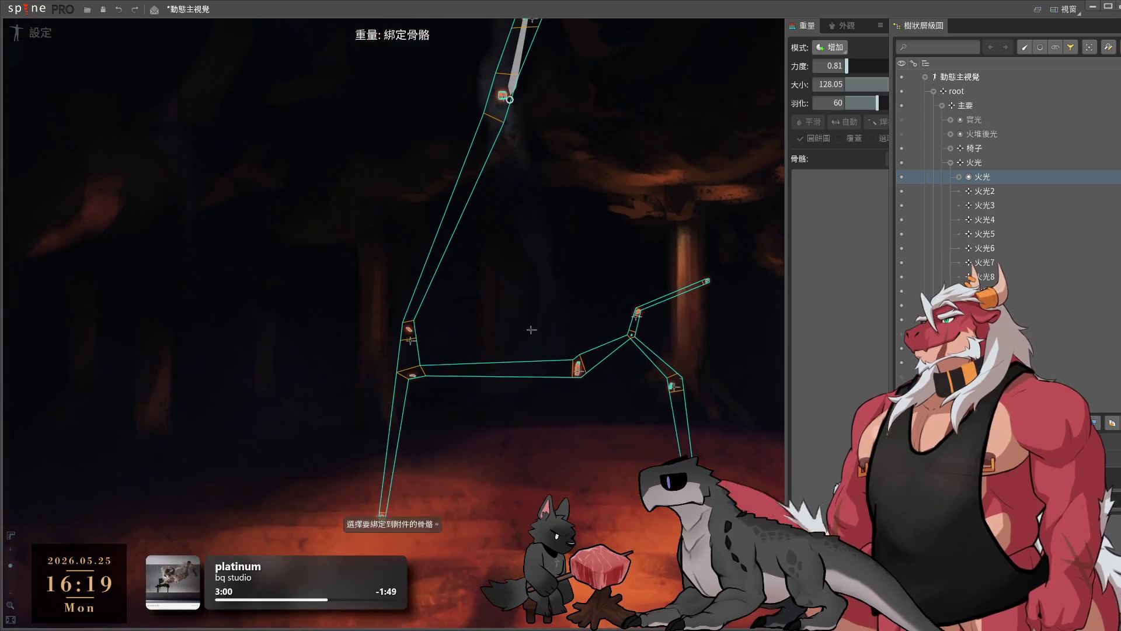
left_click(408, 463)
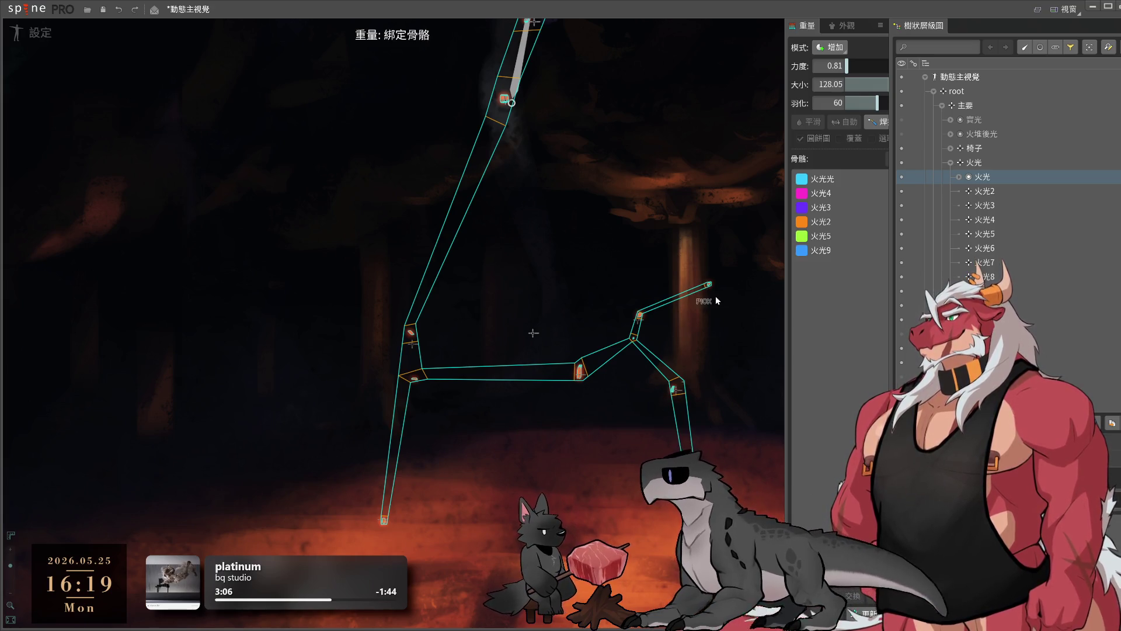
left_click_drag(593, 189, 556, 426)
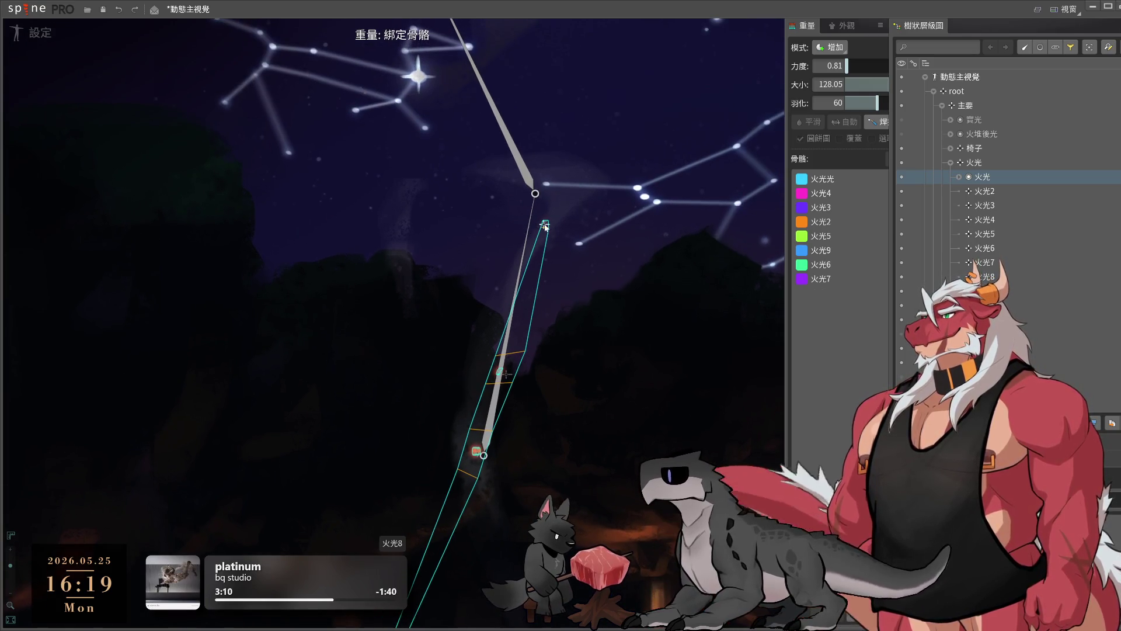
left_click_drag(500, 262, 492, 83)
left_click(615, 444)
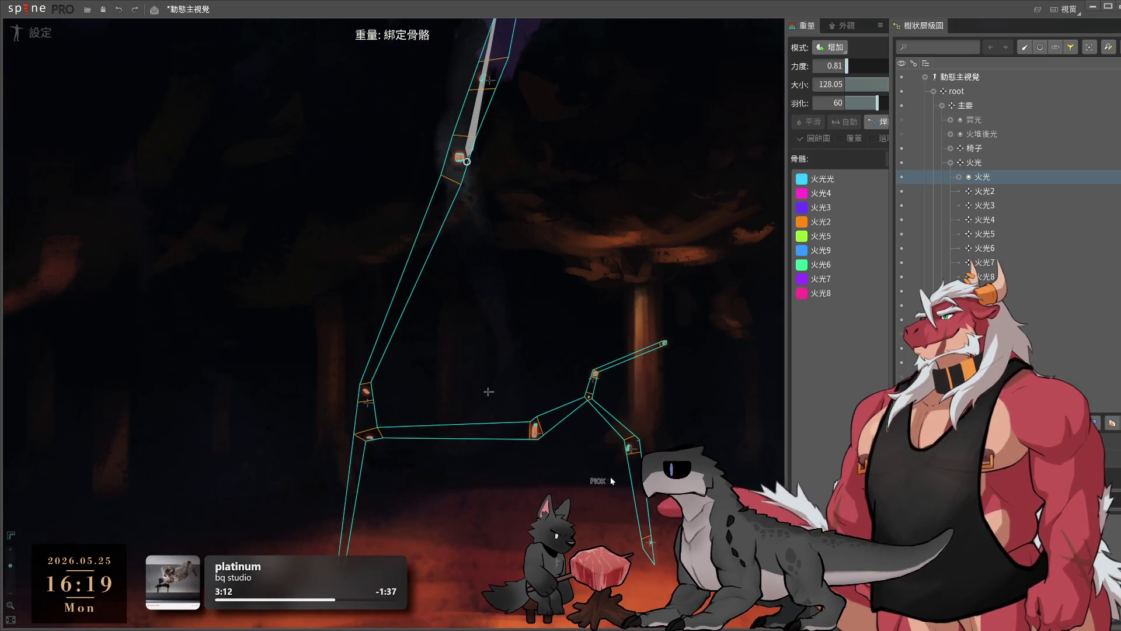
left_click(488, 391)
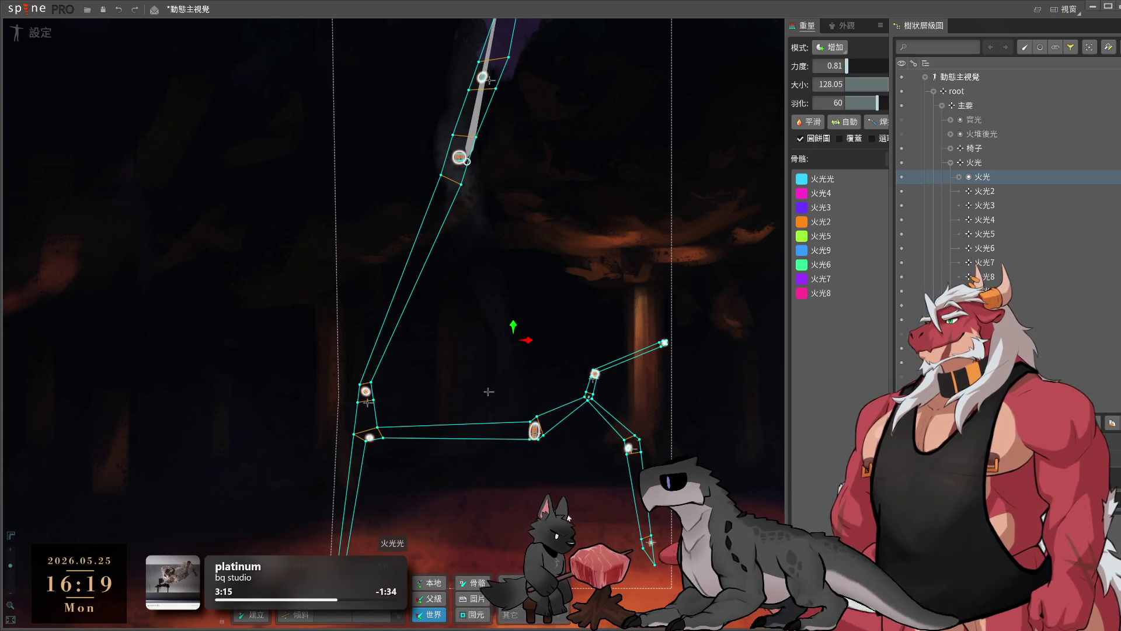
- Bind bones 火光2 through 火光9 to the 火光光 spark mesh
left_click(987, 319)
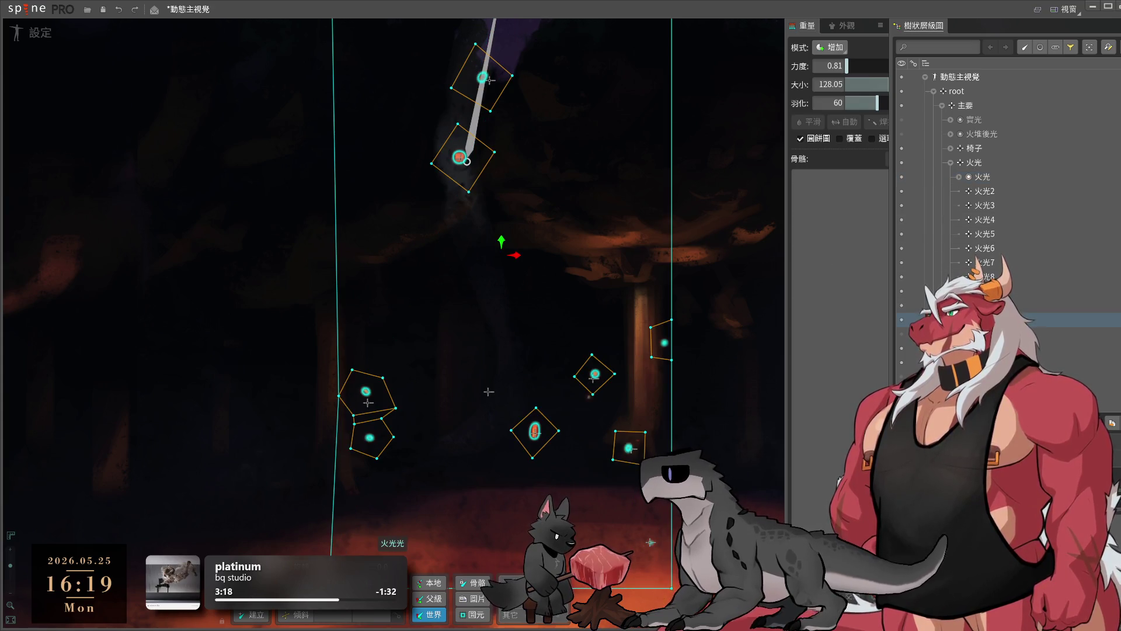
left_click(875, 122)
left_click(984, 191)
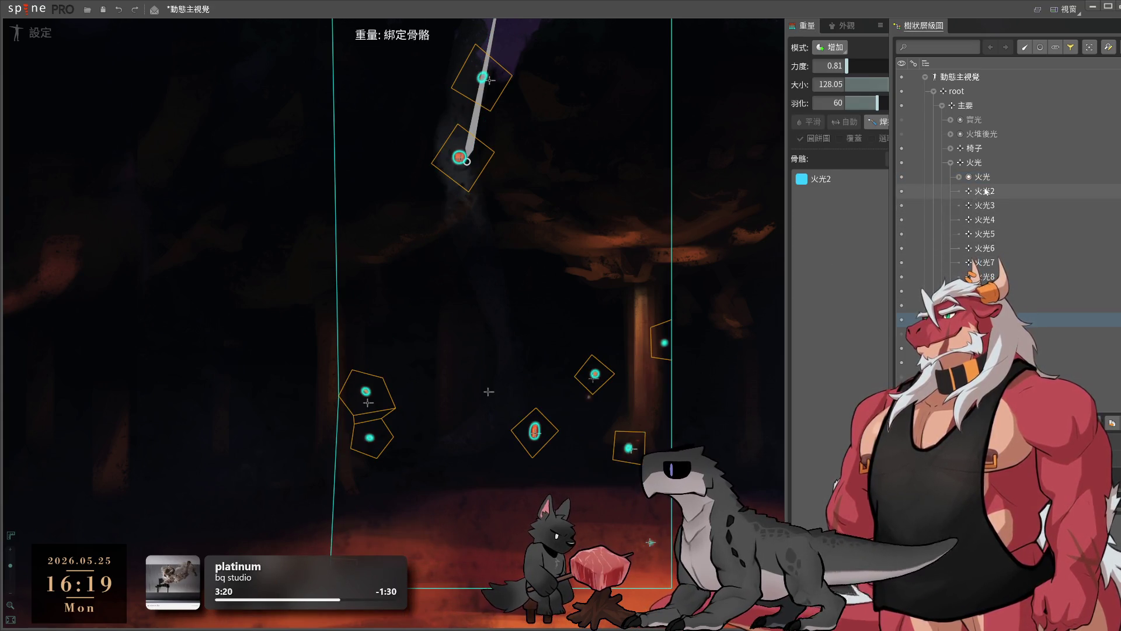
left_click(985, 205)
left_click(987, 220)
left_click(987, 234)
left_click(987, 248)
left_click(986, 262)
left_click(987, 277)
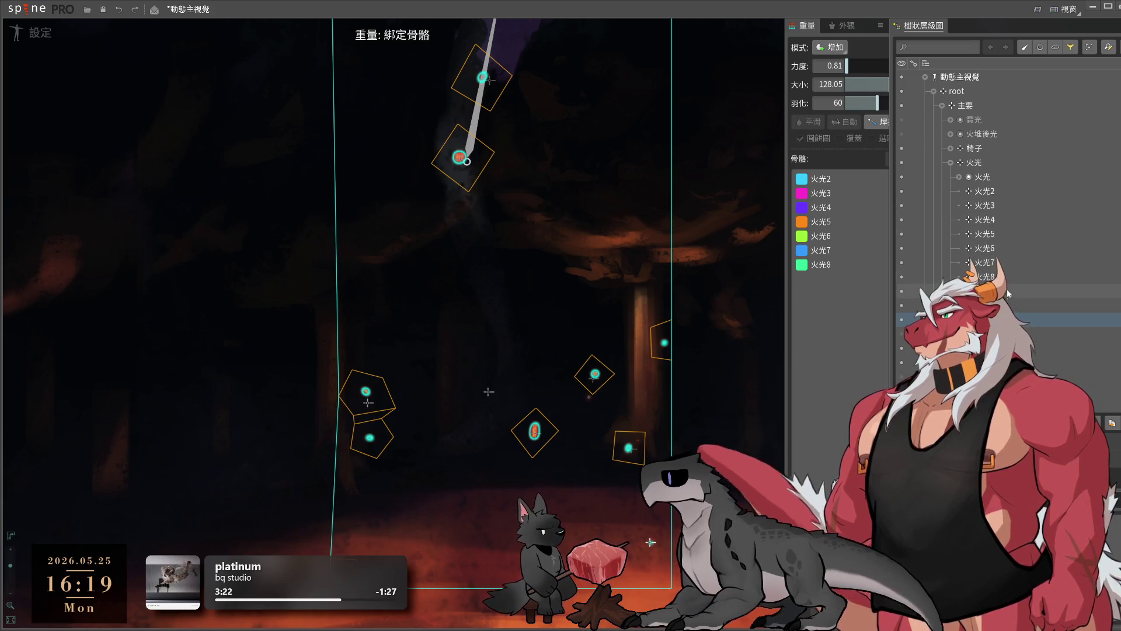
left_click(993, 290)
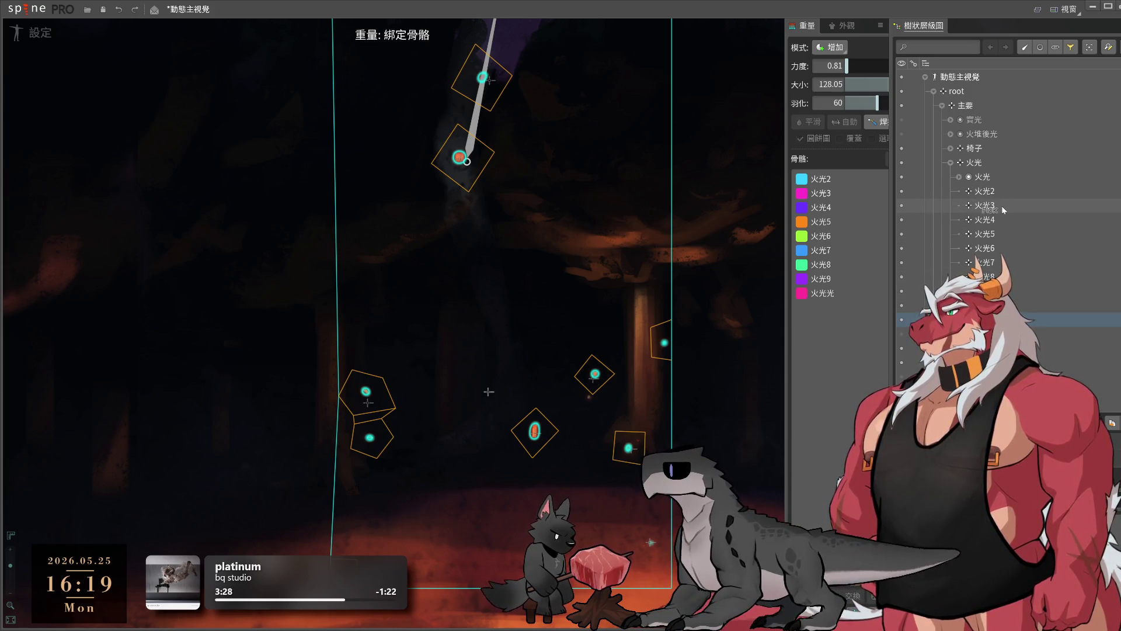
- Check the 火光 mesh's weights and select the parent 火光 bone
scroll(717, 349, "down", 2)
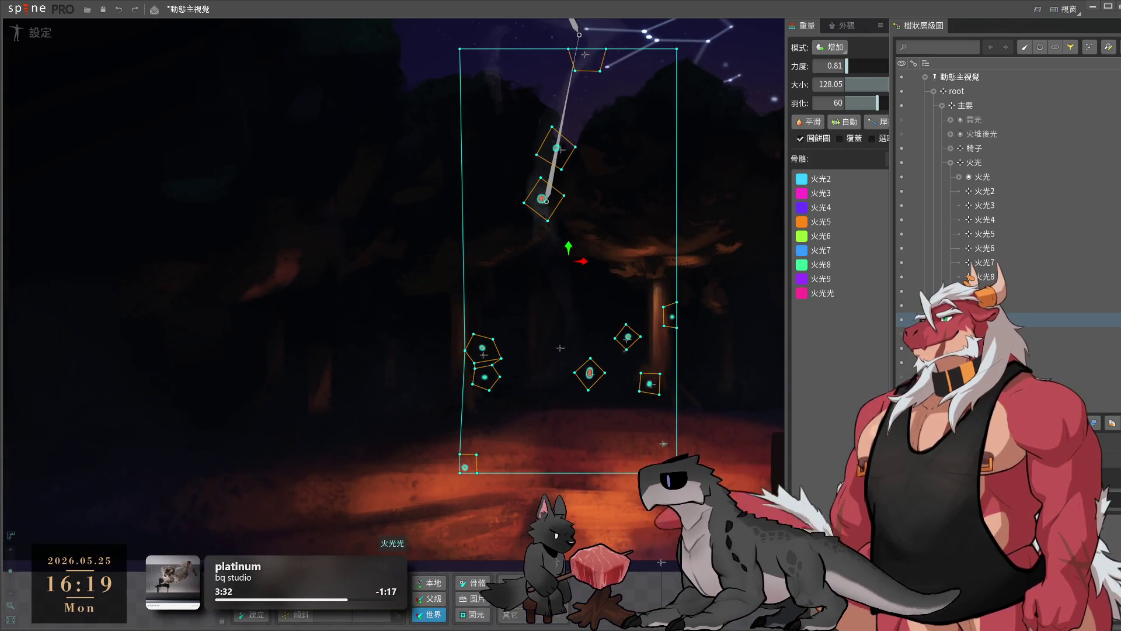
scroll(464, 456, "up", 3)
scroll(369, 448, "down", 4)
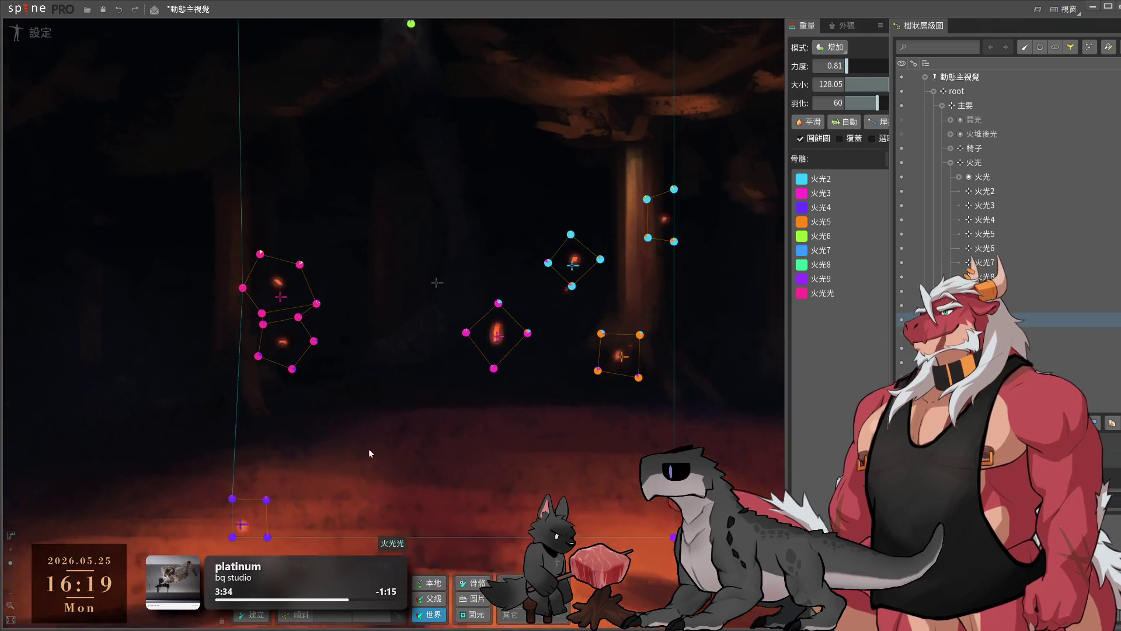
scroll(512, 433, "up", 5)
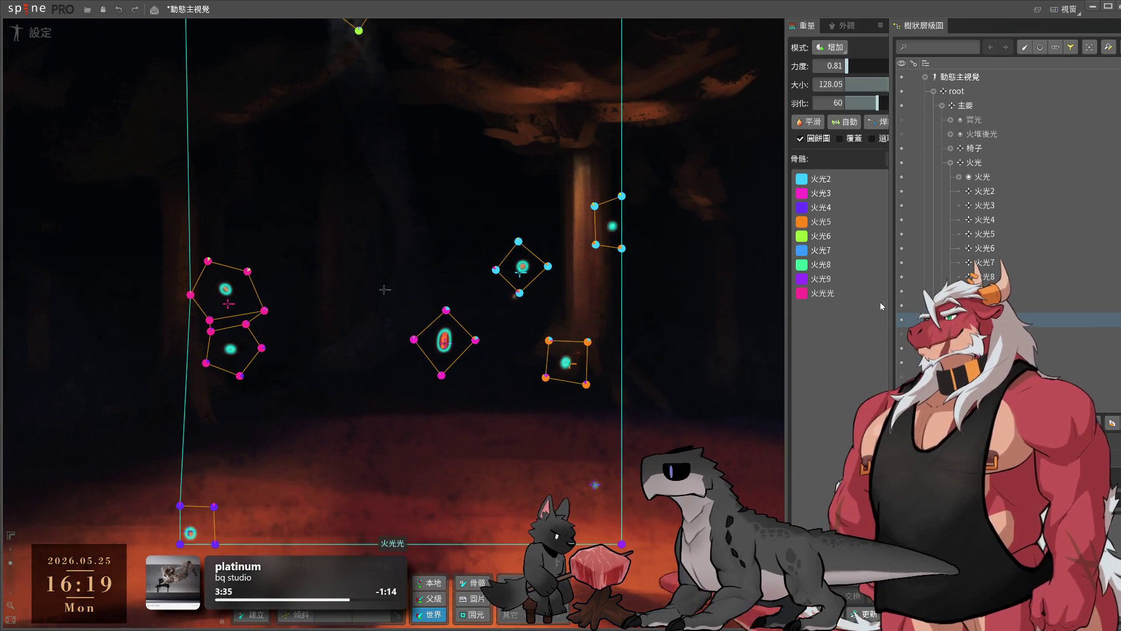
left_click(985, 177)
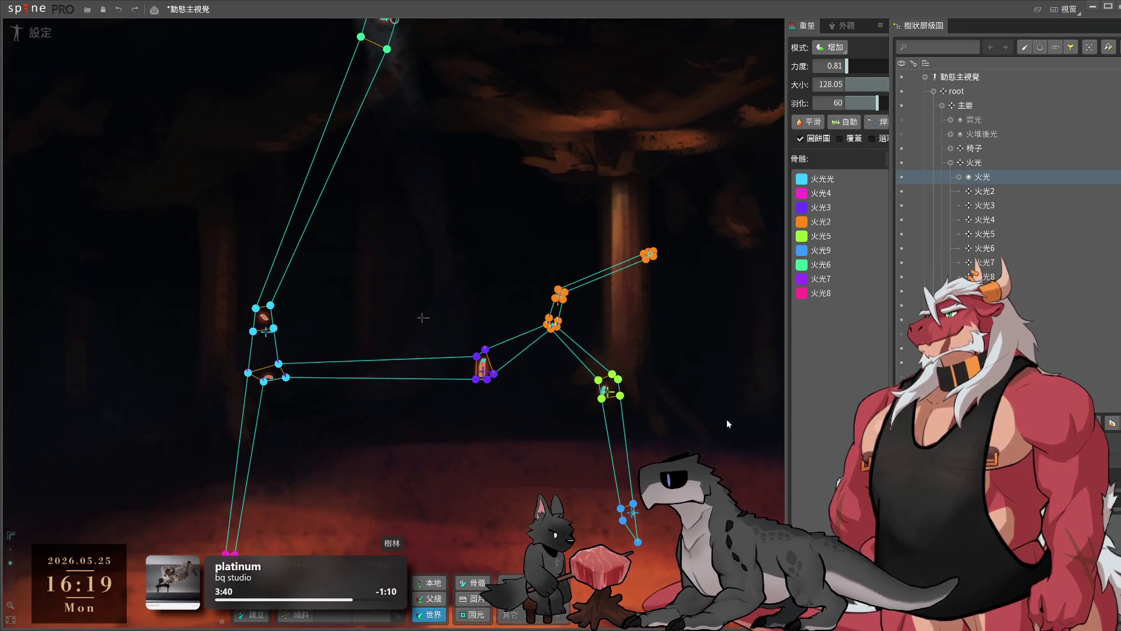
scroll(482, 415, "down", 1)
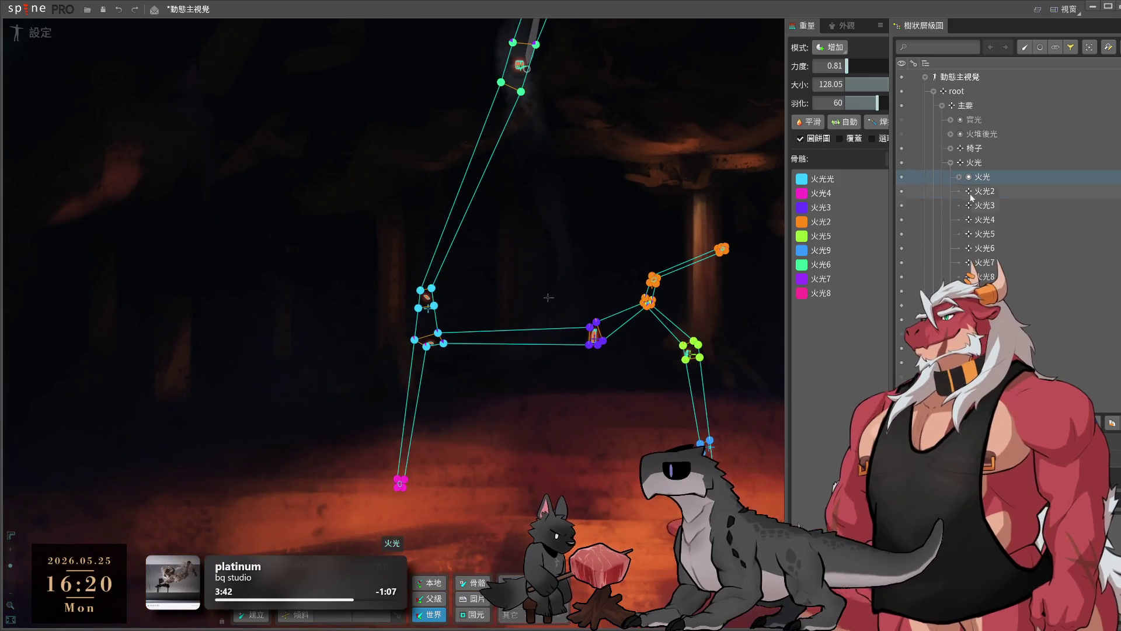
left_click(948, 165)
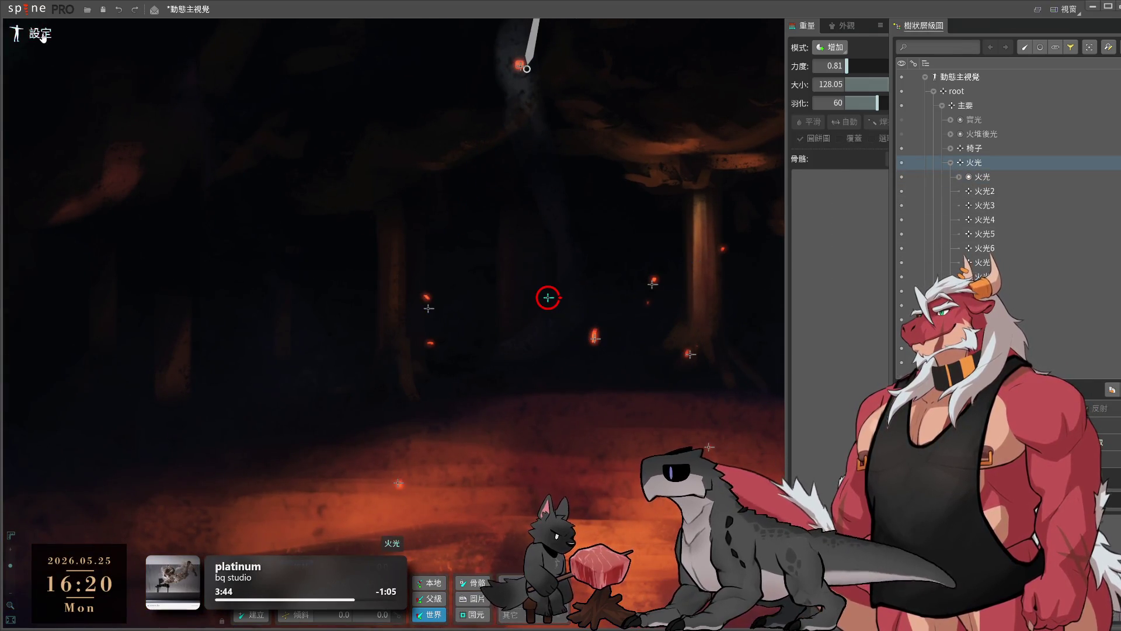
left_click(35, 33)
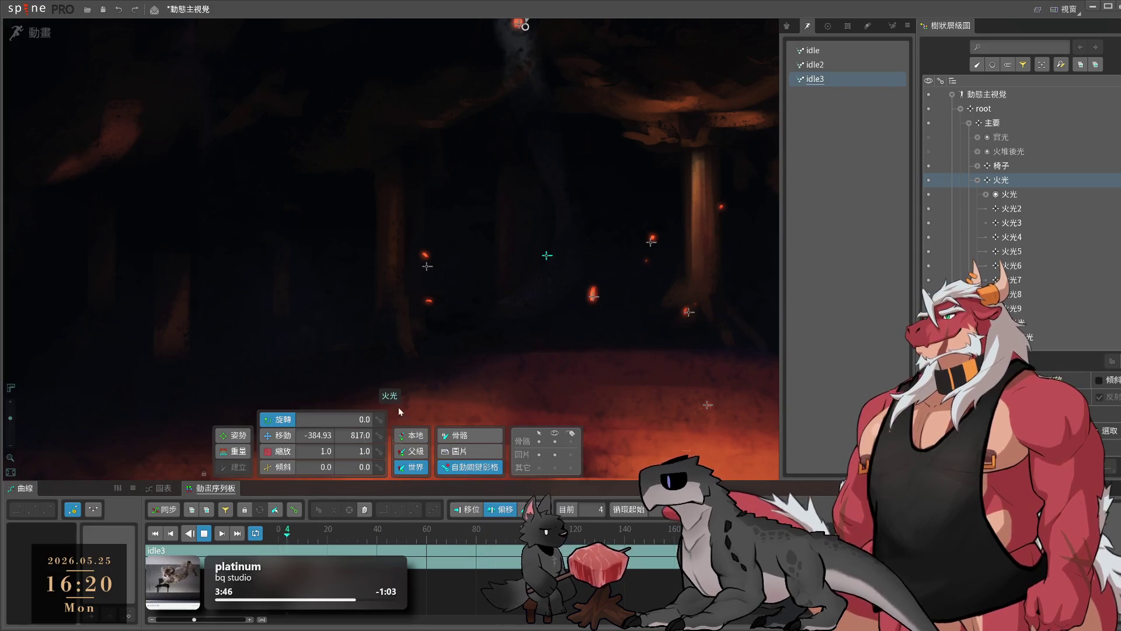
- Key the 火光 bone's translation at frame 0 of idle3 and copy the key
left_click(204, 533)
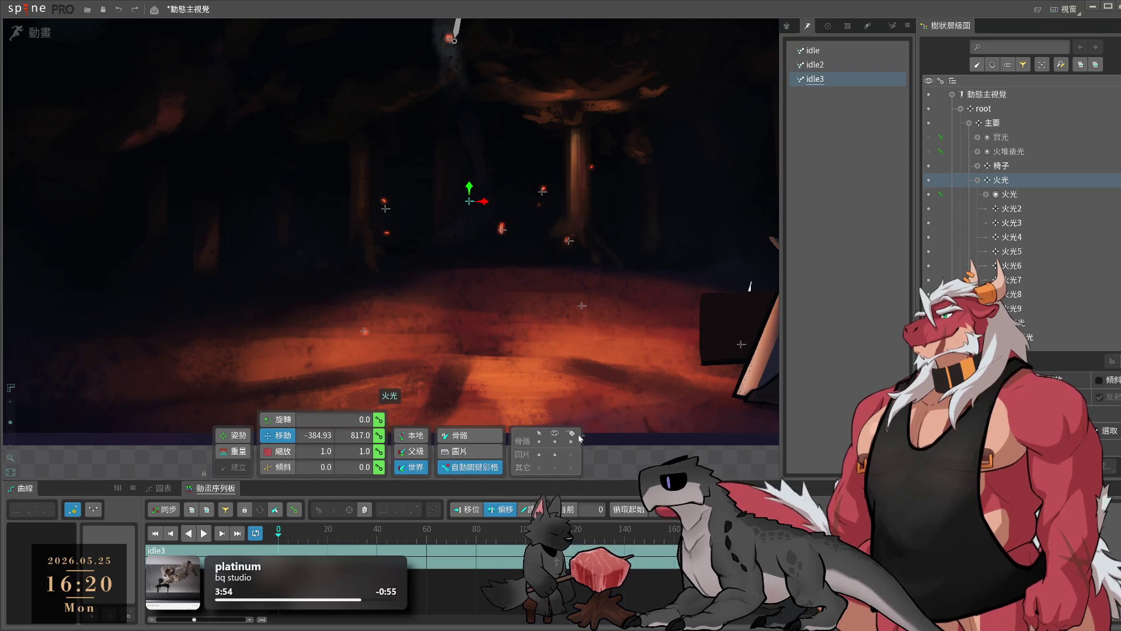
left_click_drag(470, 187, 471, 179)
key("ctrl+z")
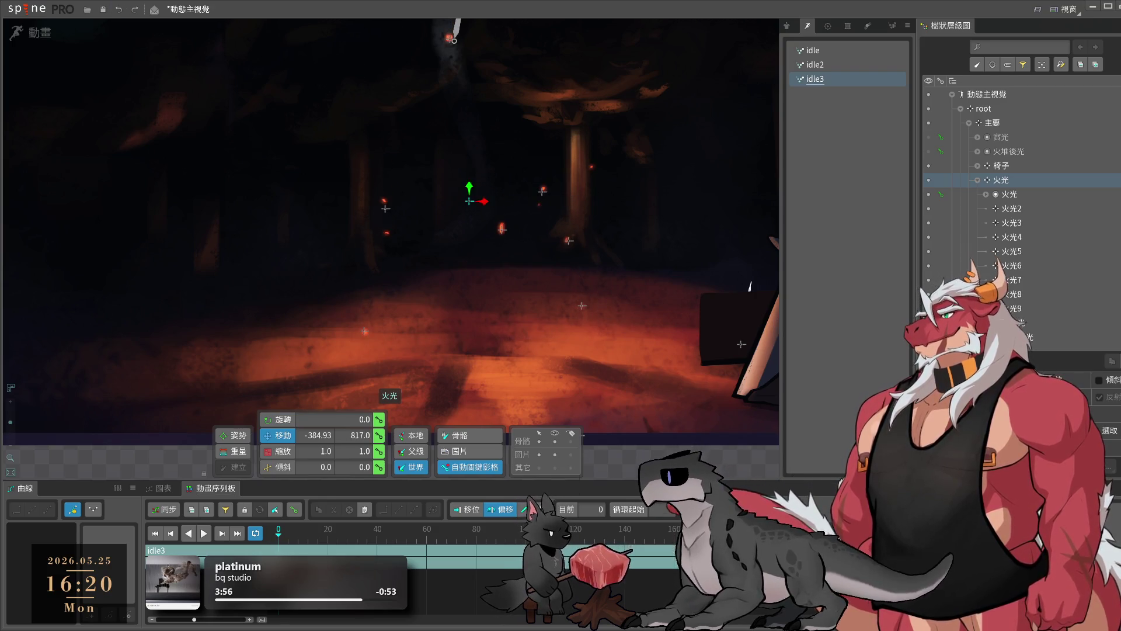
left_click(378, 420)
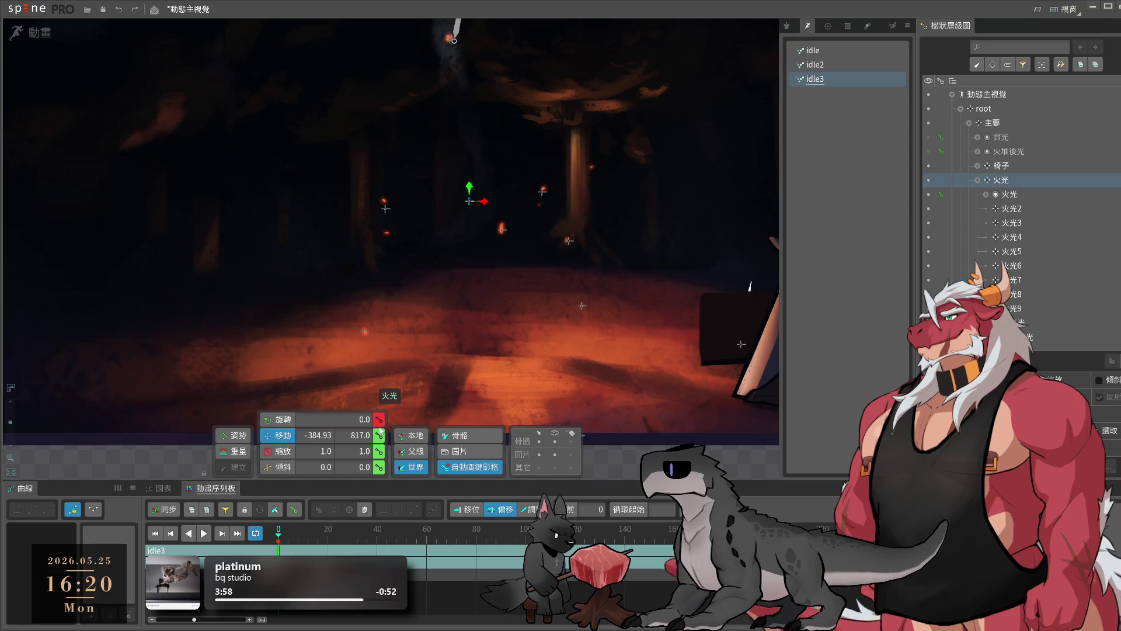
left_click(378, 435)
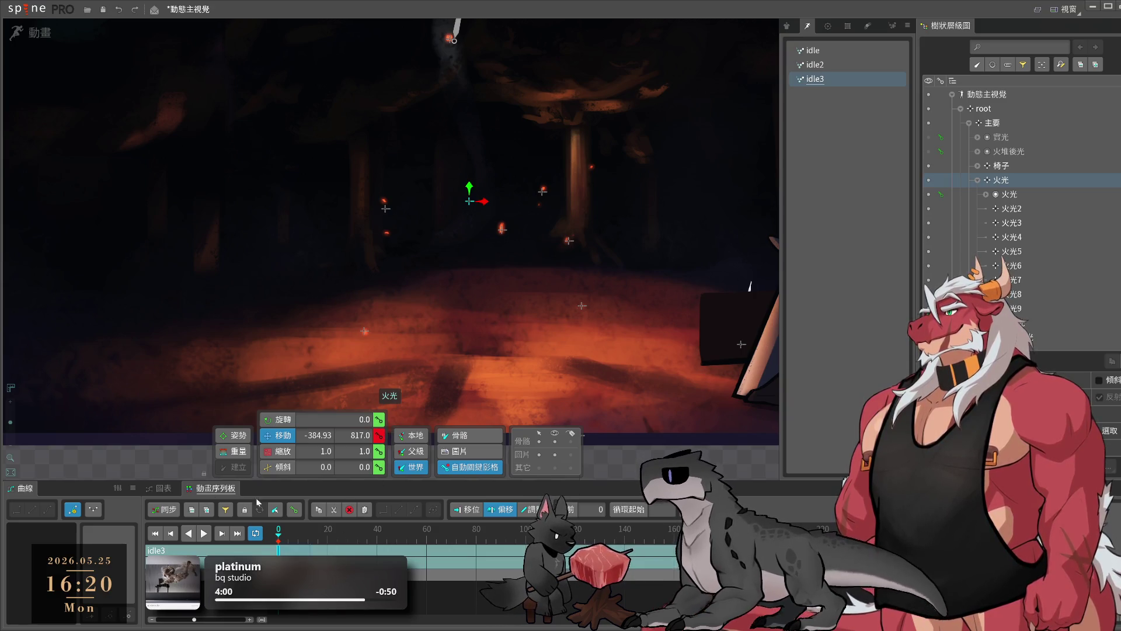
key("ctrl+c")
- Paste the key at frame 90 and raise the 火光 bone to Y 922.34
left_click(521, 546)
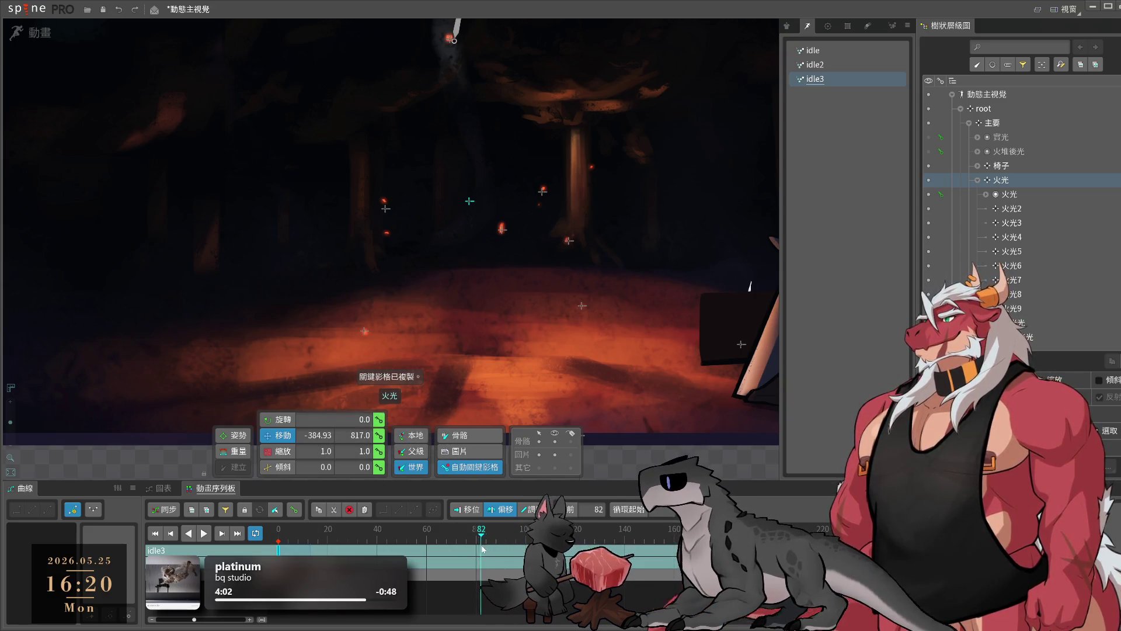
left_click_drag(483, 548, 500, 551)
key("ctrl+v")
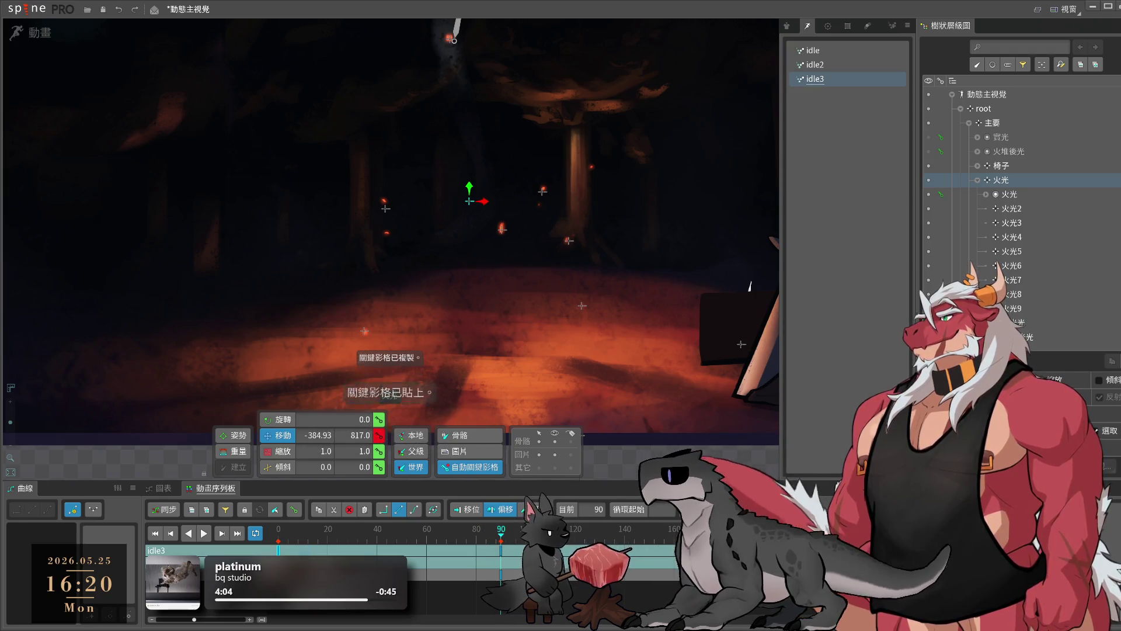
key("ctrl+c")
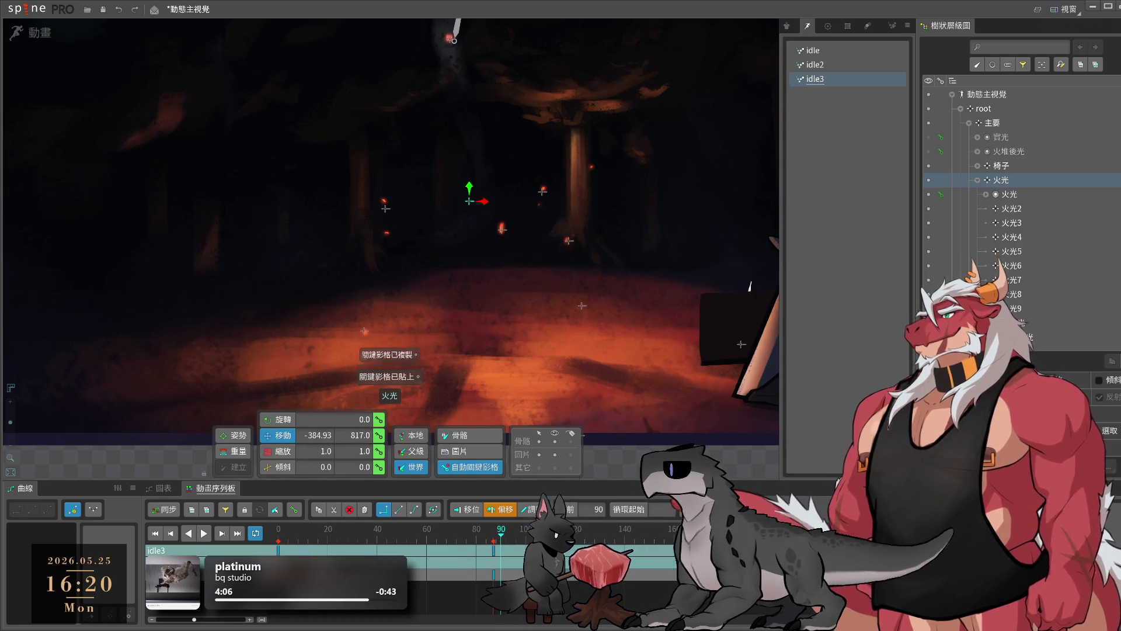
key("ctrl+v")
left_click_drag(501, 531, 497, 530)
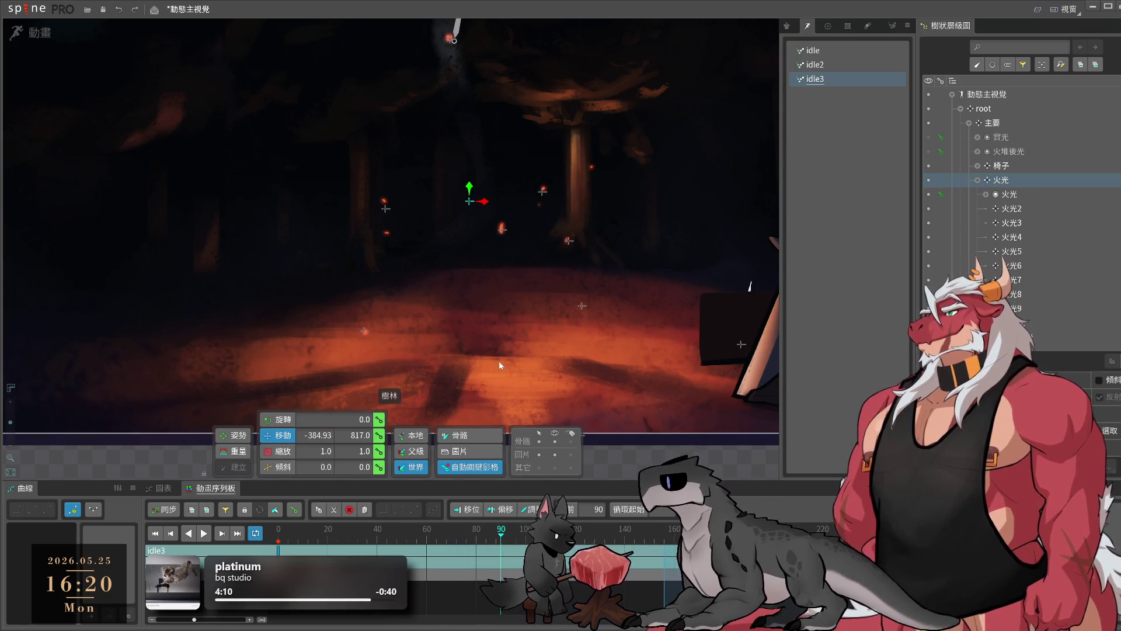
left_click_drag(499, 365, 593, 264)
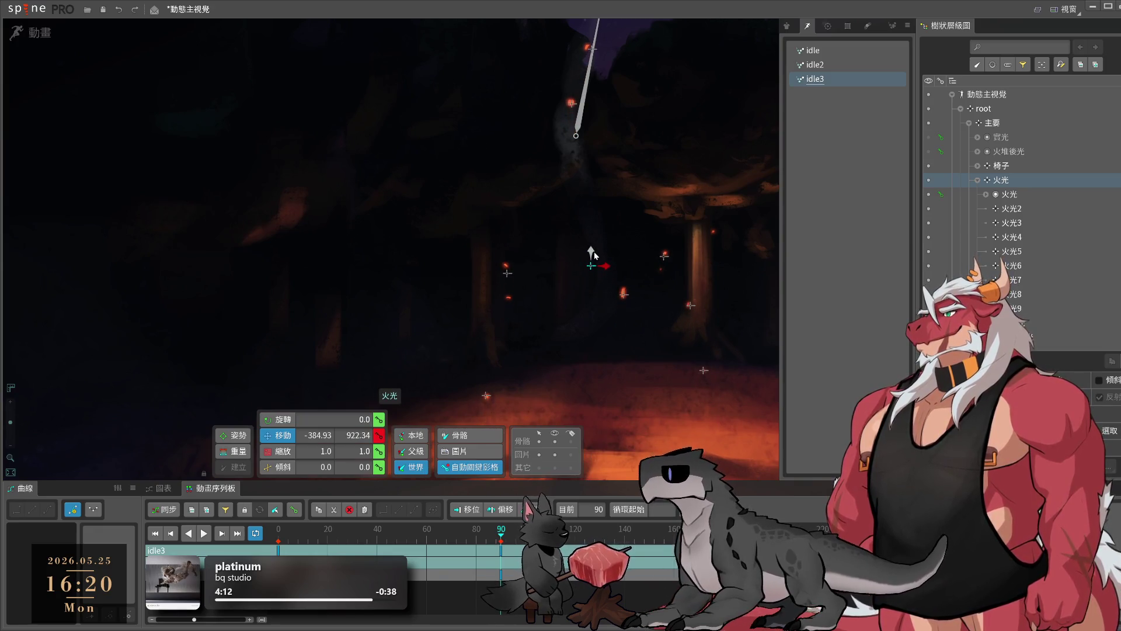
scroll(595, 259, "down", 3)
- Scale the 火光 bone to 0.9372 and inspect its frame-90 keyframe
key("b")
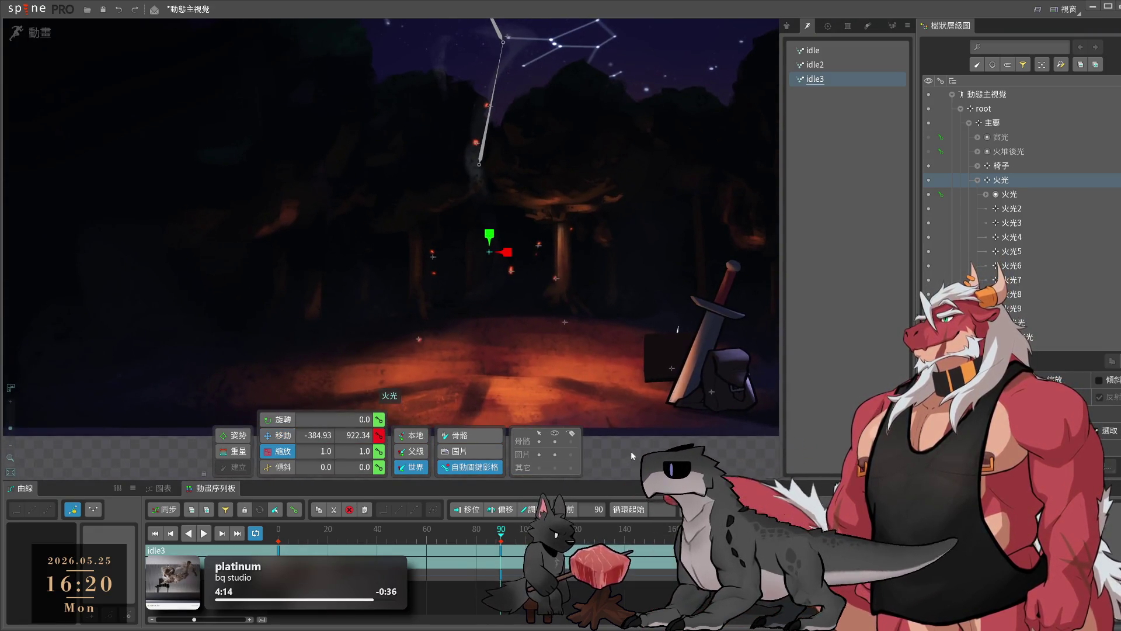
left_click_drag(631, 450, 622, 440)
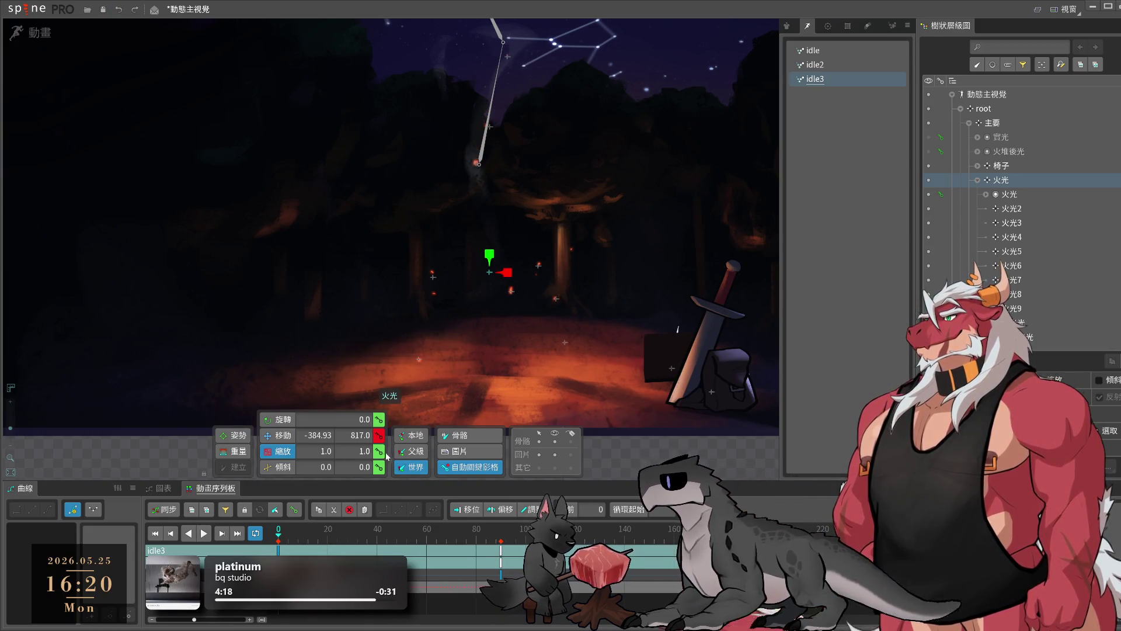
left_click(501, 569)
left_click(501, 582)
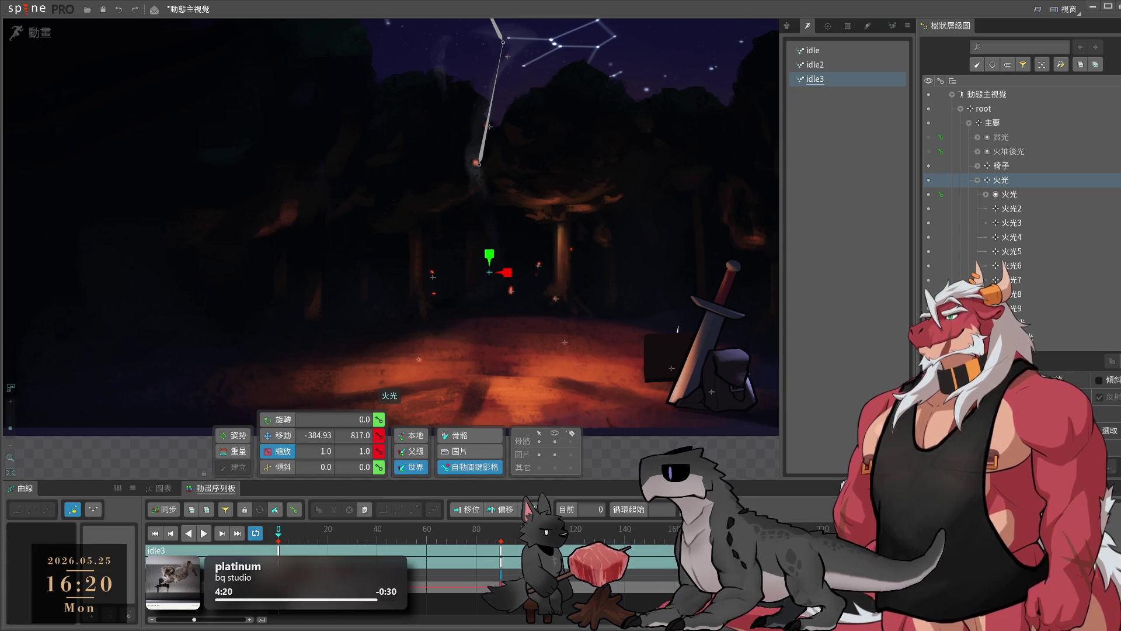
left_click(500, 577)
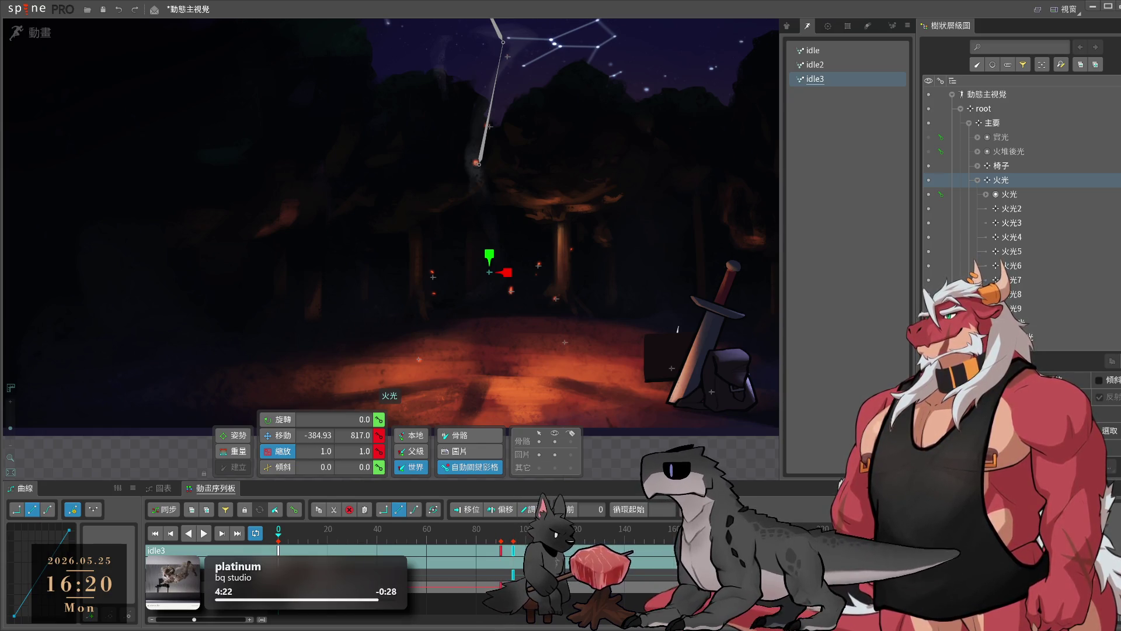
key("Escape")
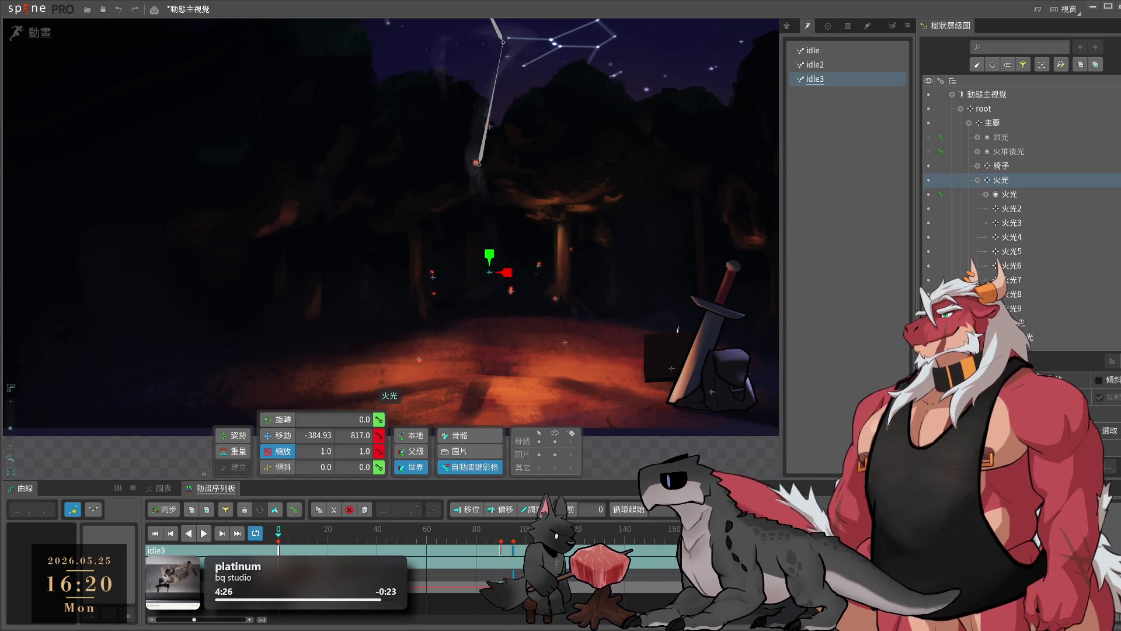
left_click(500, 577)
key("Escape")
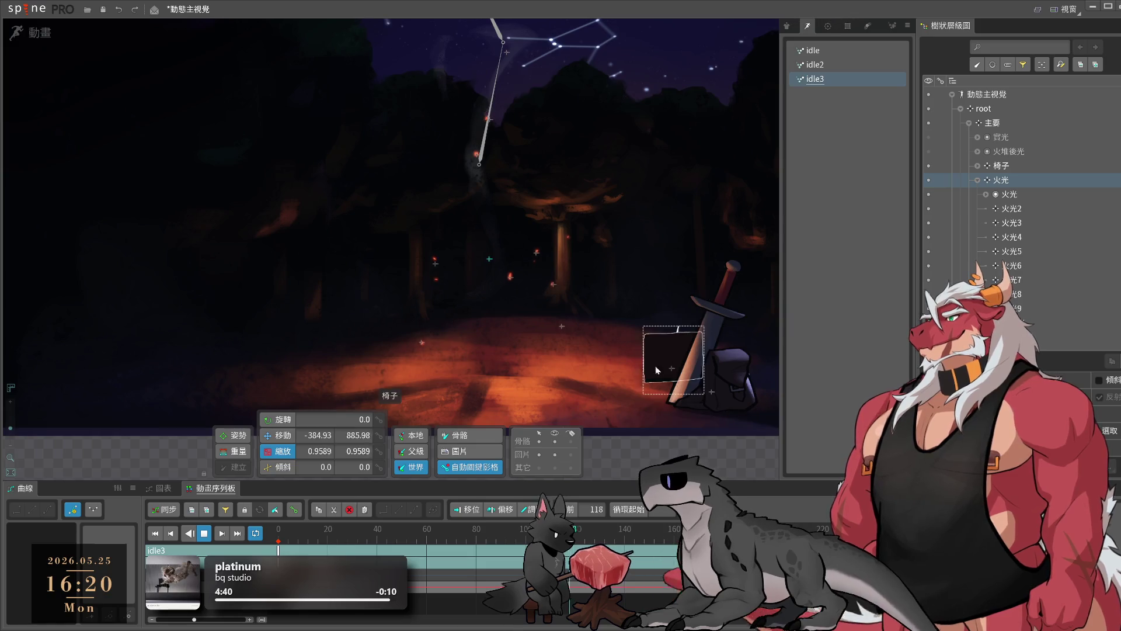
- Key bone 火光3's rotation and position at frame 0
left_click(512, 273)
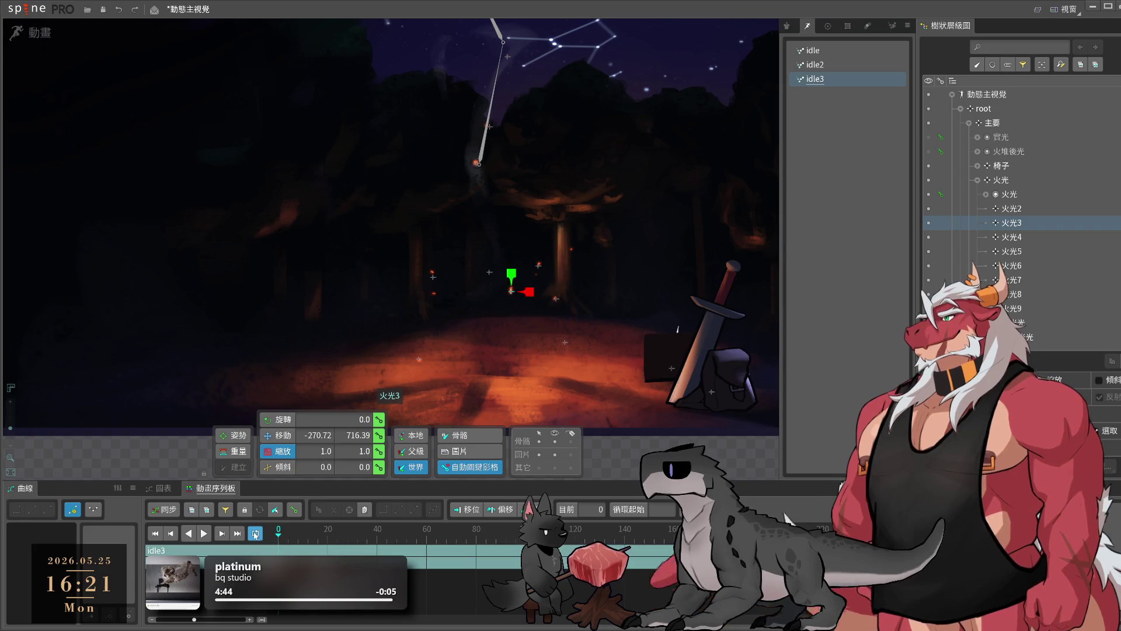
left_click(378, 435)
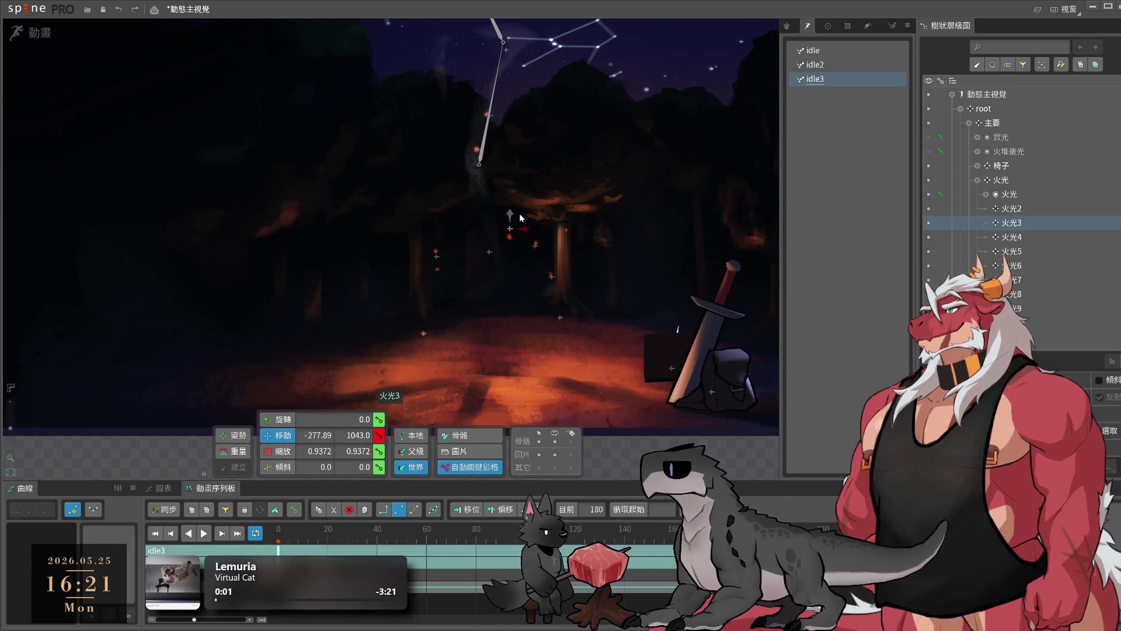
scroll(492, 251, "up", 3)
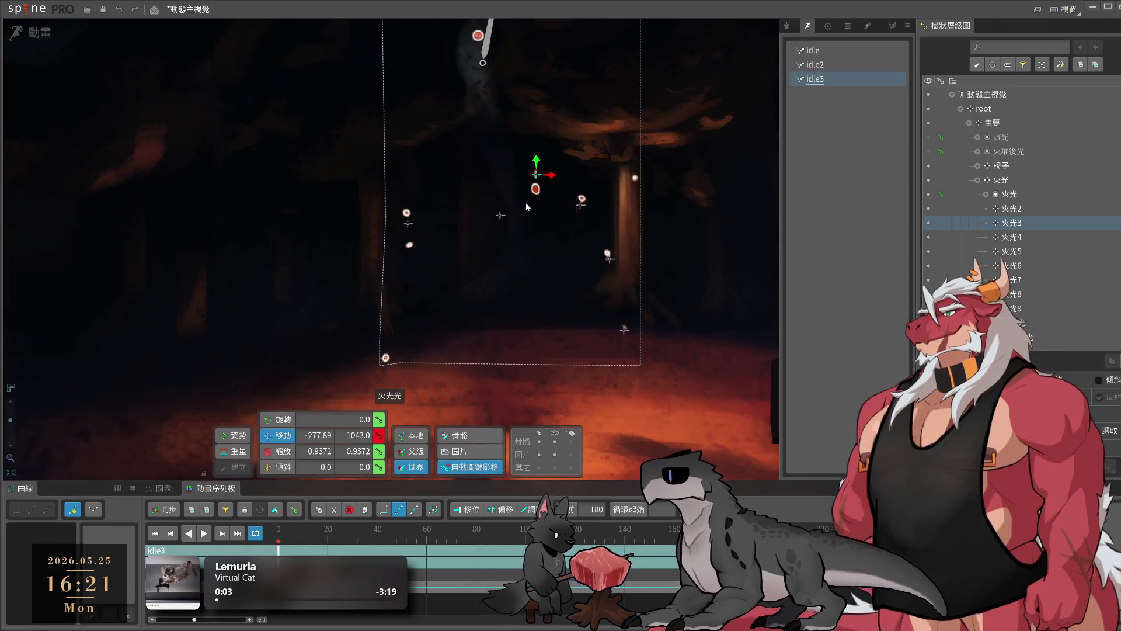
- Weight the upper glow mesh's top vertex 100% to 火光3 using Direct weighting
key("w")
scroll(502, 214, "up", 3)
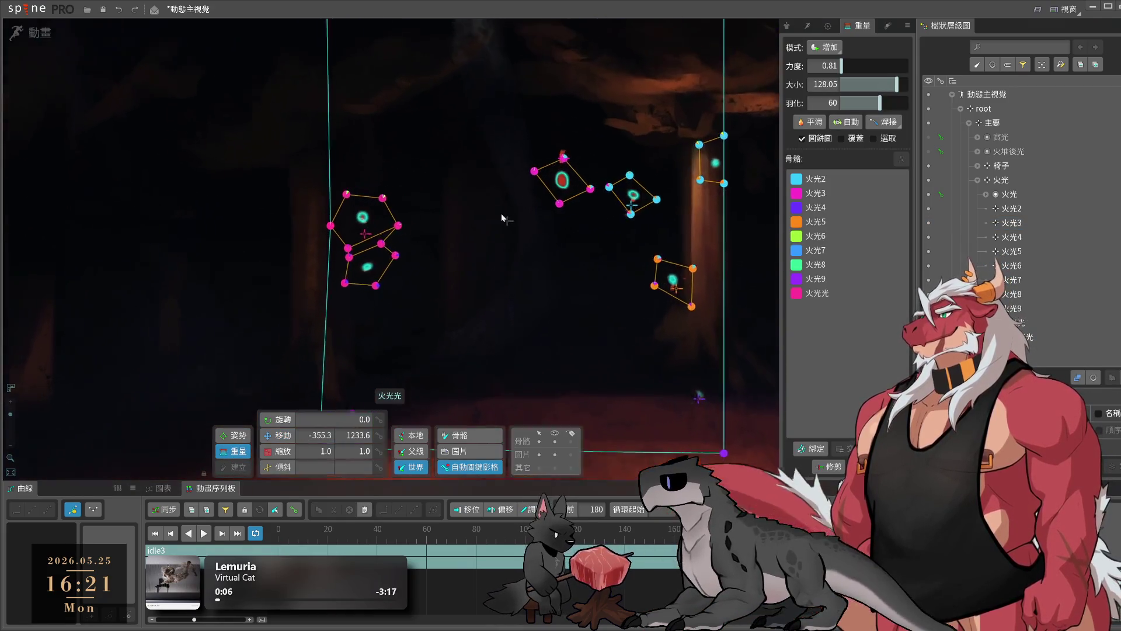
scroll(553, 219, "up", 3)
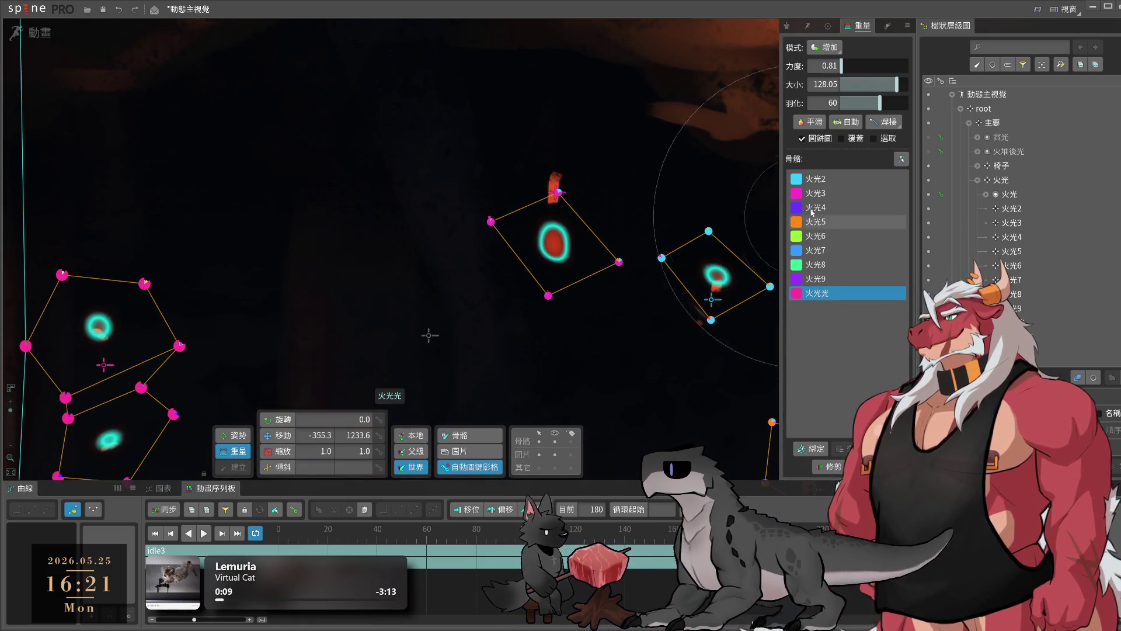
left_click(831, 195)
left_click(825, 49)
left_click(826, 63)
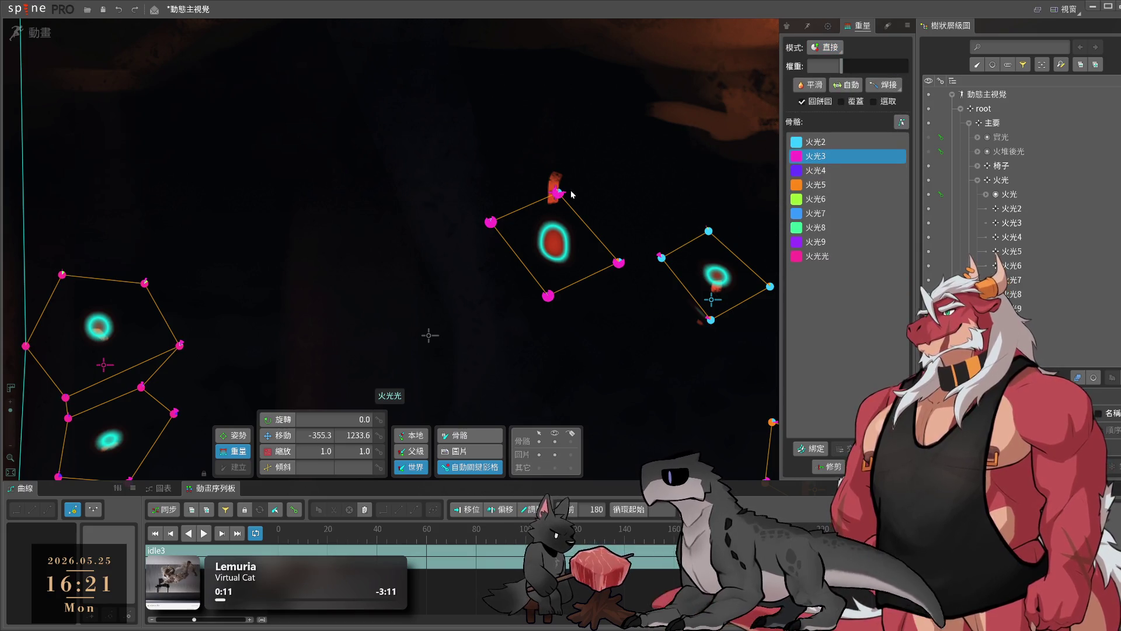
left_click(557, 193)
left_click_drag(564, 168, 564, 120)
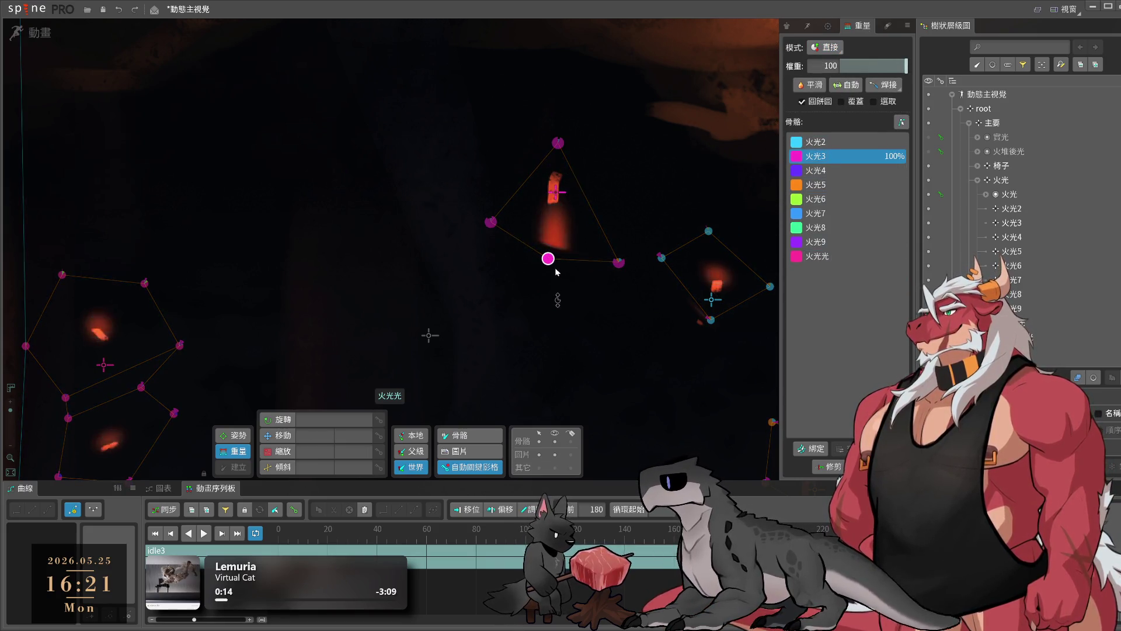
- Raise the right and left side vertices into a diamond shape, then leave Weights mode
left_click_drag(618, 263, 619, 190)
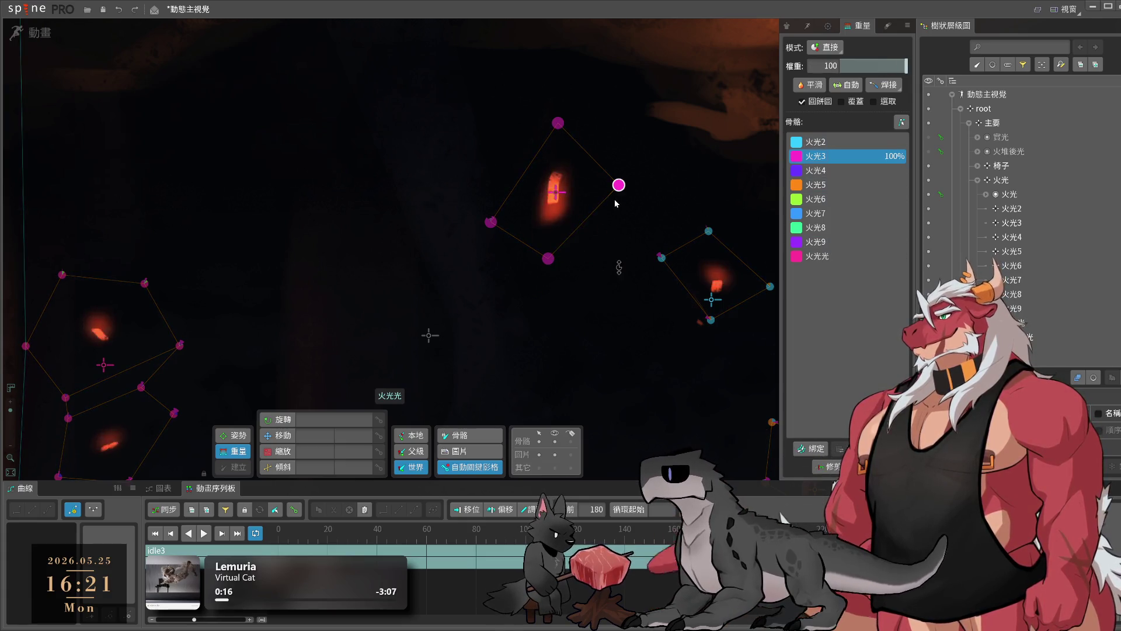
mouse_move(490, 222)
left_mouse_down()
mouse_move(494, 203)
mouse_move(554, 230)
left_mouse_up()
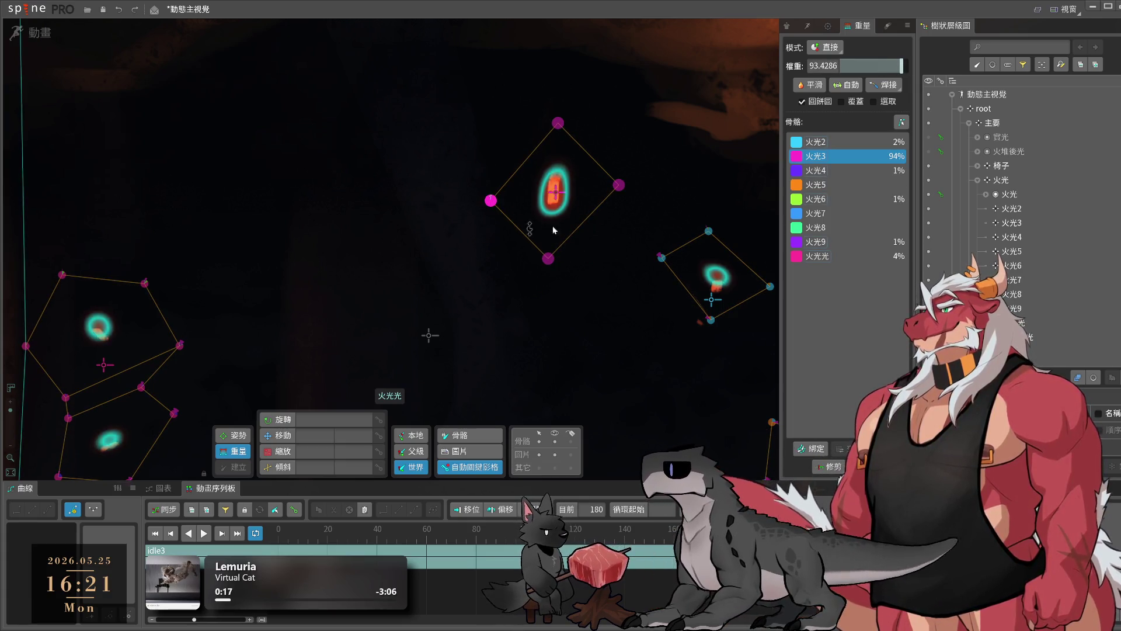
key("v")
- Zoom around the glow mesh to inspect the diamond and clear the selection
scroll(603, 262, "down", 3)
scroll(408, 364, "up", 1)
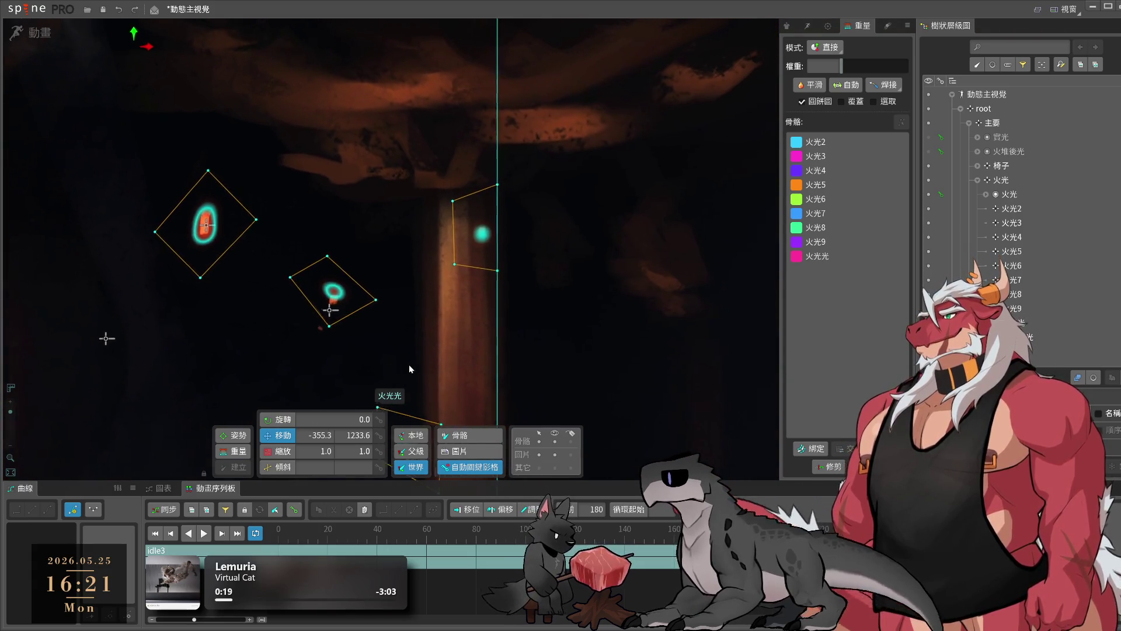
scroll(420, 316, "up", 2)
scroll(318, 300, "down", 1)
scroll(516, 260, "down", 1)
scroll(527, 240, "down", 1)
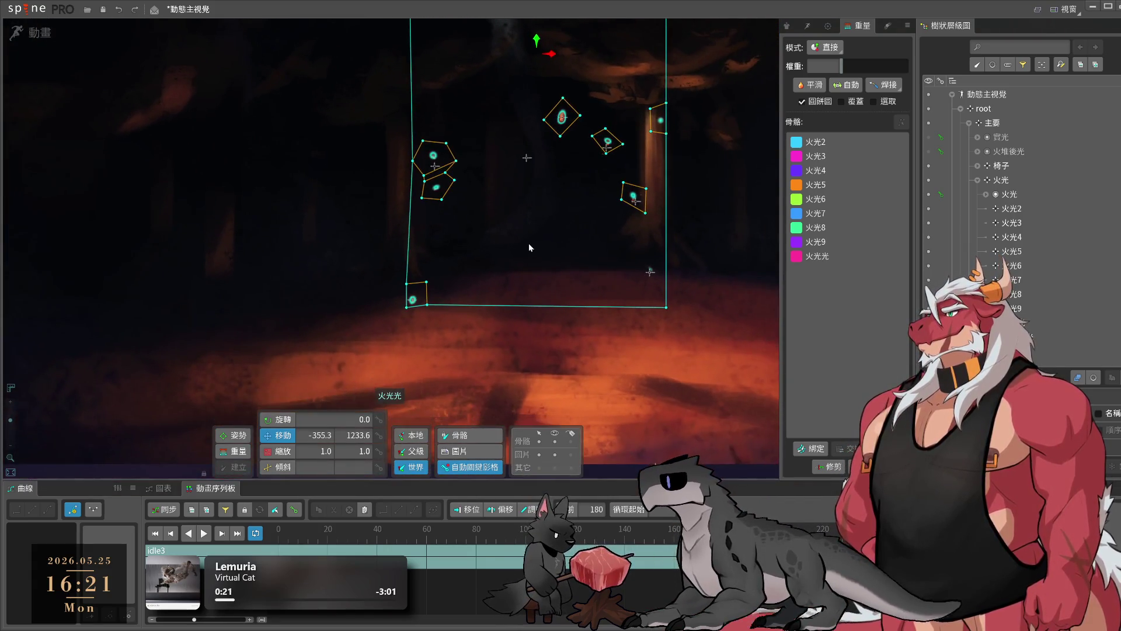
scroll(444, 165, "up", 2)
scroll(444, 165, "down", 1)
scroll(496, 263, "down", 2)
scroll(545, 367, "up", 1)
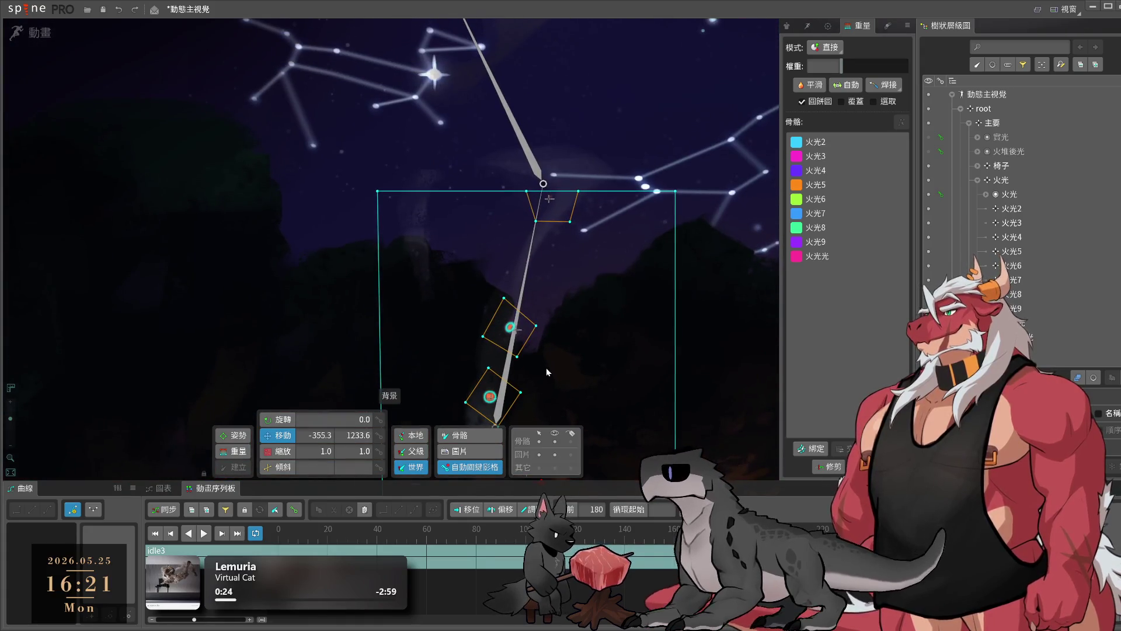
left_click(546, 372)
scroll(525, 262, "down", 3)
scroll(511, 226, "down", 2)
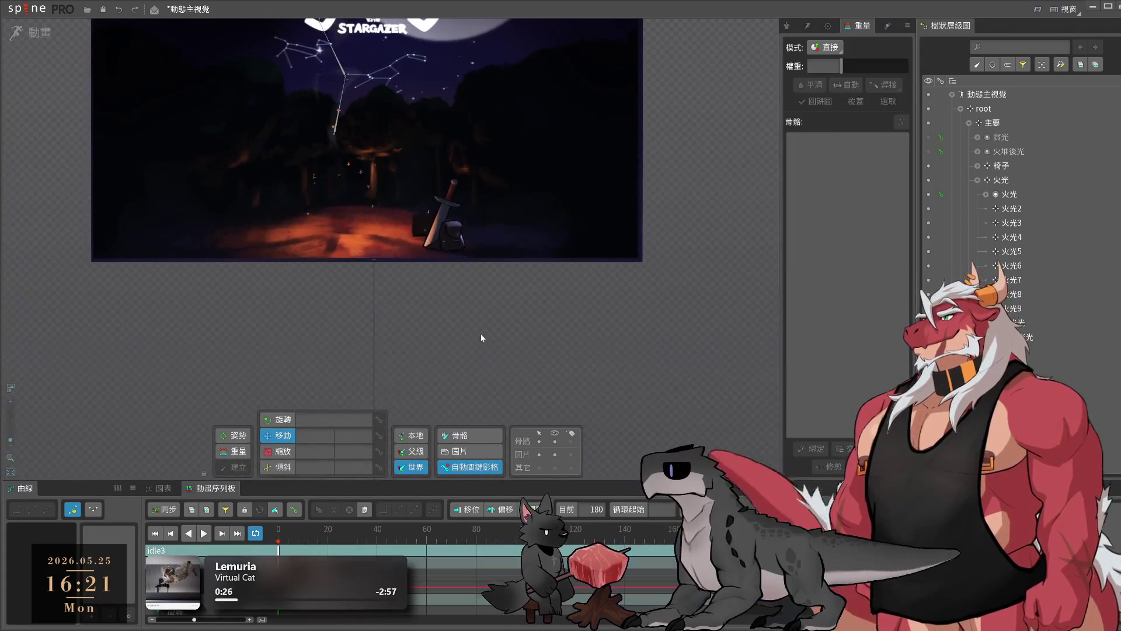
scroll(511, 226, "up", 3)
- Preview idle3, then key the 火光光 bone's position at frame 0
left_click(310, 532)
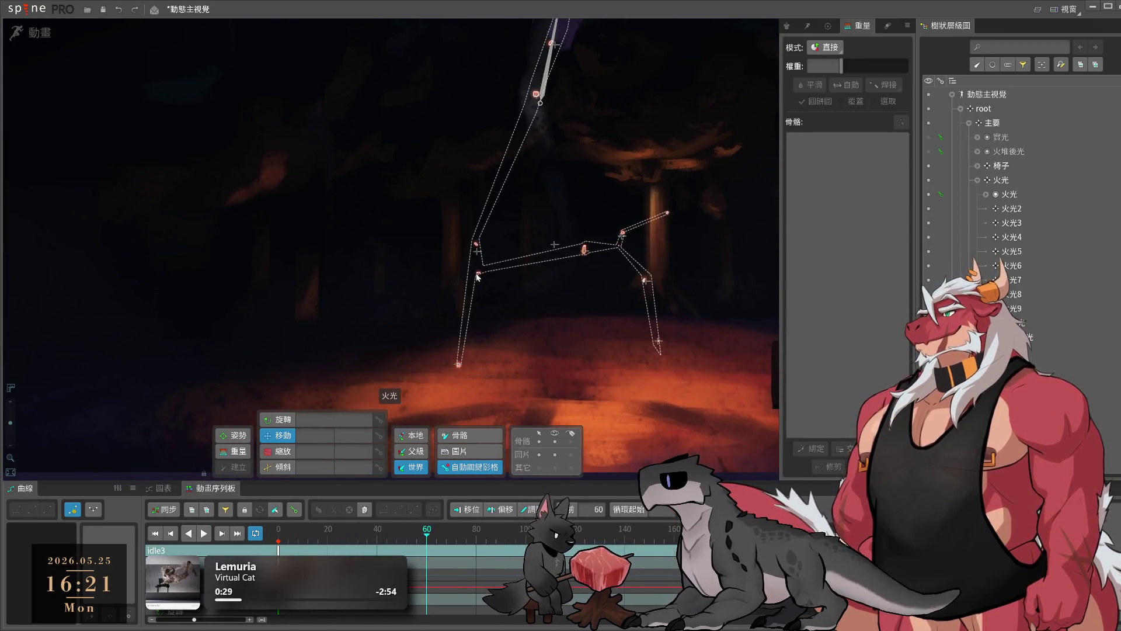
left_click(500, 277)
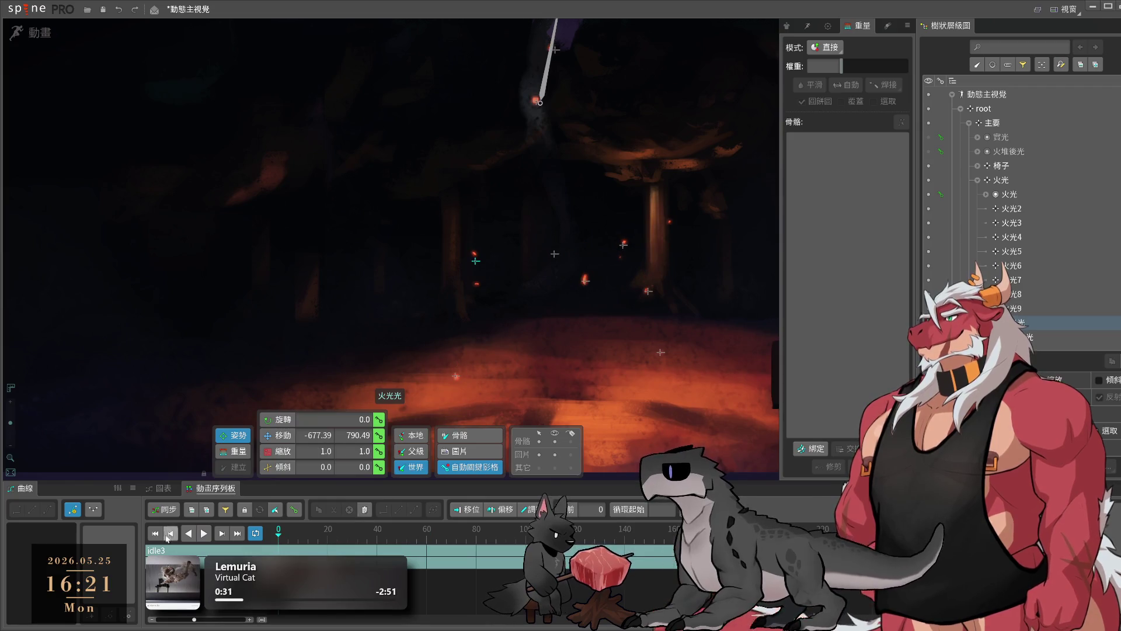
left_click(378, 435)
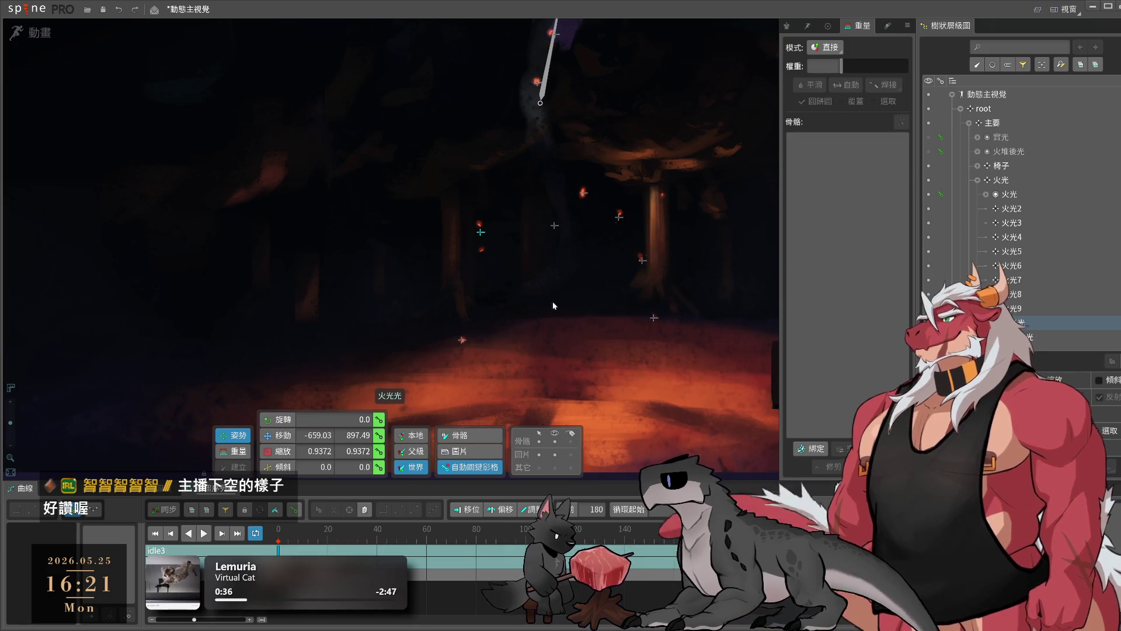
key("v")
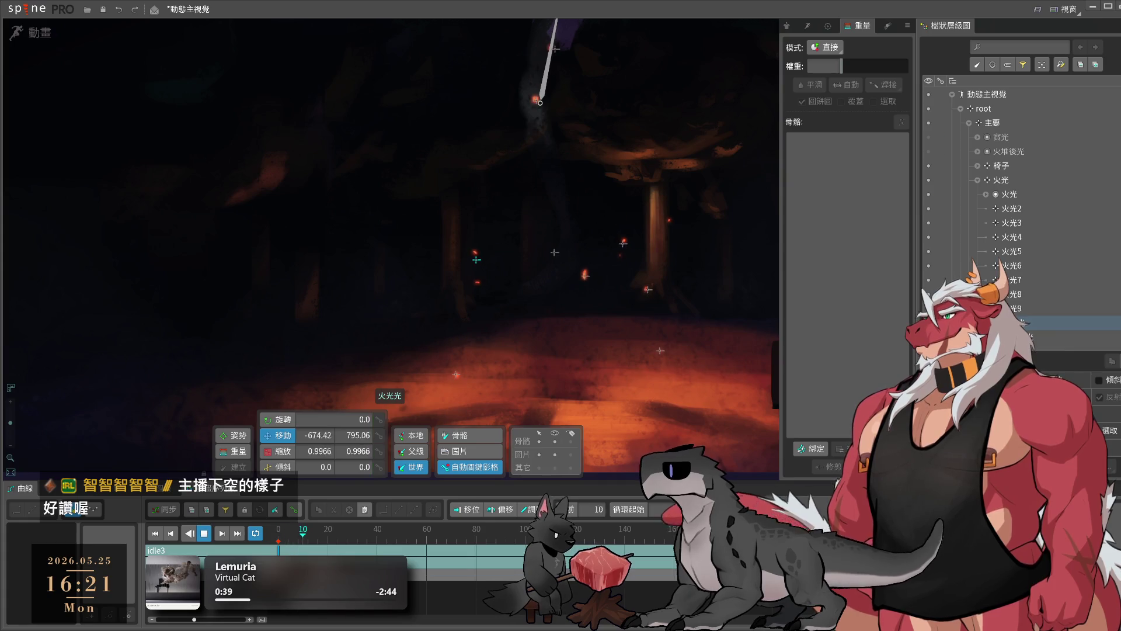
- Copy 火光4's frame-0 keys to frame 180 and play idle3 to check the loop
left_click(457, 364)
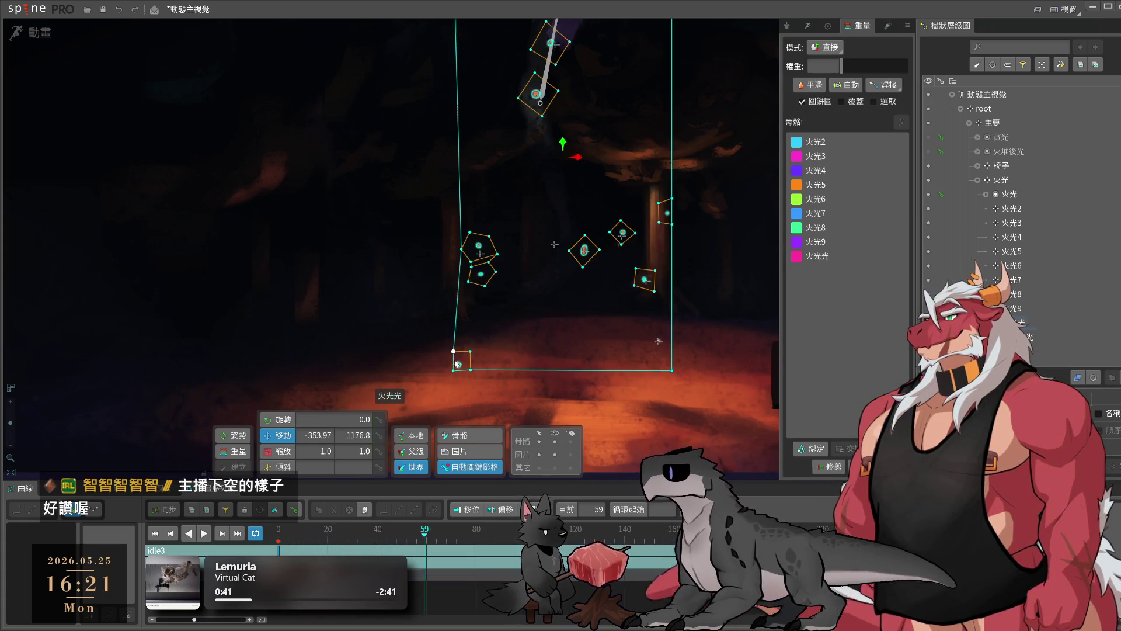
left_click(458, 364)
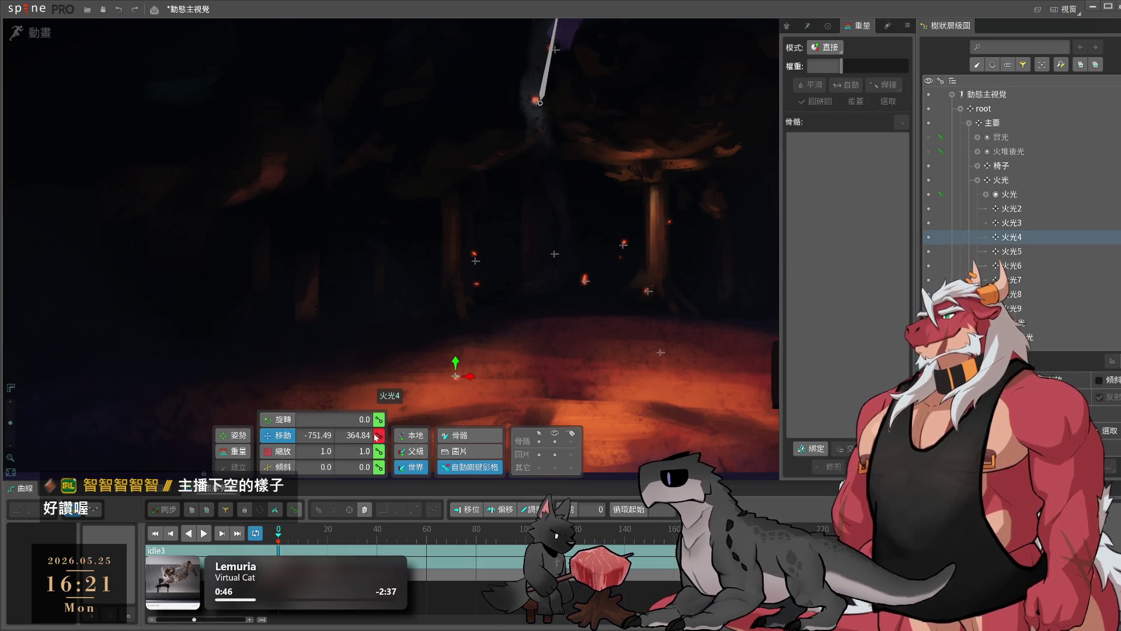
key("ctrl+c")
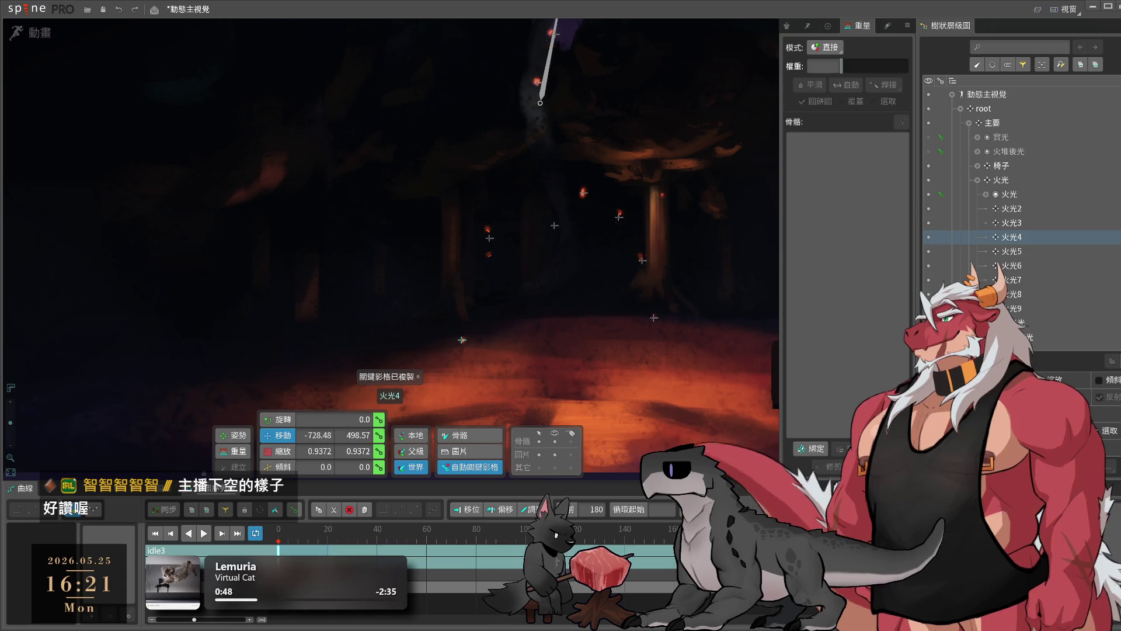
key("ctrl+v")
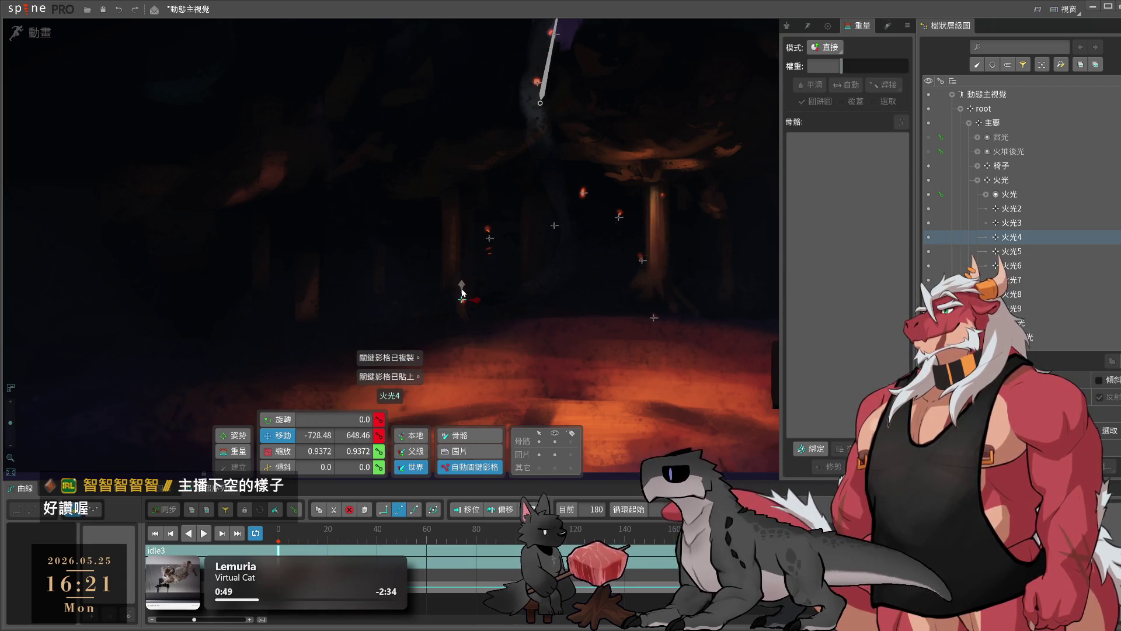
key("space")
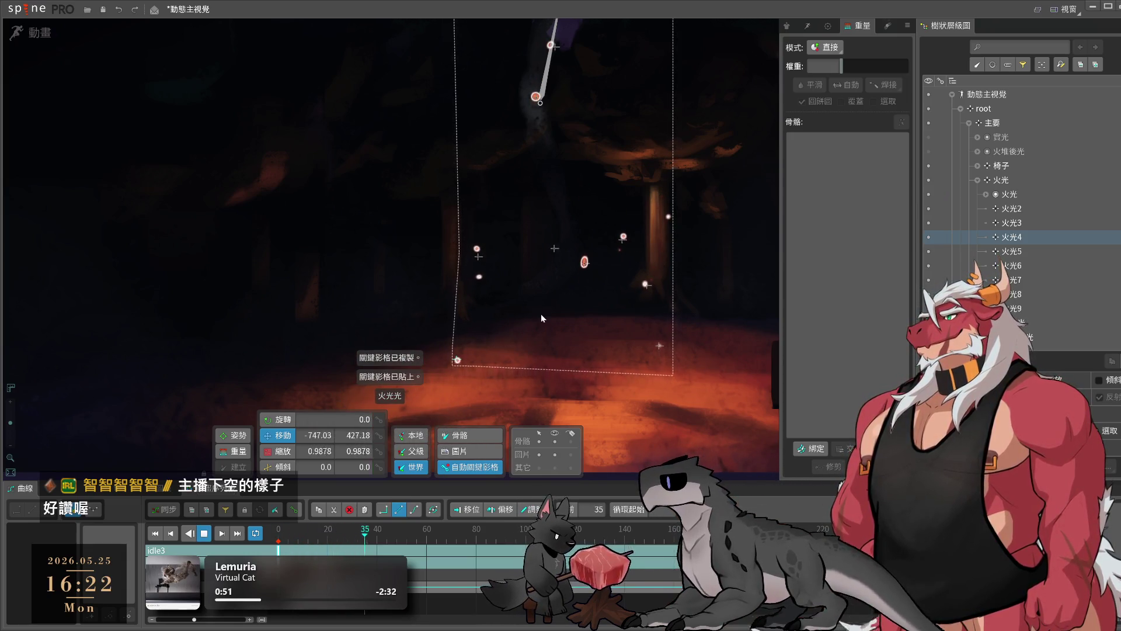
left_click(660, 340)
key("space")
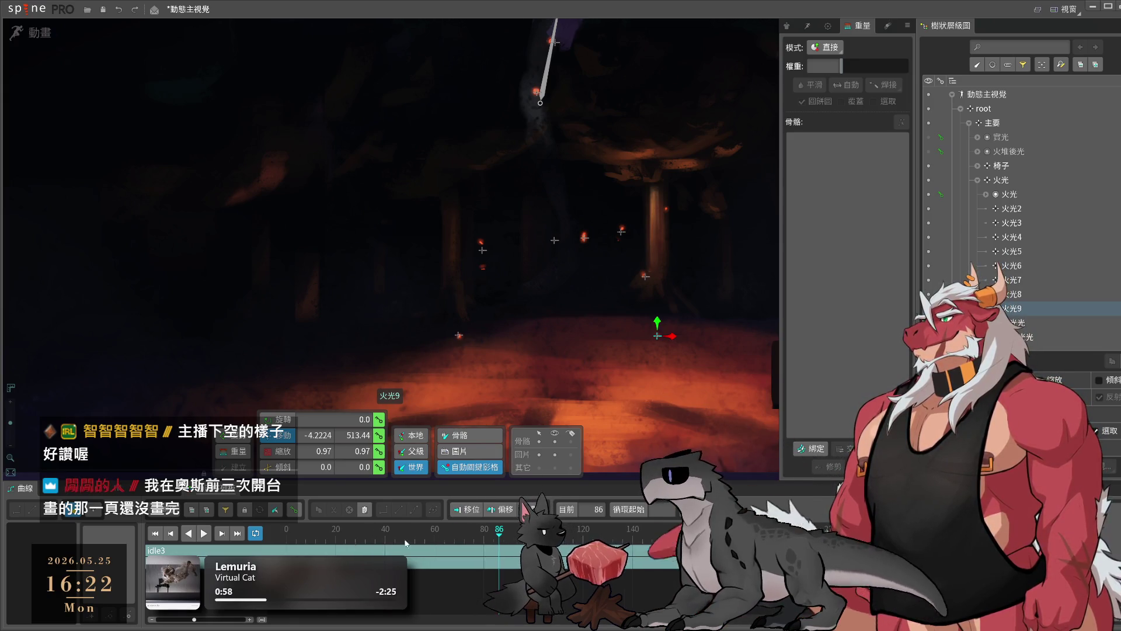
- Paste the copied keys near frame 85 and raise 火光9 much higher in the scene
left_click(278, 531)
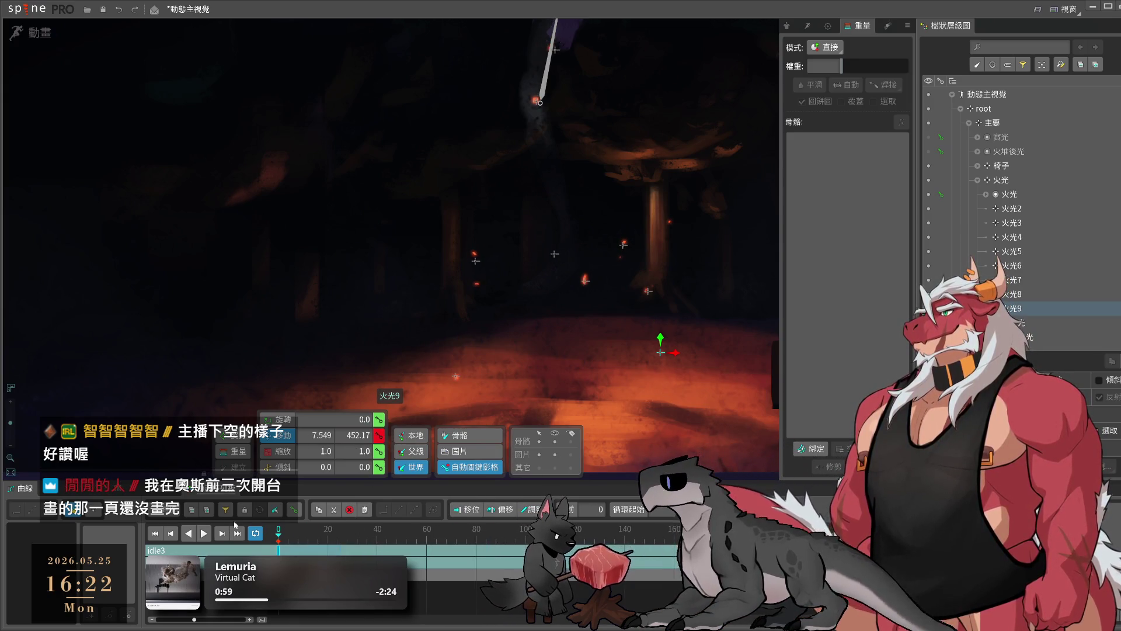
left_click(466, 534)
key("ctrl+v")
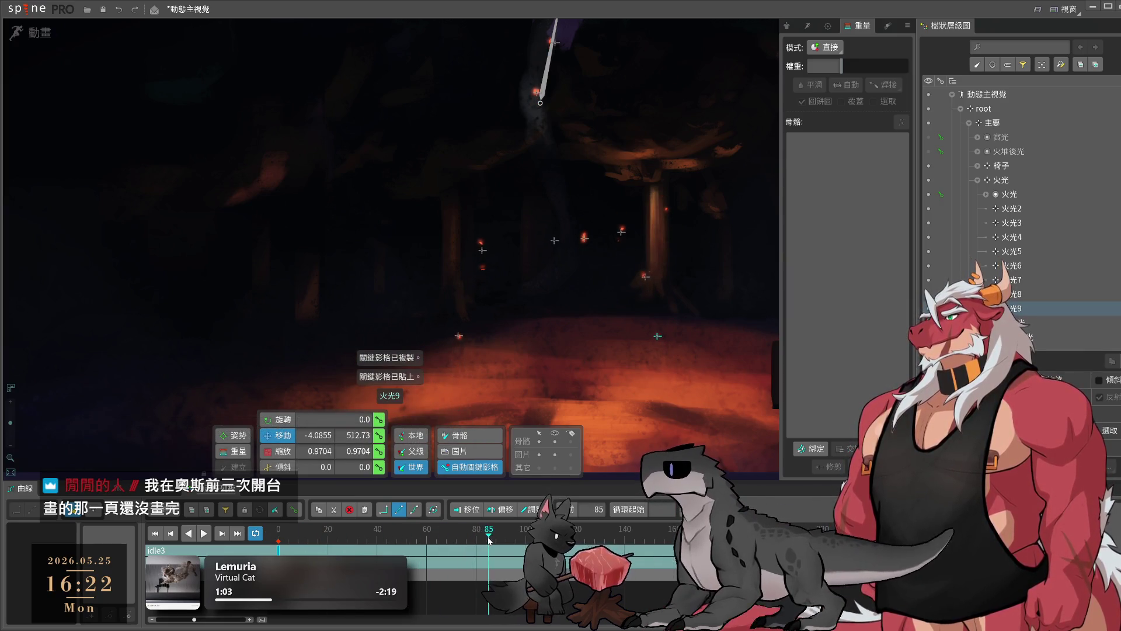
left_click_drag(657, 328, 679, 226)
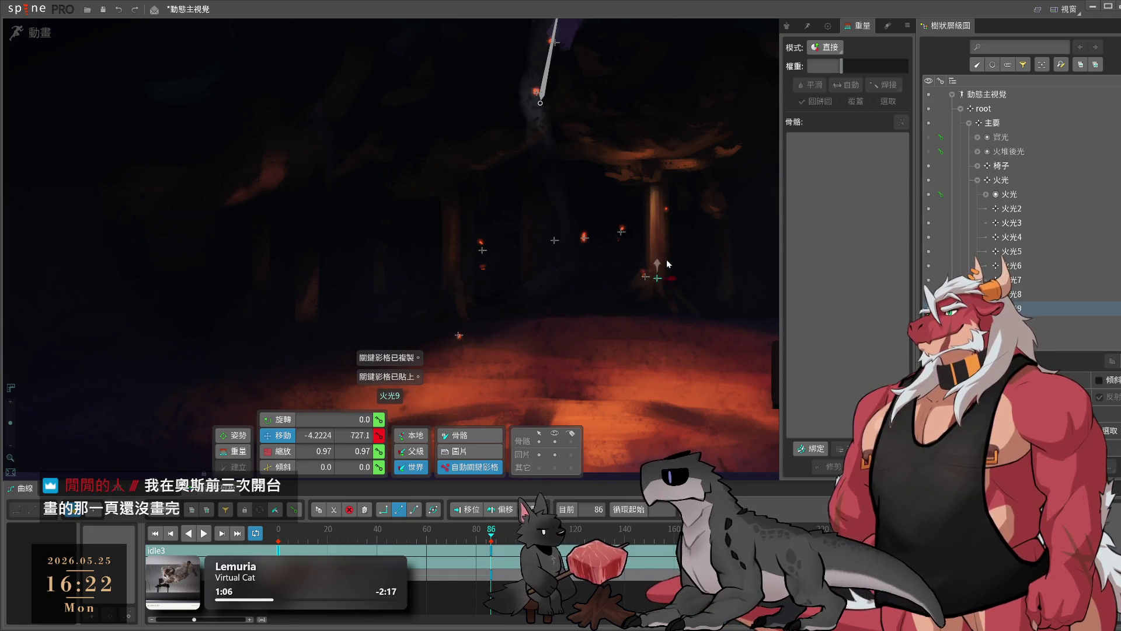
left_click_drag(680, 232, 687, 227)
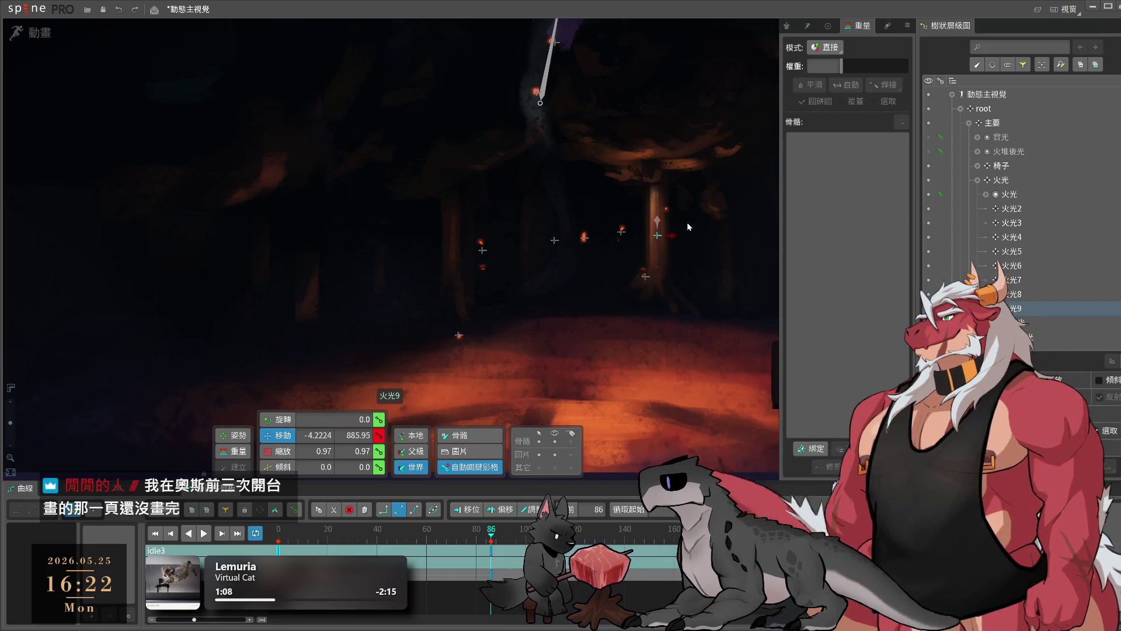
- Key 火光5's pose at frame 0 and paste those keys at a later frame
left_click(645, 277)
key("k")
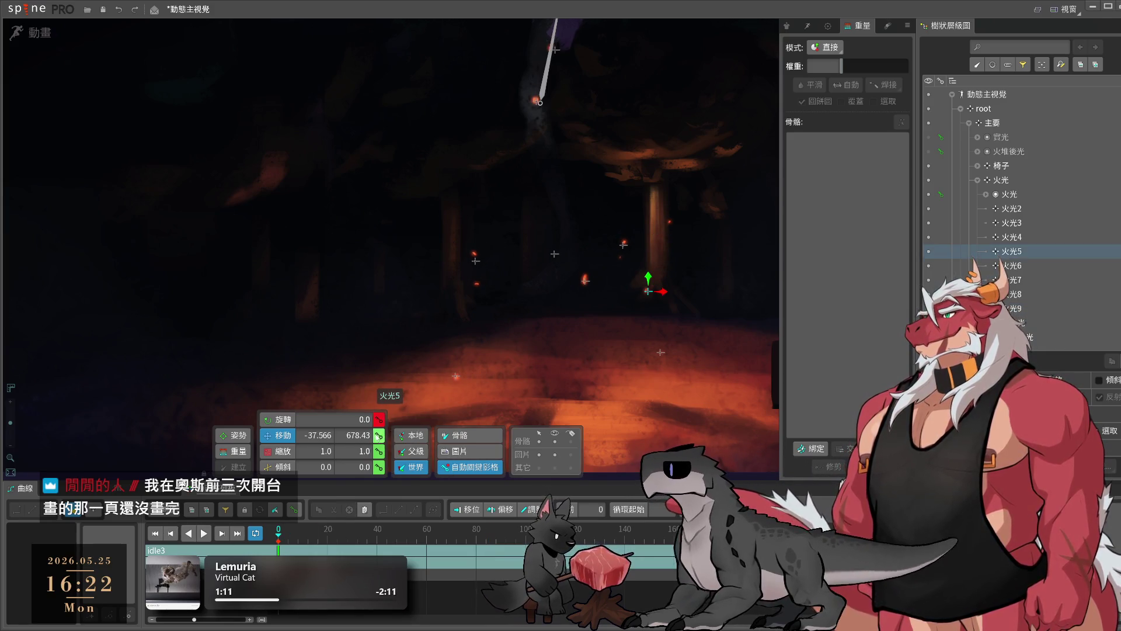
key("ctrl+c")
left_click(487, 534)
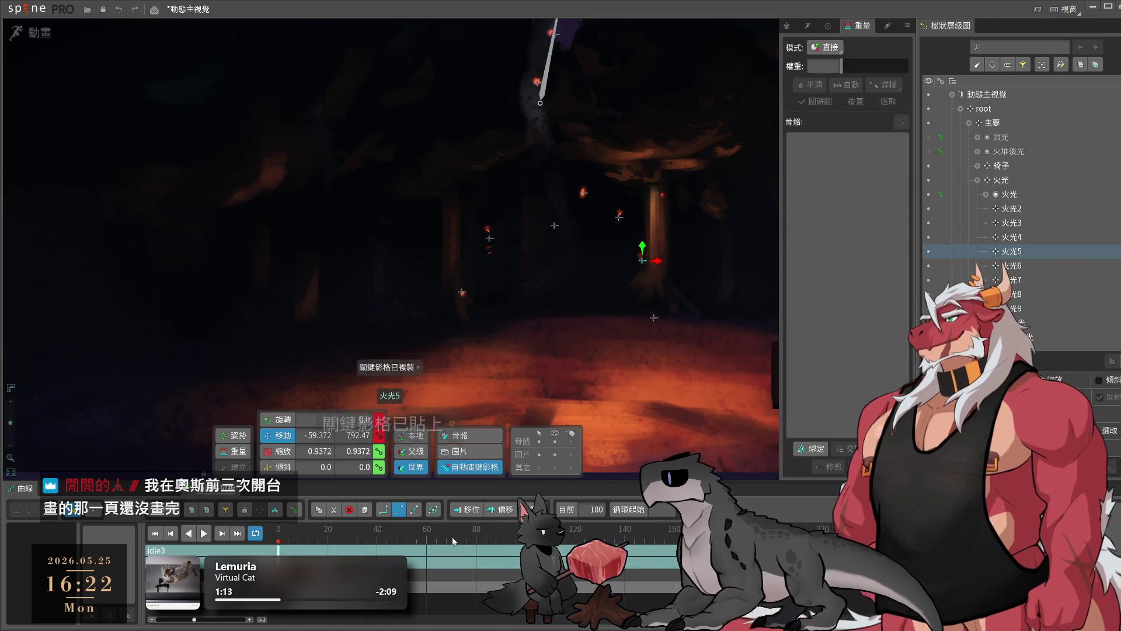
key("ctrl+v")
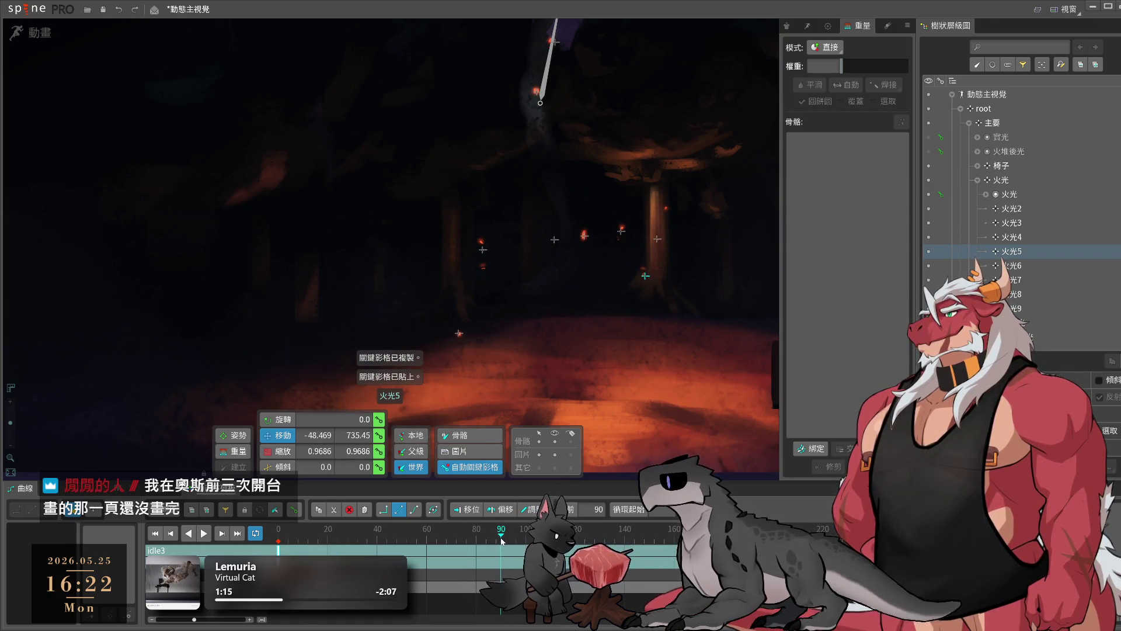
- Copy 火光2's frame-0 keys to the later frame and shift the ember further left
left_click(618, 226)
left_click(279, 530)
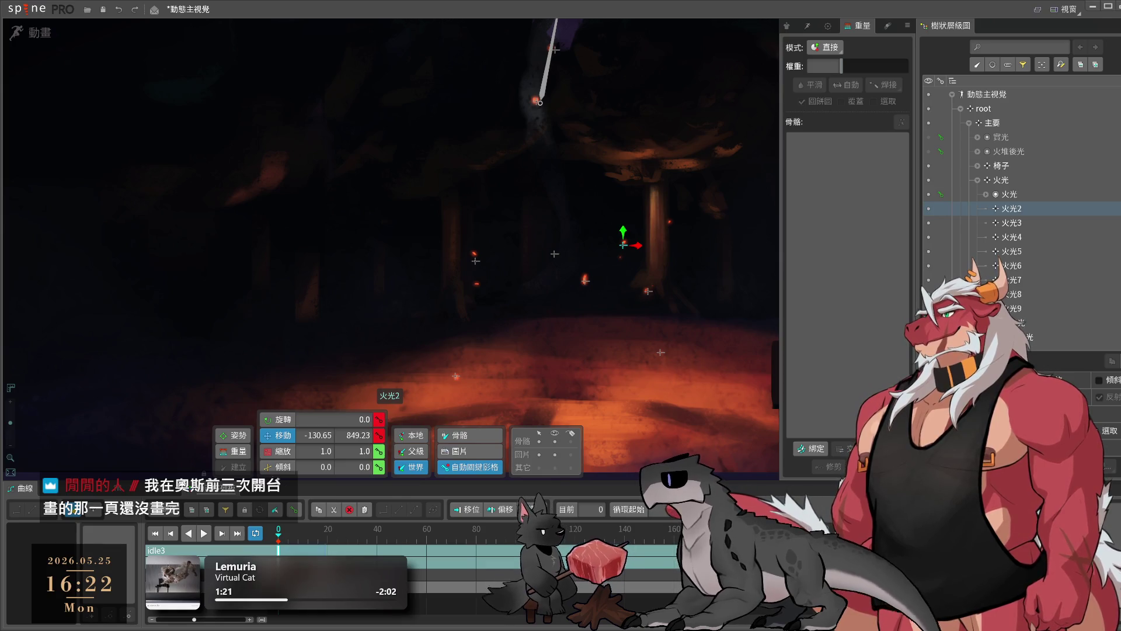
key("ctrl+c")
key("ctrl+v")
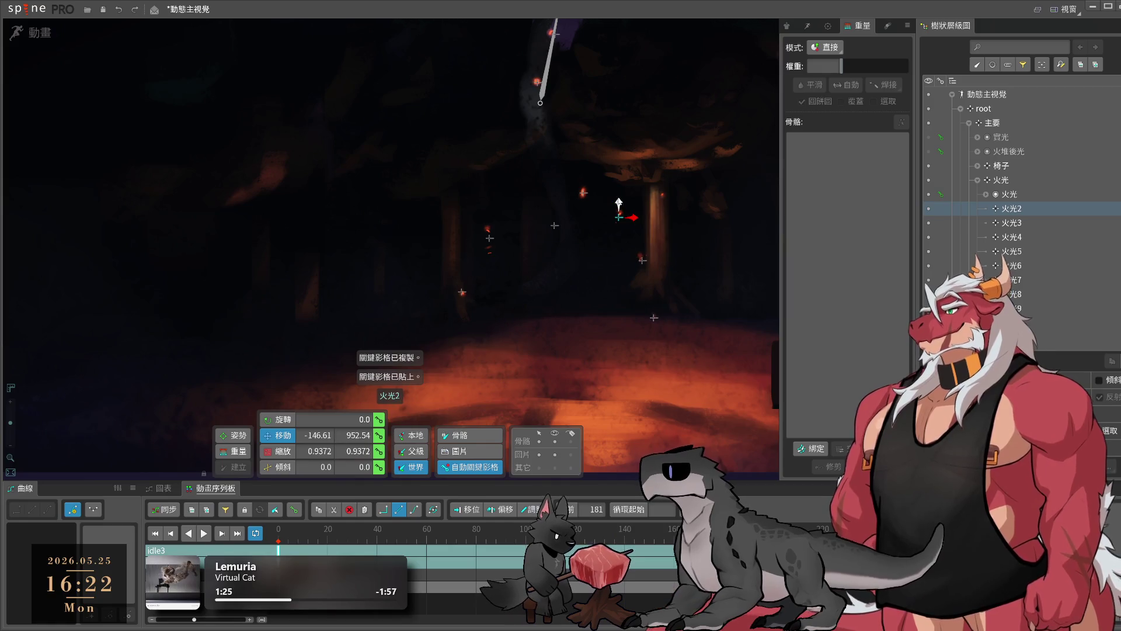
left_click_drag(631, 200, 616, 202)
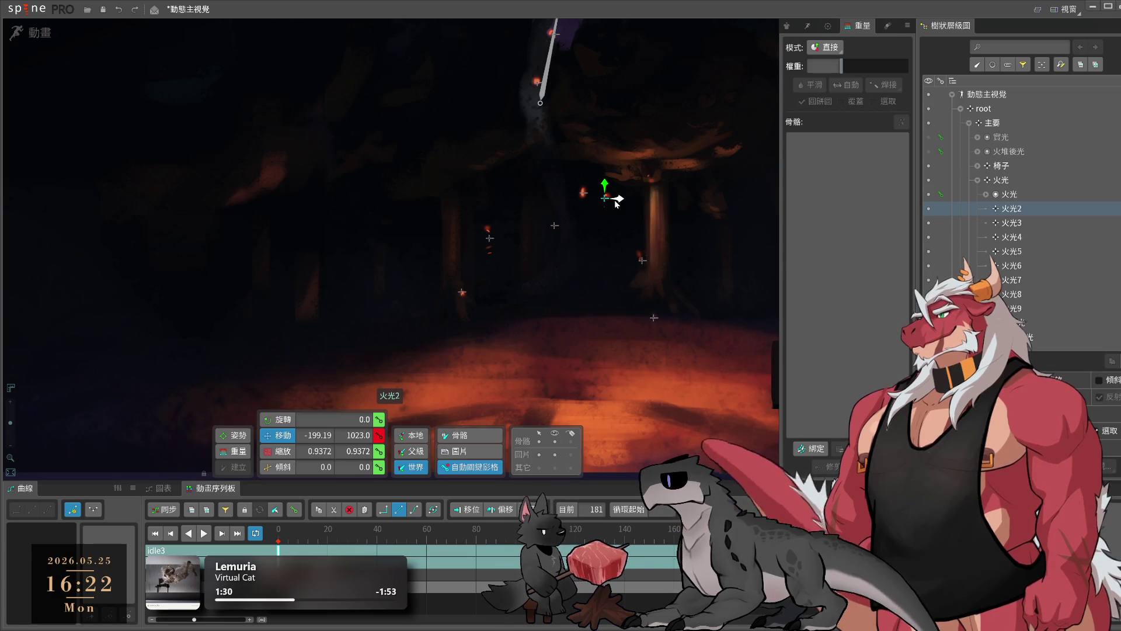
- Nudge 火光9's frame-86 key down to Y 760.17, then preview idle3 playback
left_click(640, 257)
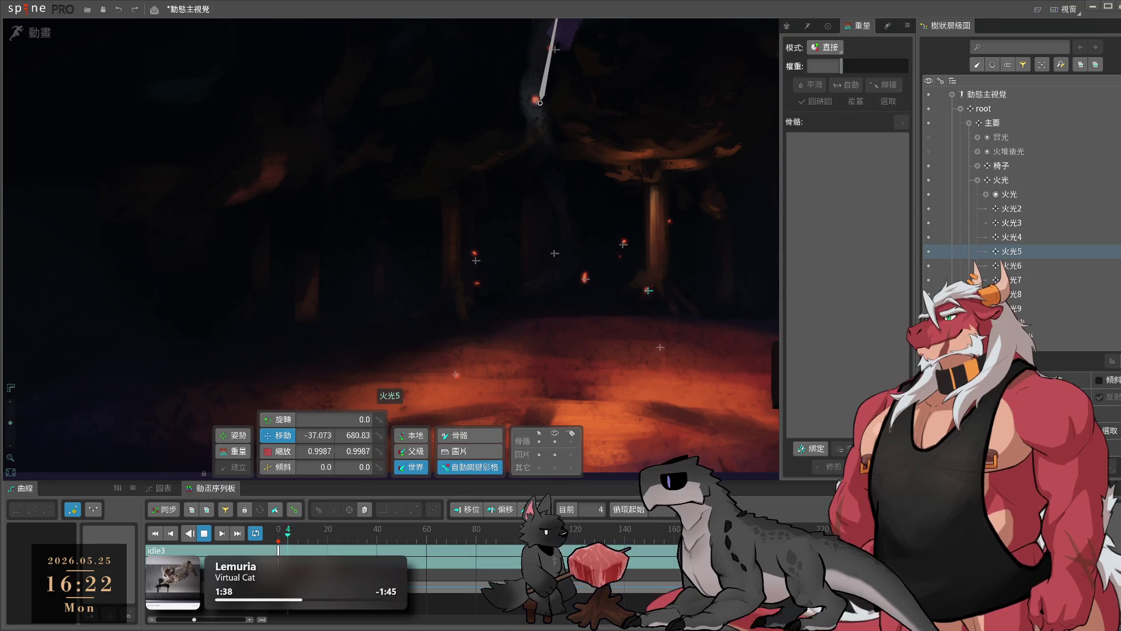
left_click(730, 432)
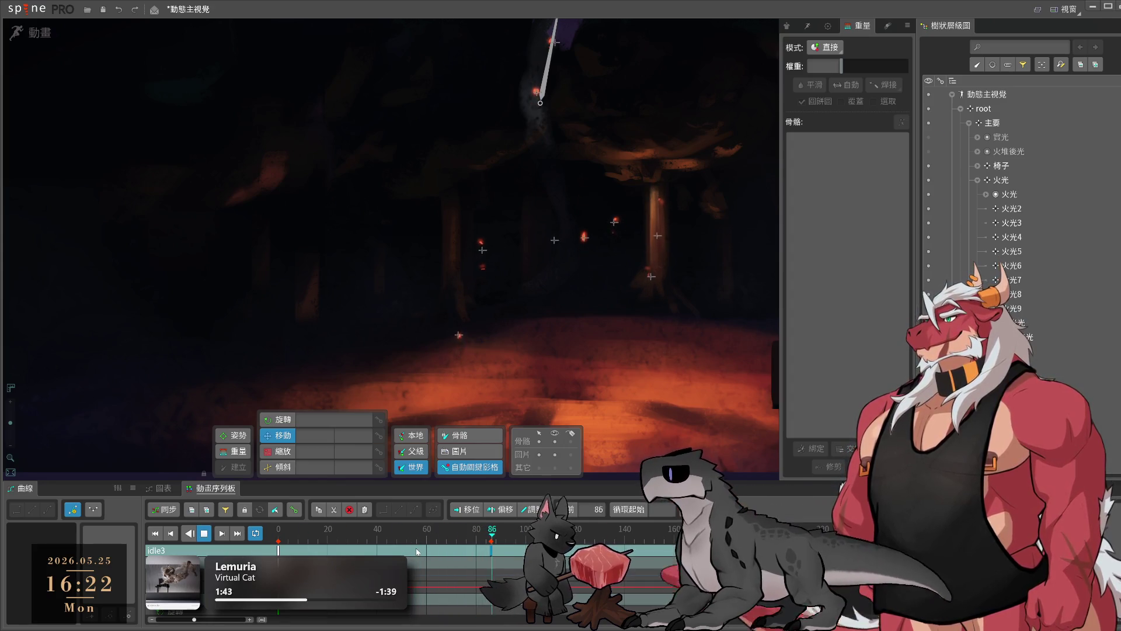
left_click(654, 260)
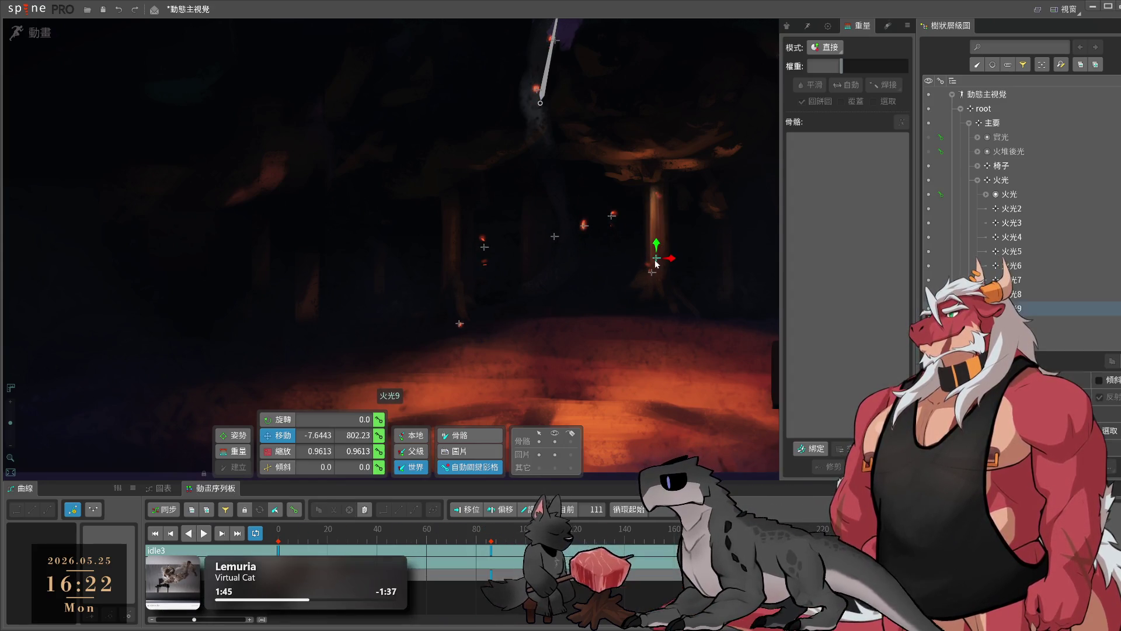
left_click(492, 551)
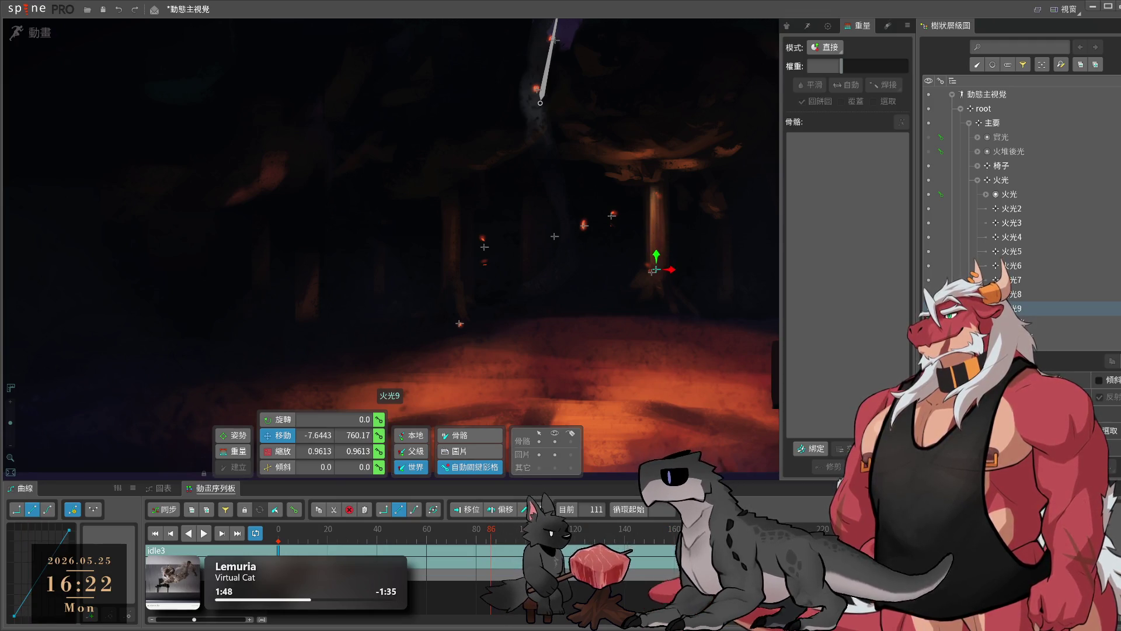
left_click_drag(655, 270, 655, 271)
key("space")
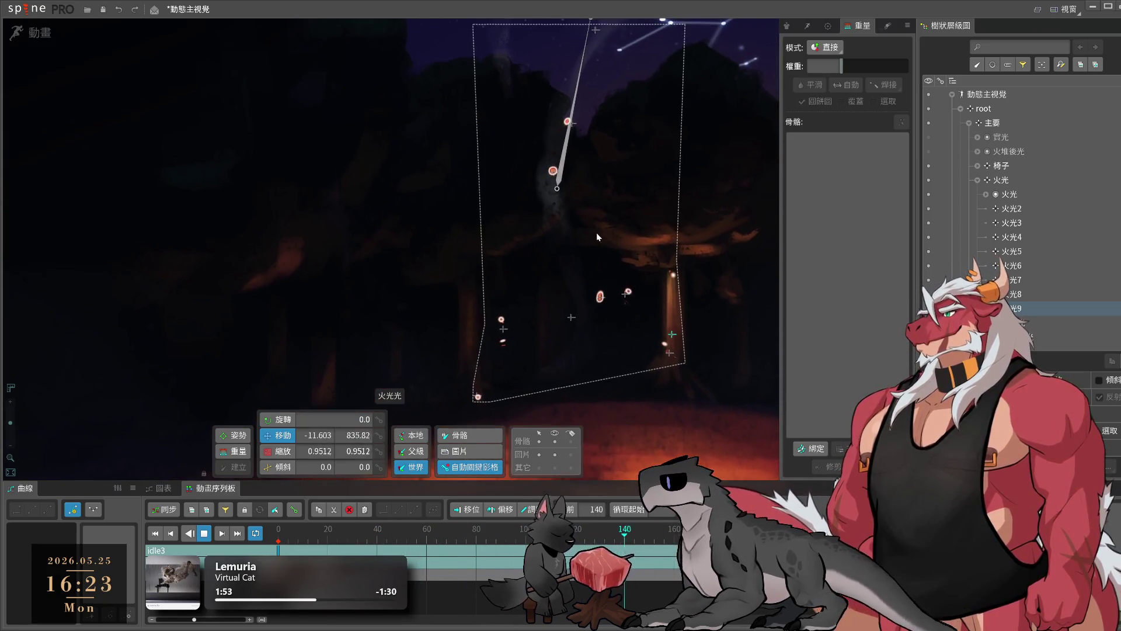
key("space")
- Move 火光6 slightly left at frame 180, copy 火光7's frame-0 keys and shift it up-right
left_click(553, 171)
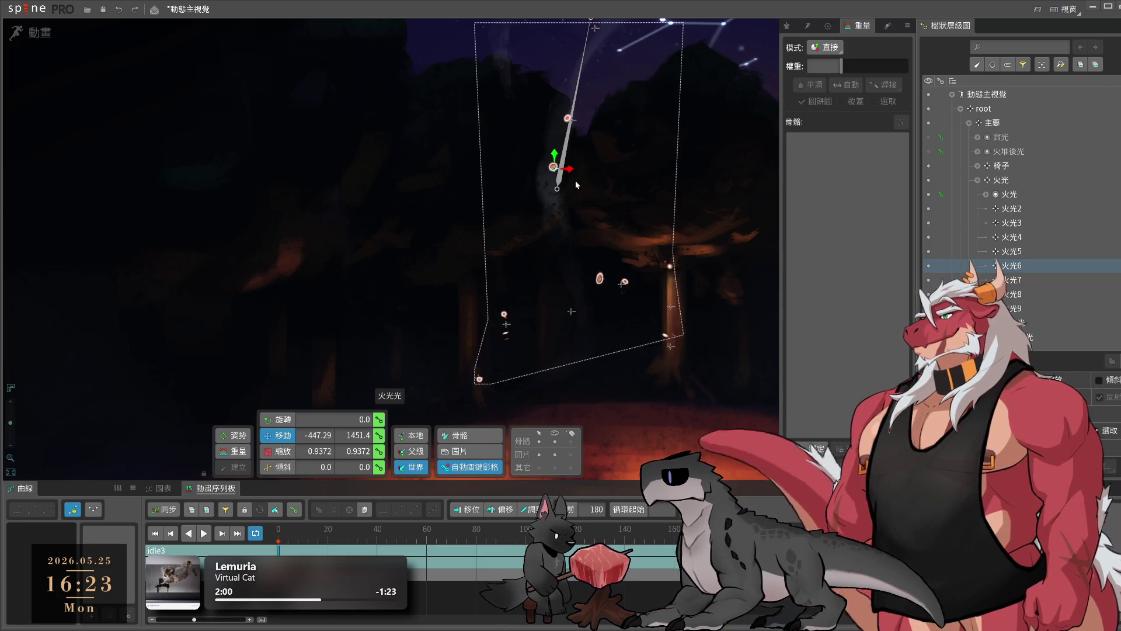
left_click_drag(553, 169, 549, 167)
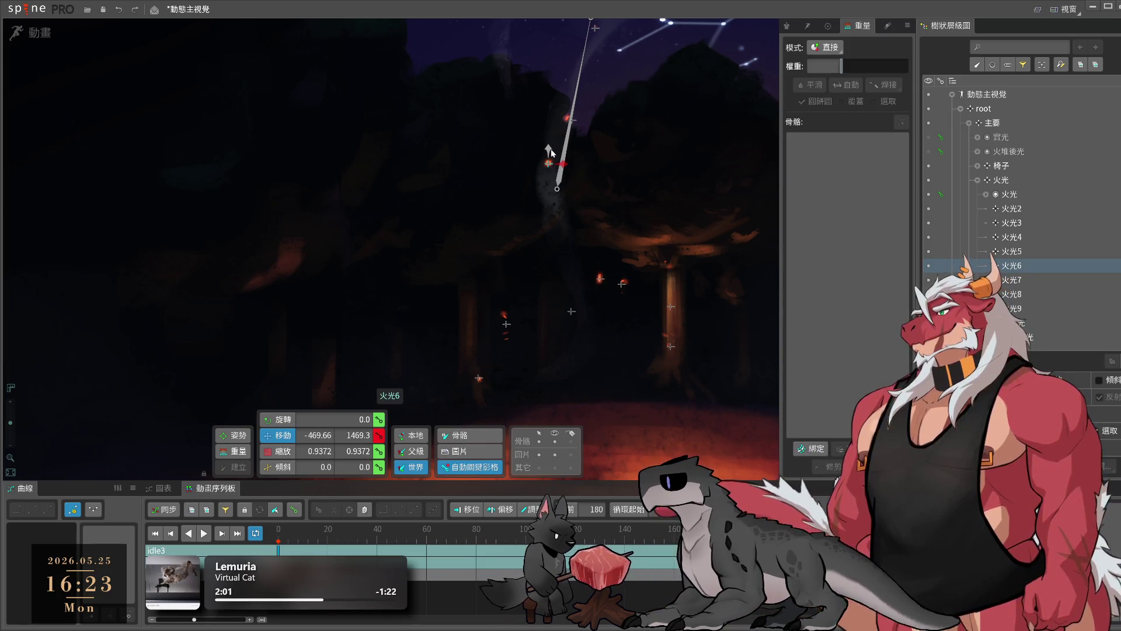
left_click(571, 121)
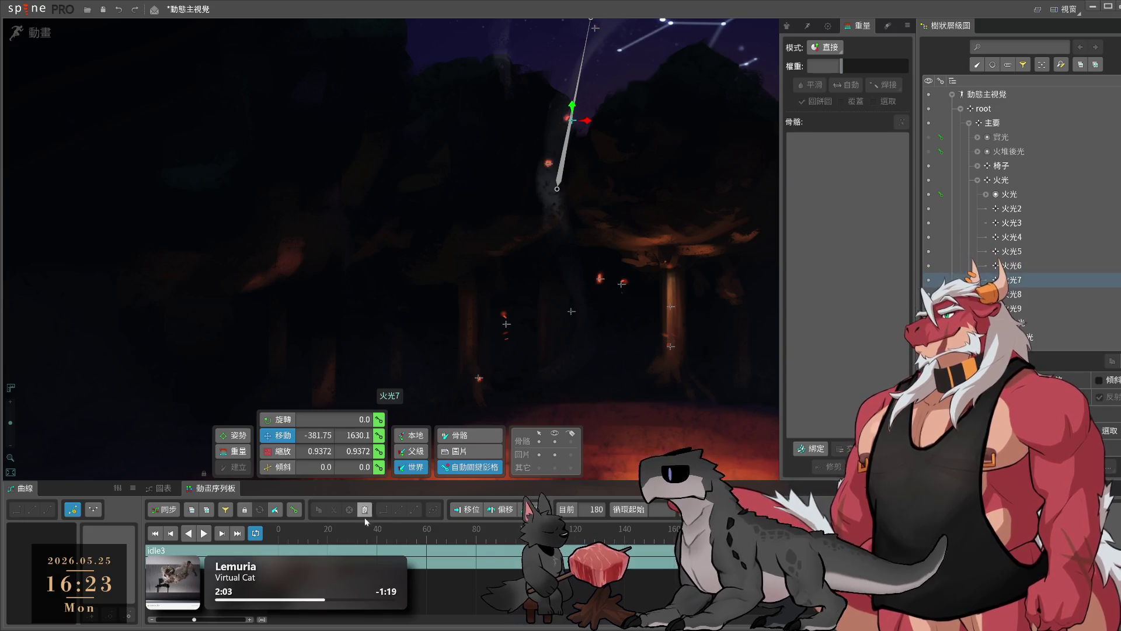
left_click(278, 529)
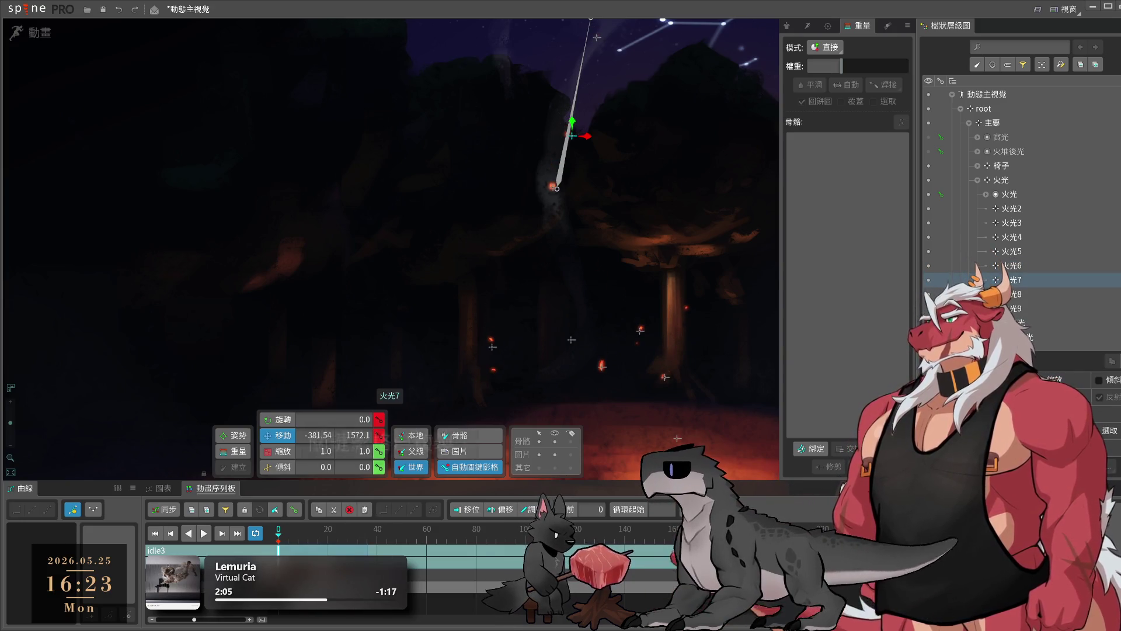
key("ctrl+c")
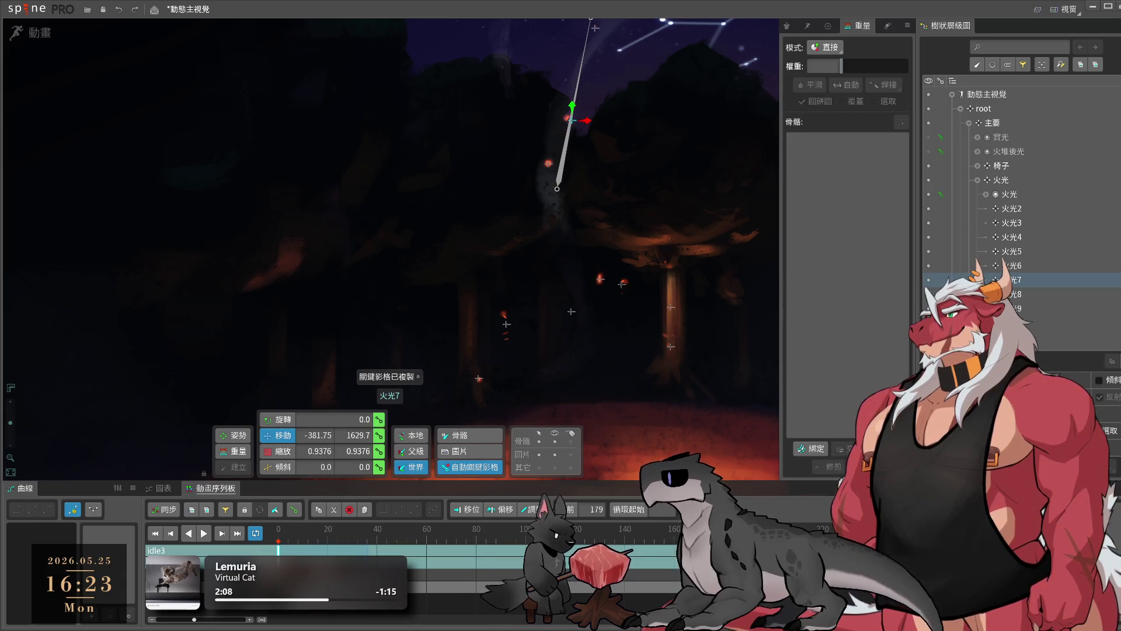
scroll(516, 385, "down", 3)
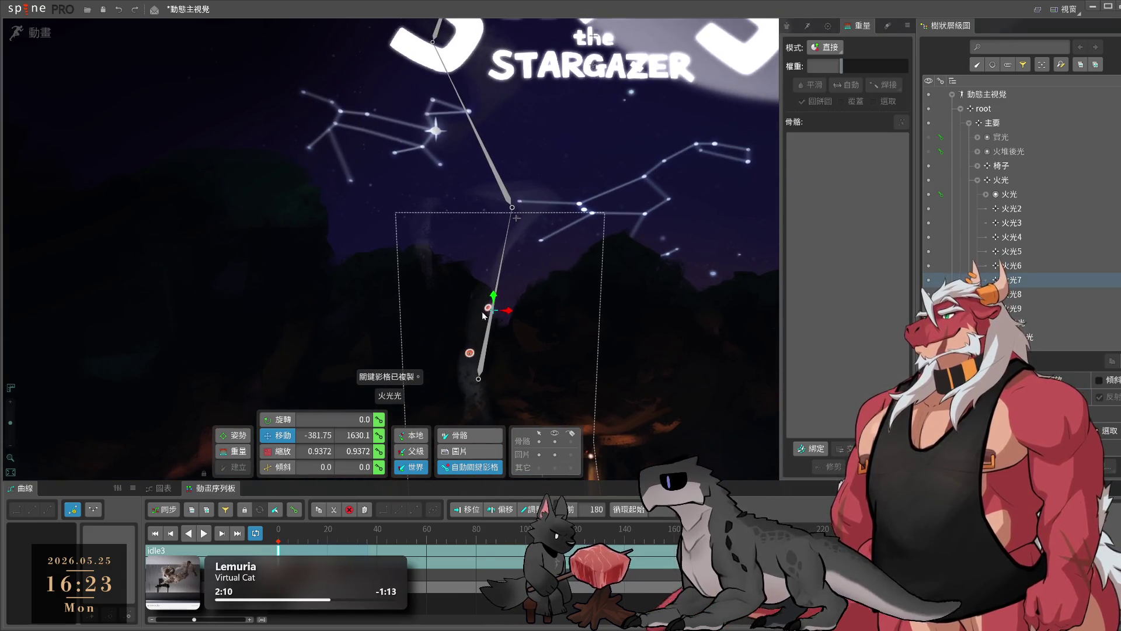
left_click_drag(482, 311, 511, 288)
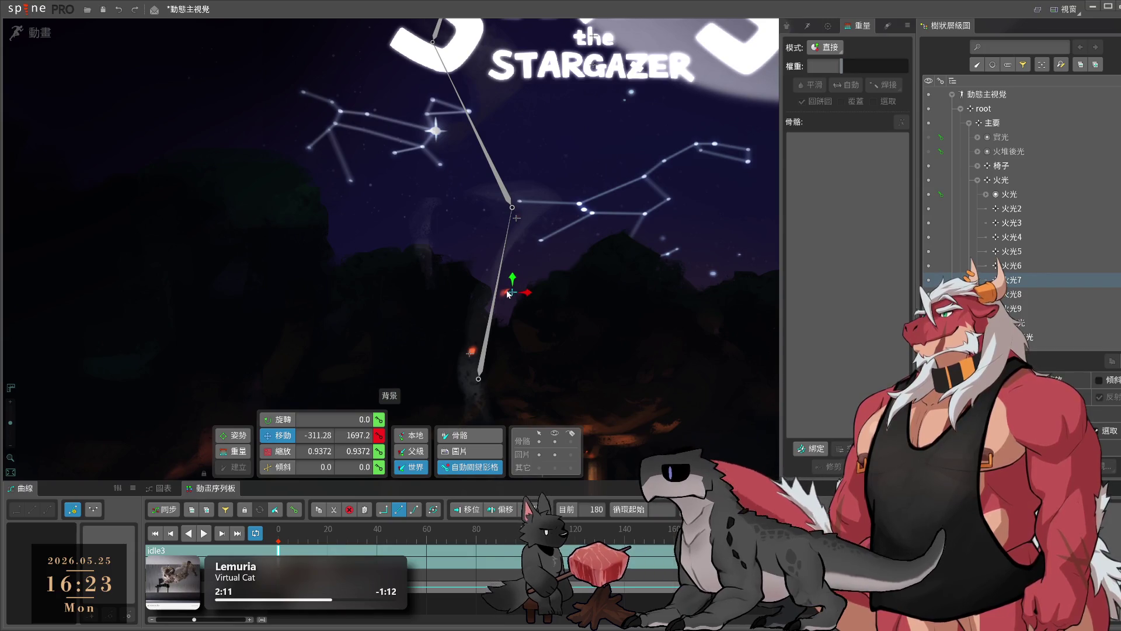
- Play idle3 to preview the embers, toggling Setup and Animate mode afterwards
scroll(590, 282, "down", 3)
key("l")
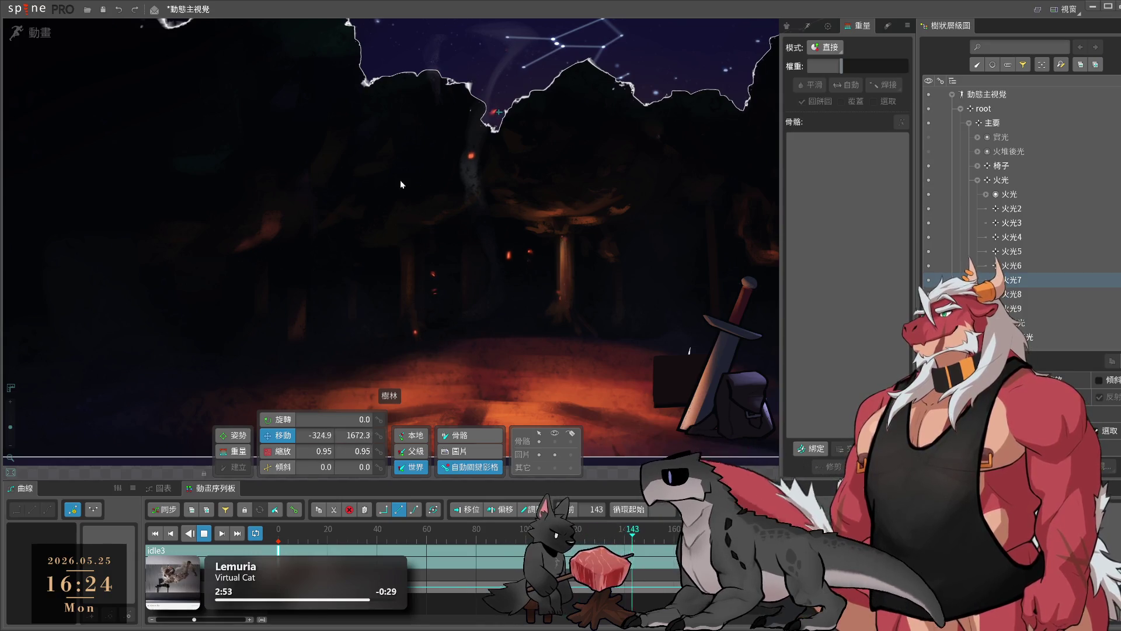
left_click(52, 33)
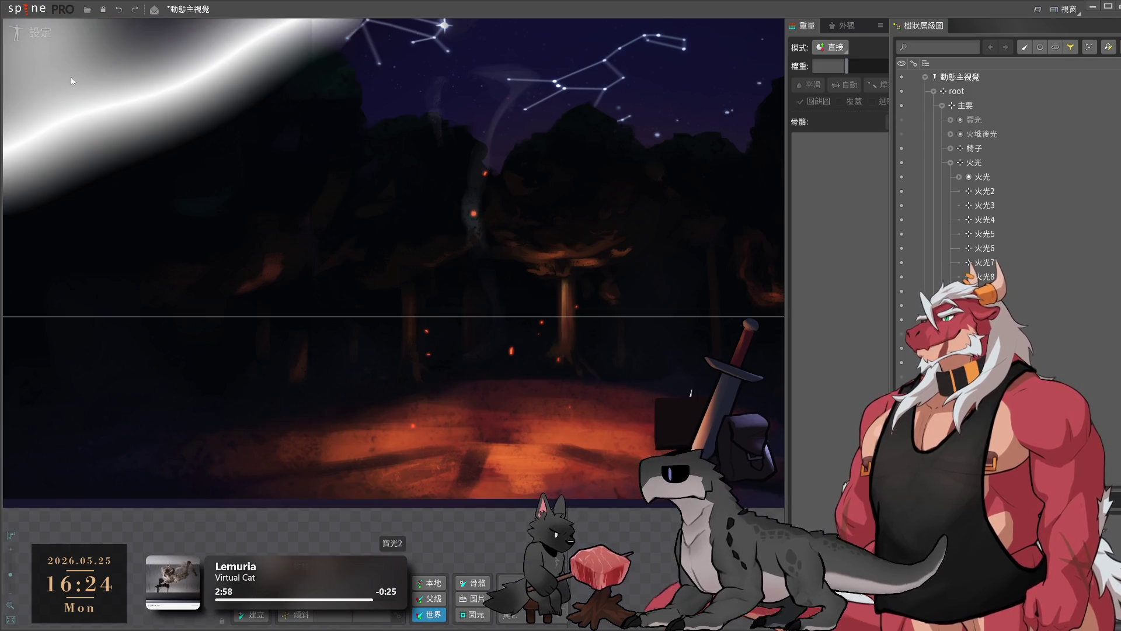
key("Tab")
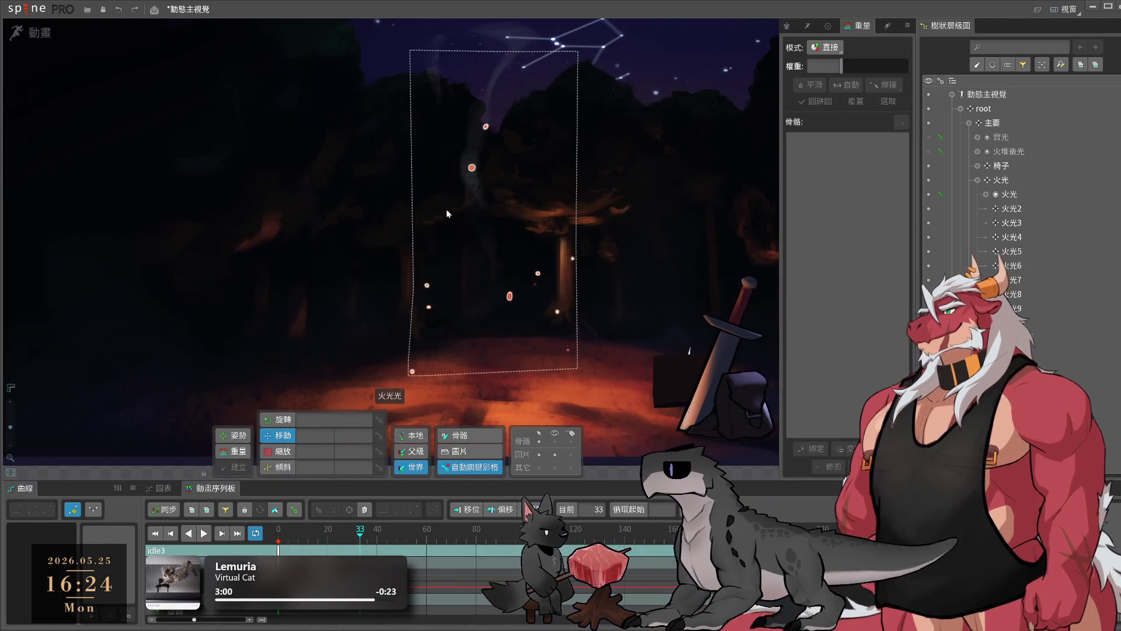
left_click(446, 209)
scroll(332, 220, "up", 3)
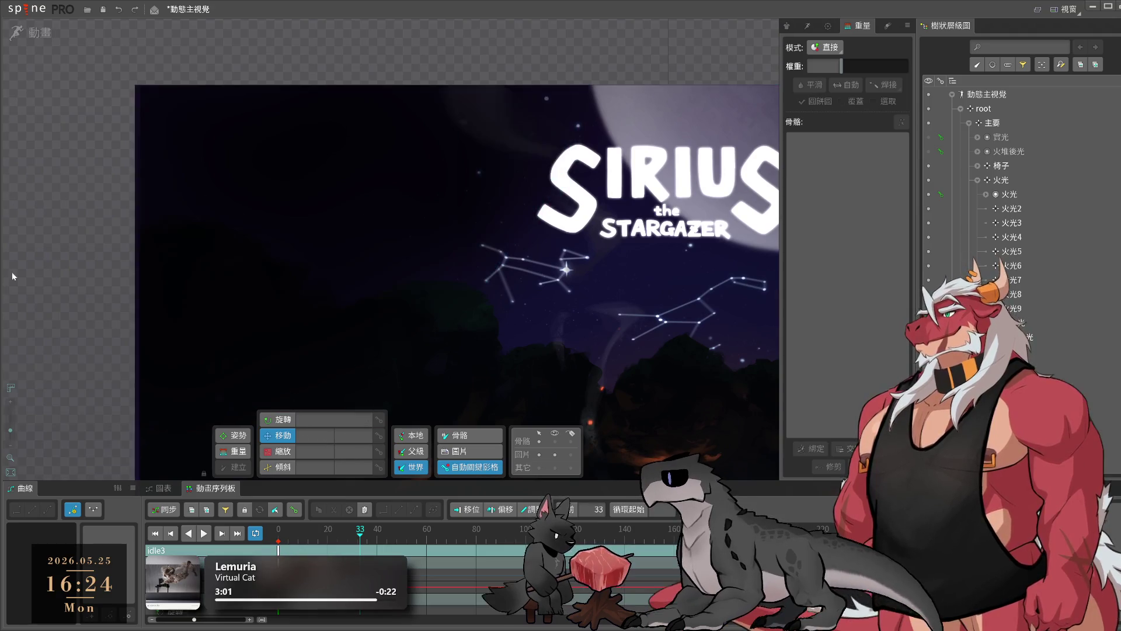
- Key the SIRIUS title glow's scale at frame 0
scroll(500, 291, "down", 3)
left_click(528, 180)
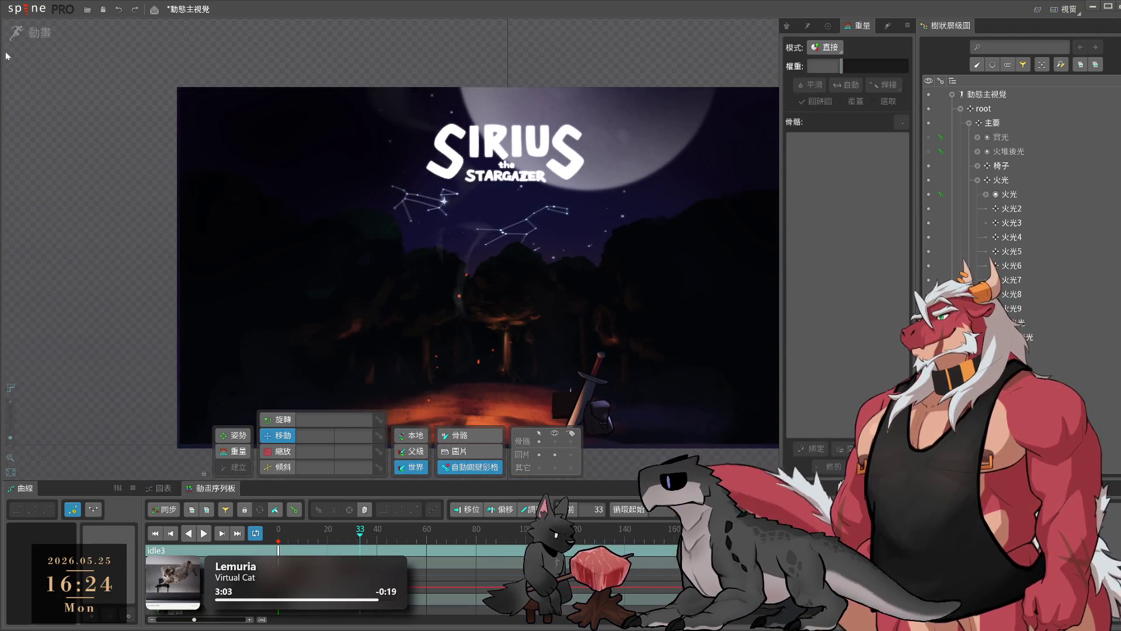
left_click(32, 36)
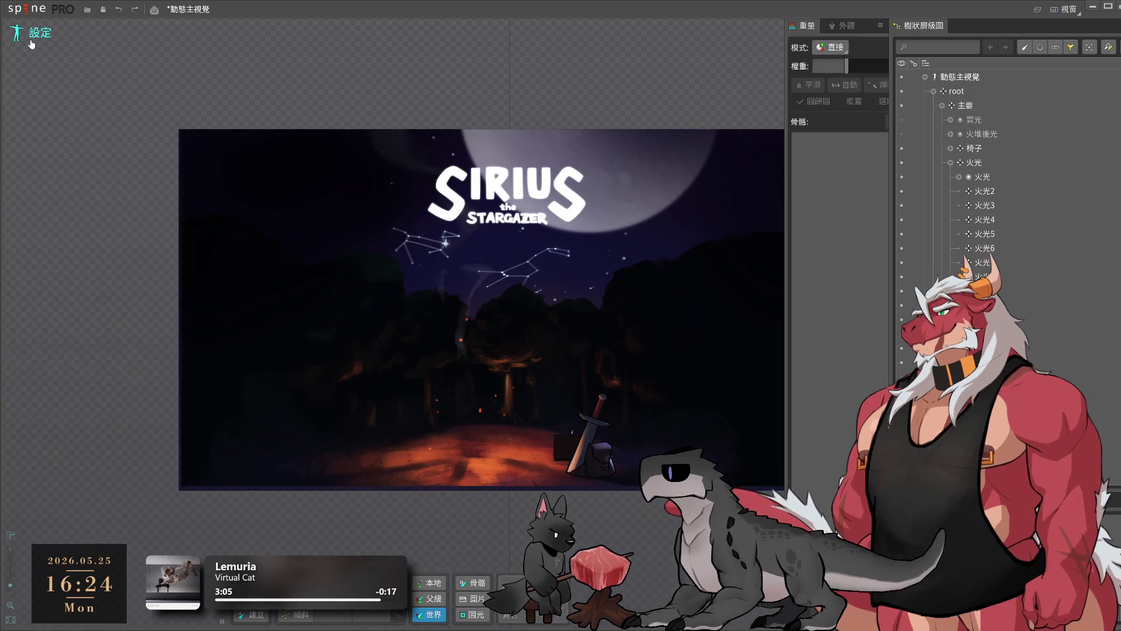
left_click(33, 36)
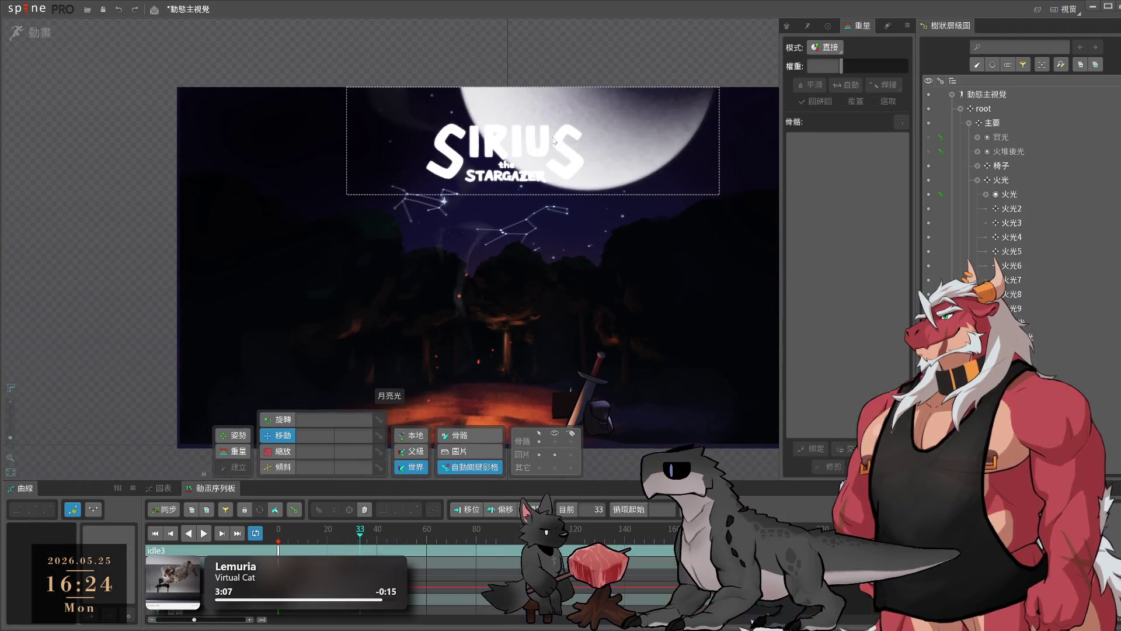
left_click(554, 140)
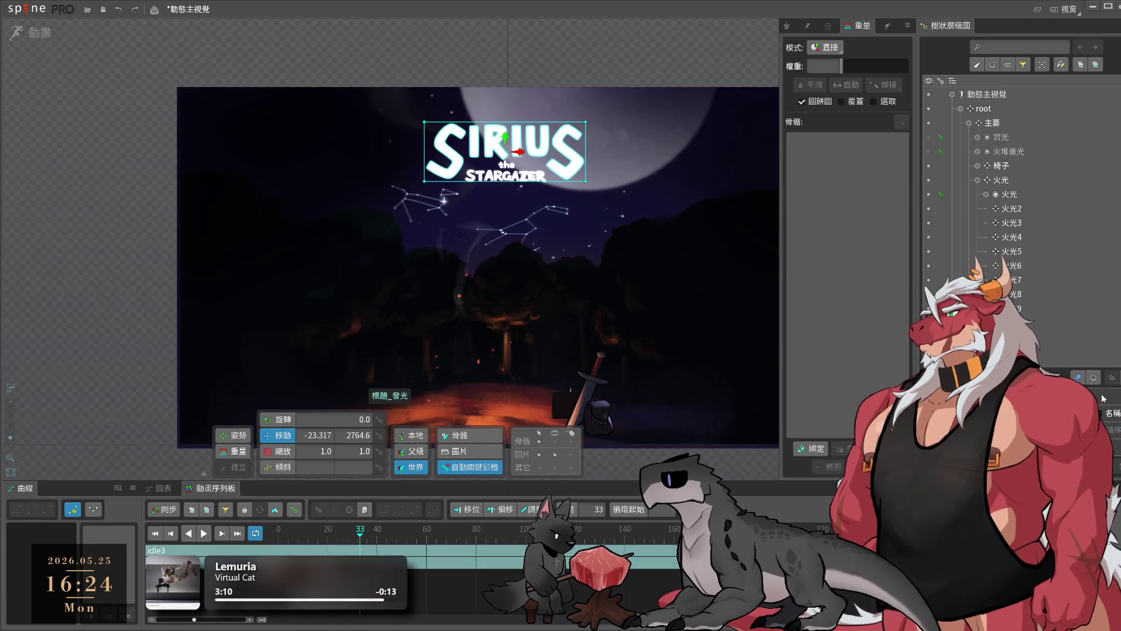
scroll(1028, 234, "down", 4)
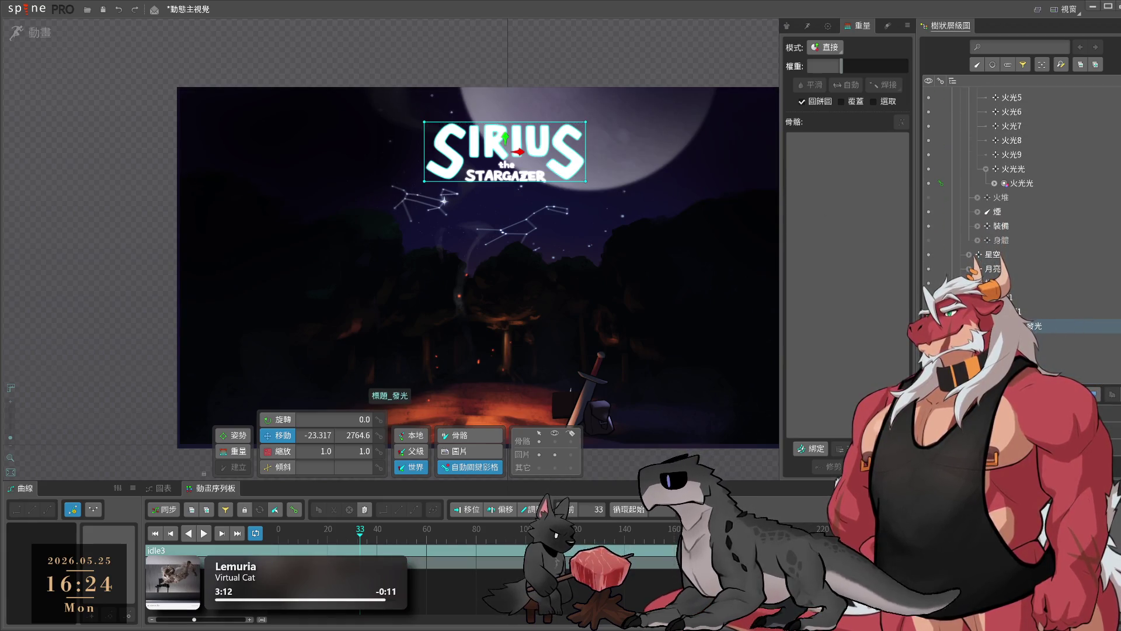
key("x")
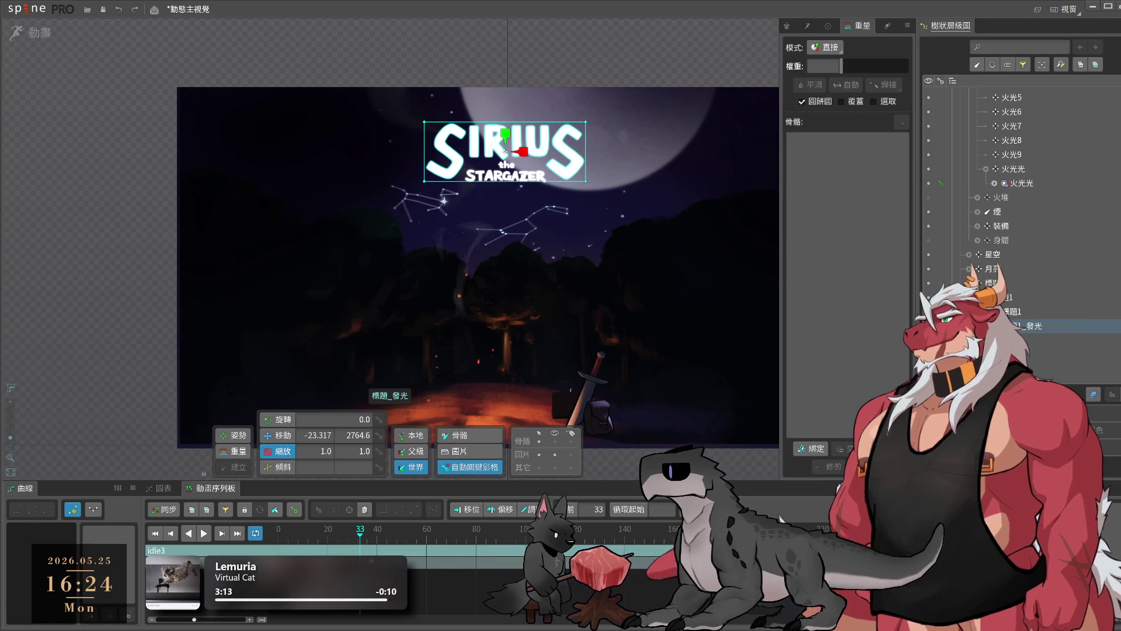
key("Home")
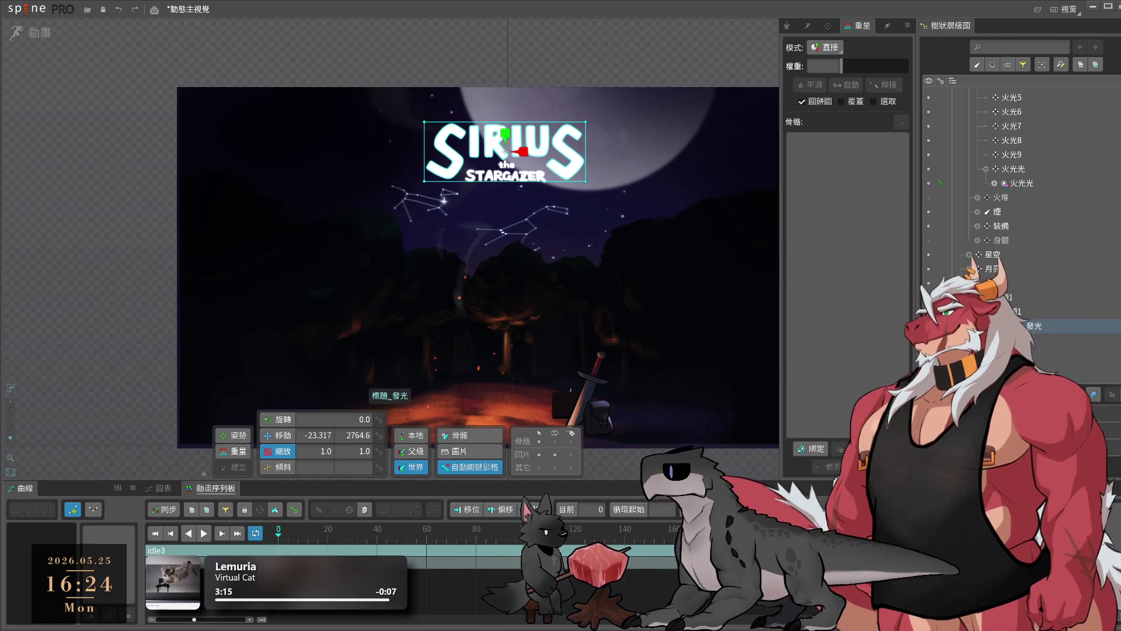
key("k")
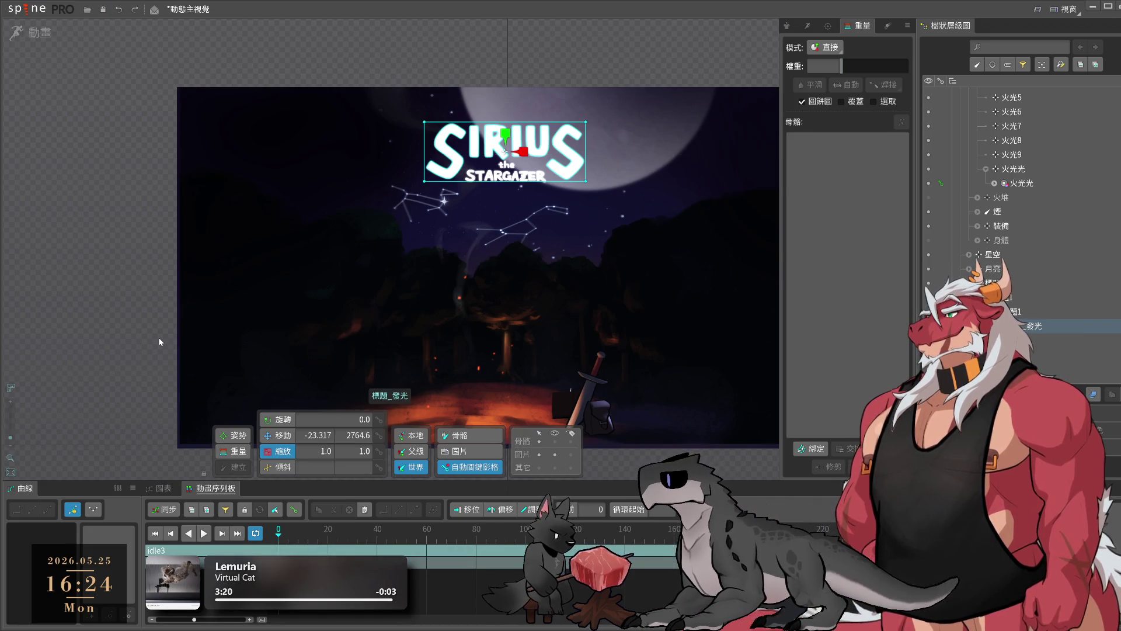
- Open the Animations list, cancel renaming idle3 so it stays idle3, and play it
left_click(30, 32)
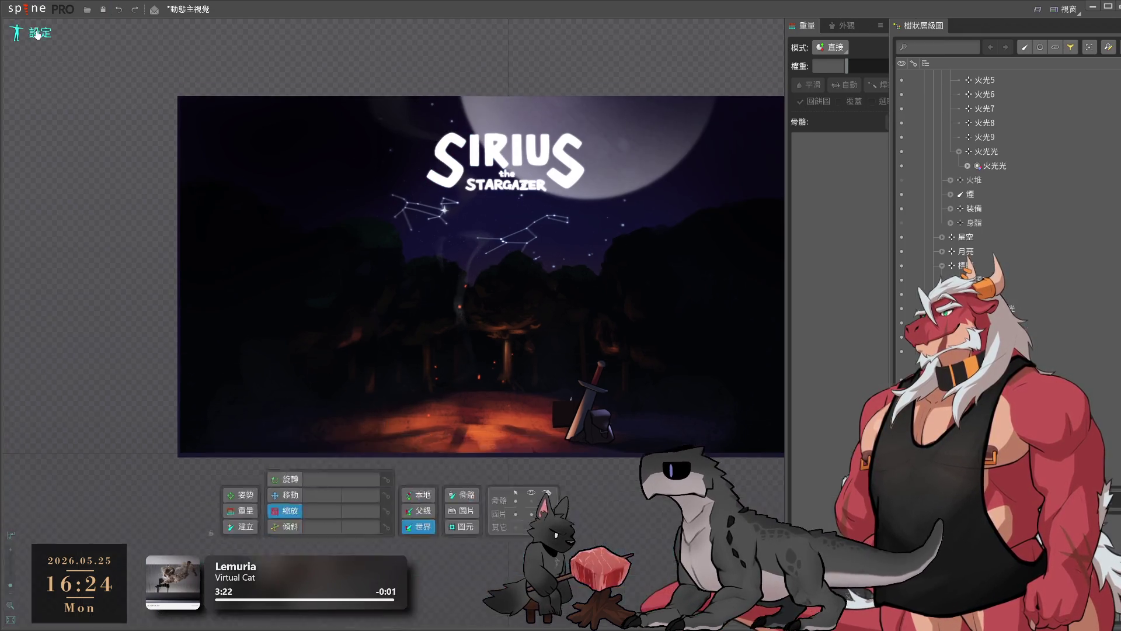
key("Tab")
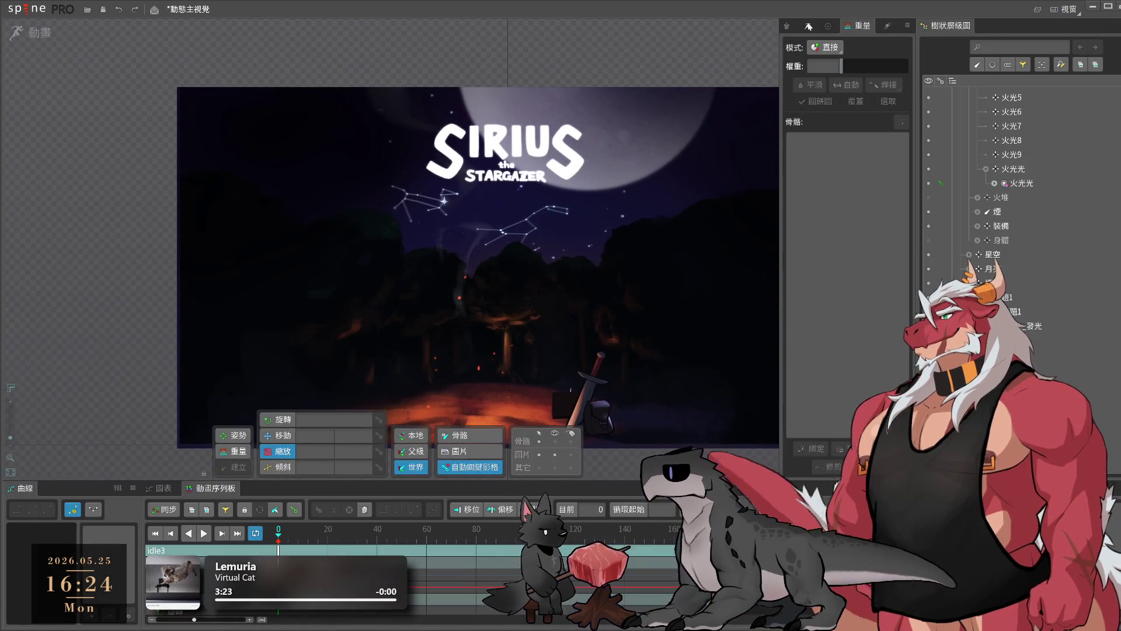
left_click(808, 27)
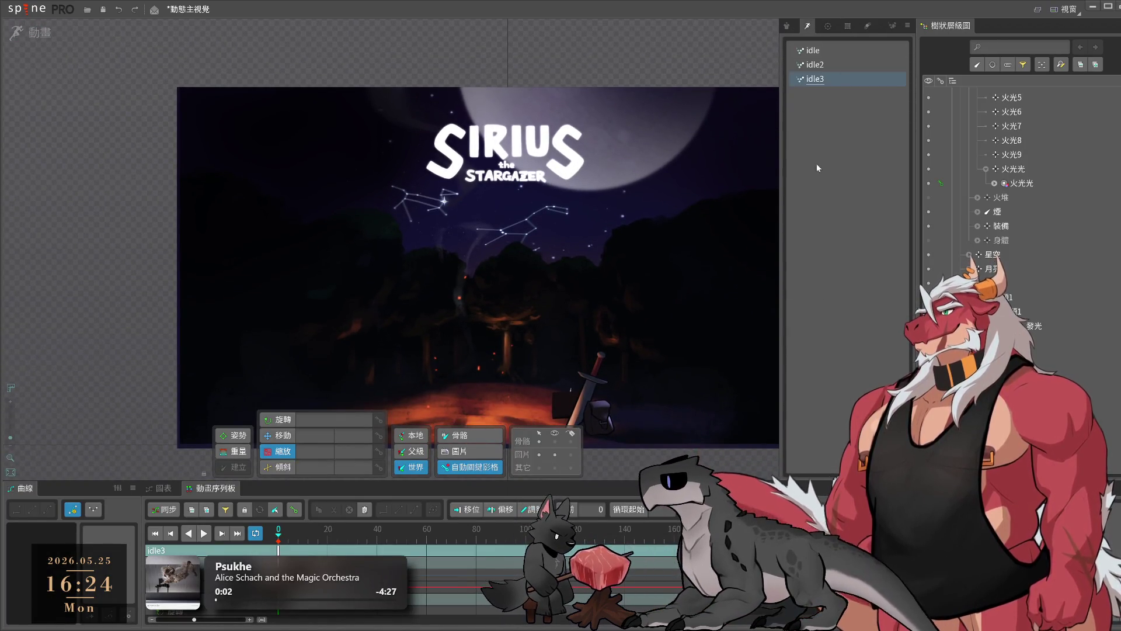
double_click(834, 86)
key("BackSpace")
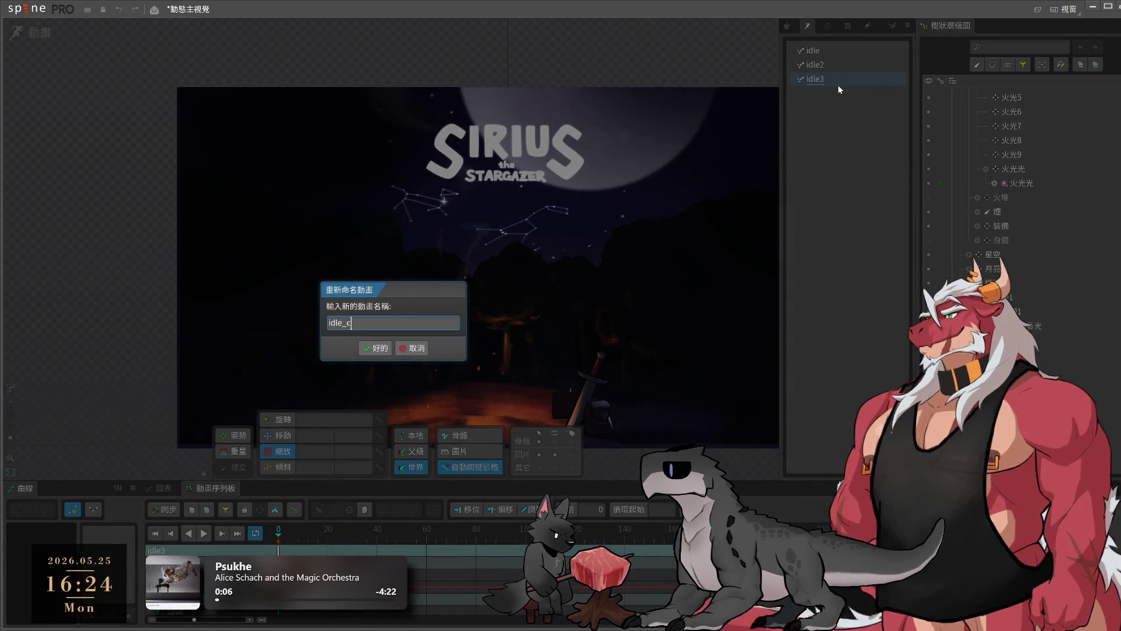
left_click(421, 352)
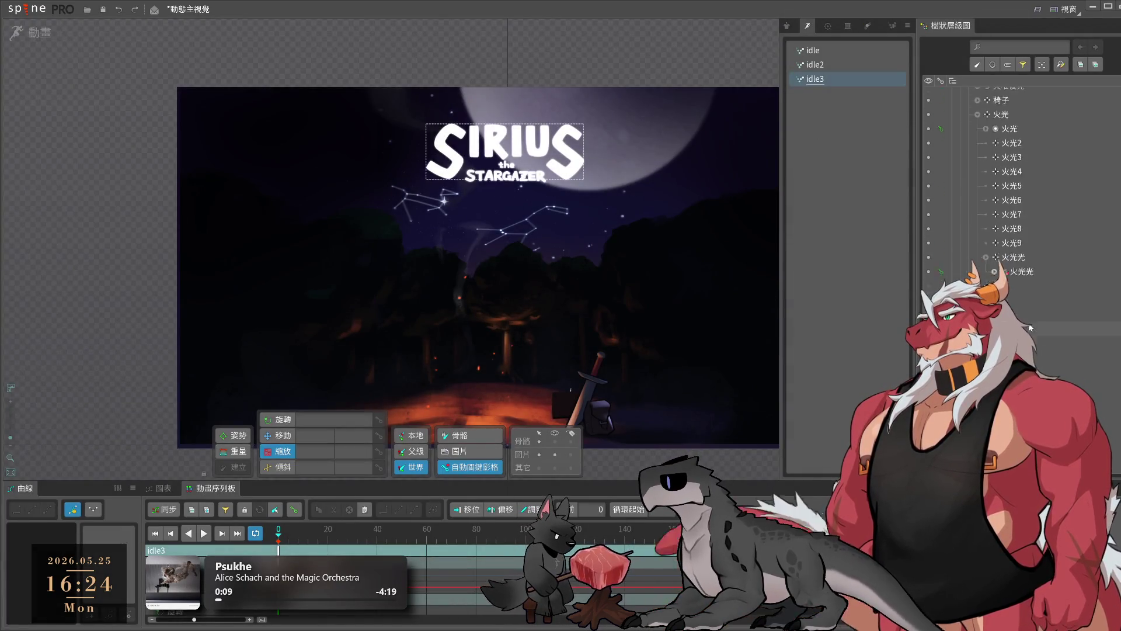
scroll(1030, 328, "up", 2)
key("space")
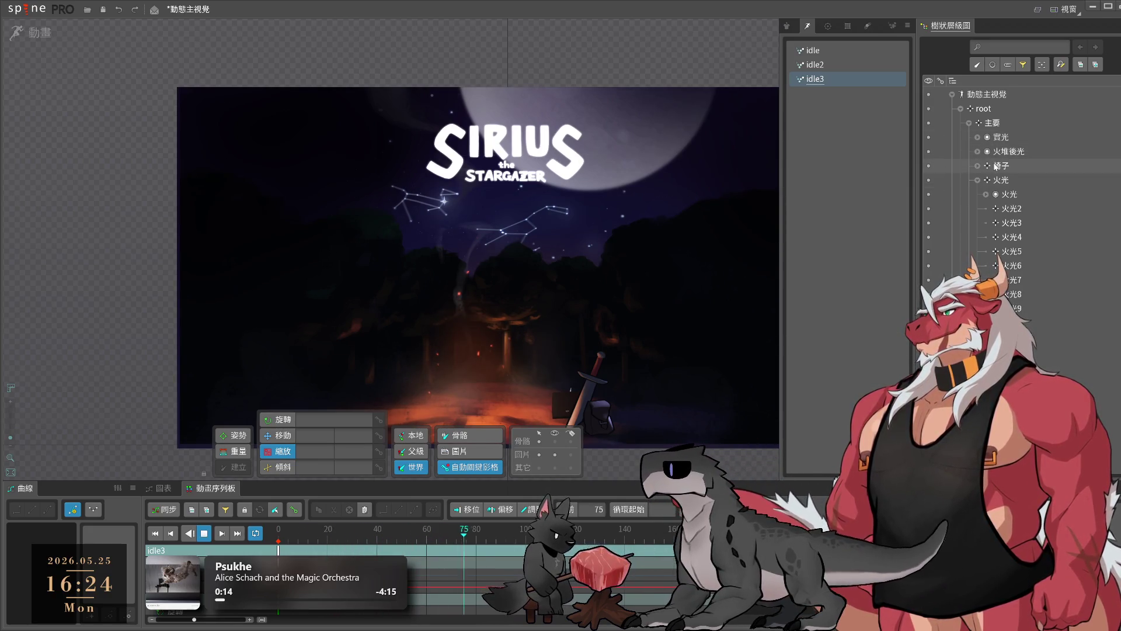
- In Setup mode, inspect the 實光, 火堆後光, 椅子 and 主要 entries in the hierarchy
key("space")
left_click(1001, 137)
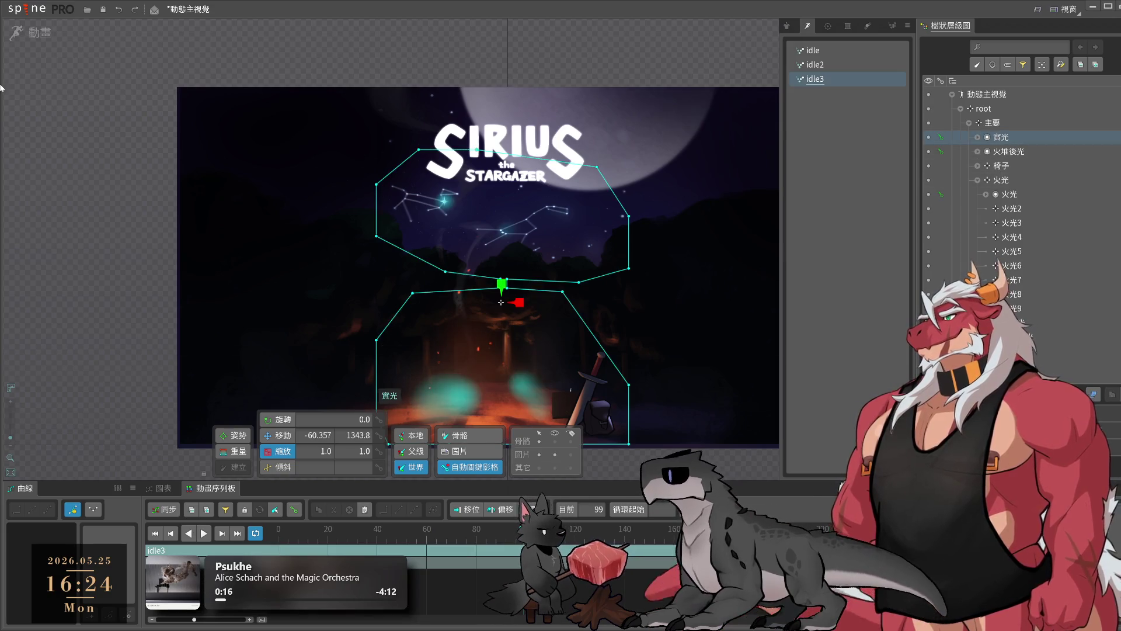
left_click(34, 32)
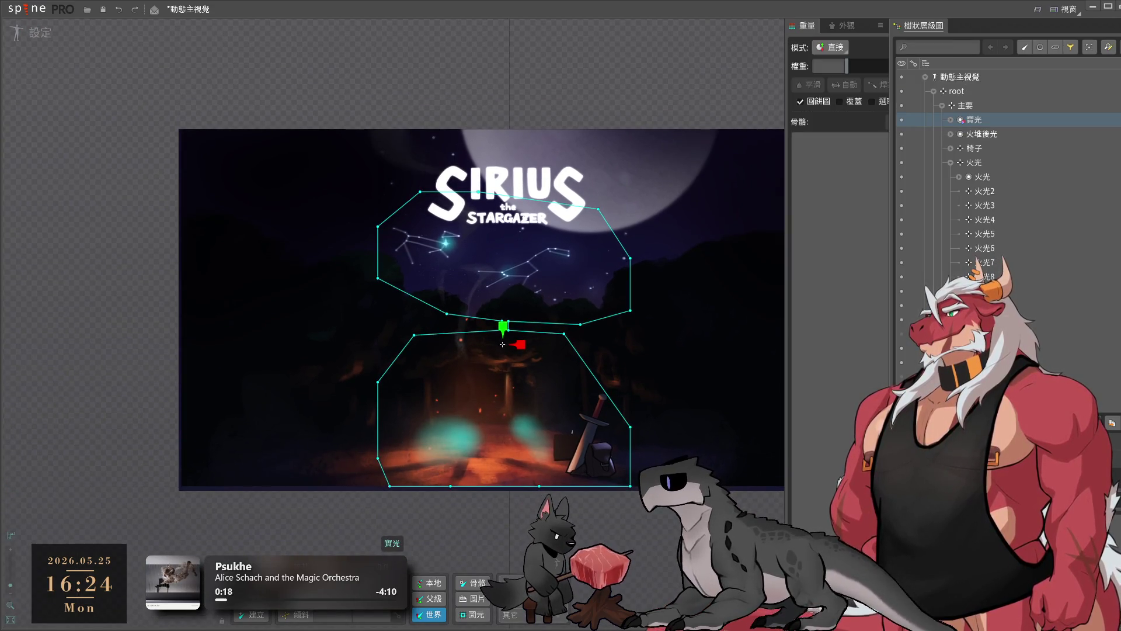
key("Escape")
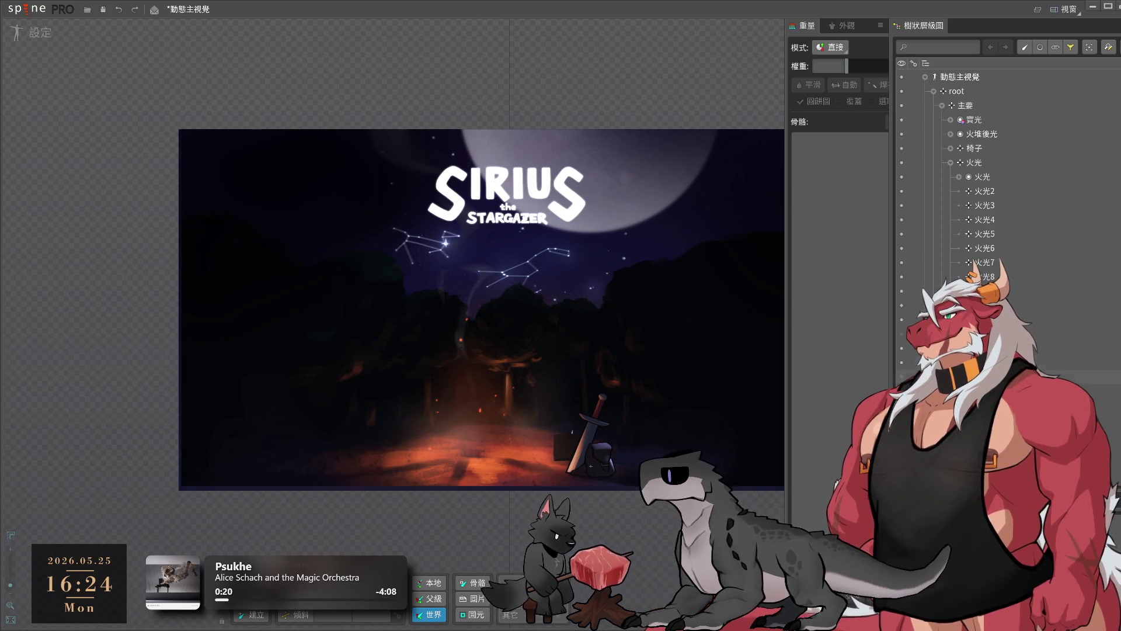
left_click(1011, 130)
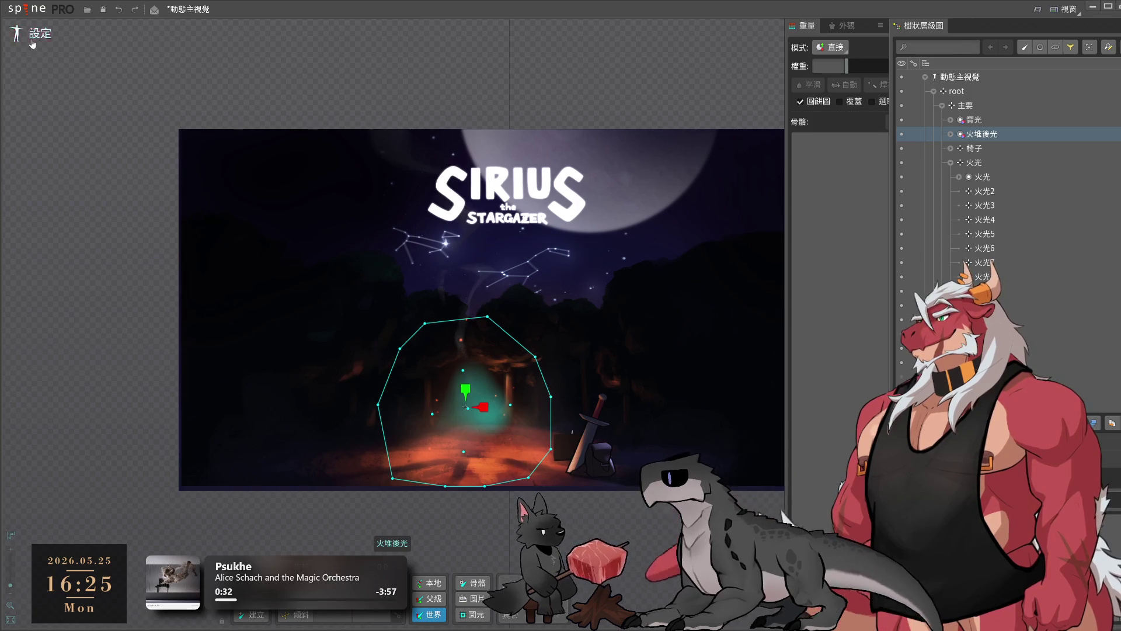
left_click(1004, 150)
left_click(969, 105)
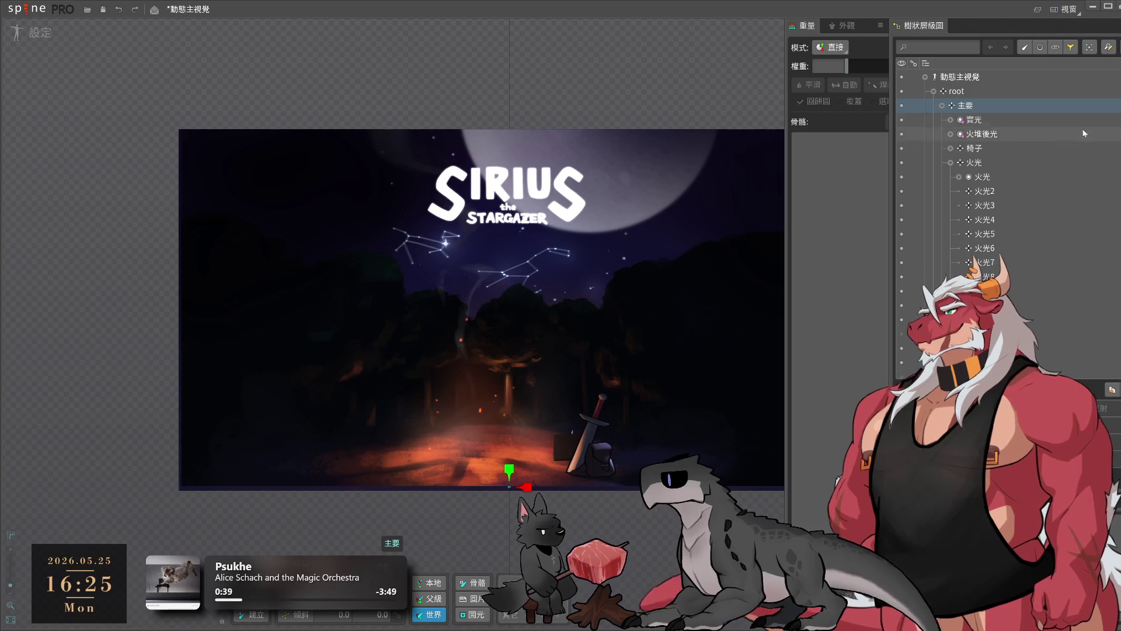
- Select the 火堆後光 fire-glow mesh on the canvas to show its hull, then return to Animate mode
left_click(477, 401)
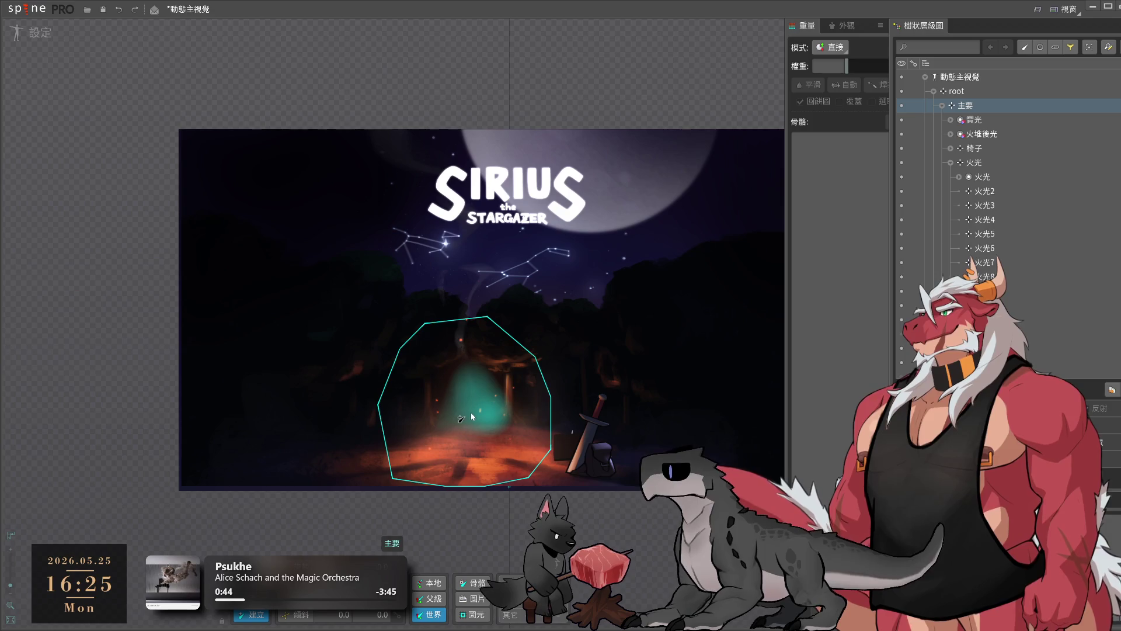
left_click(473, 416)
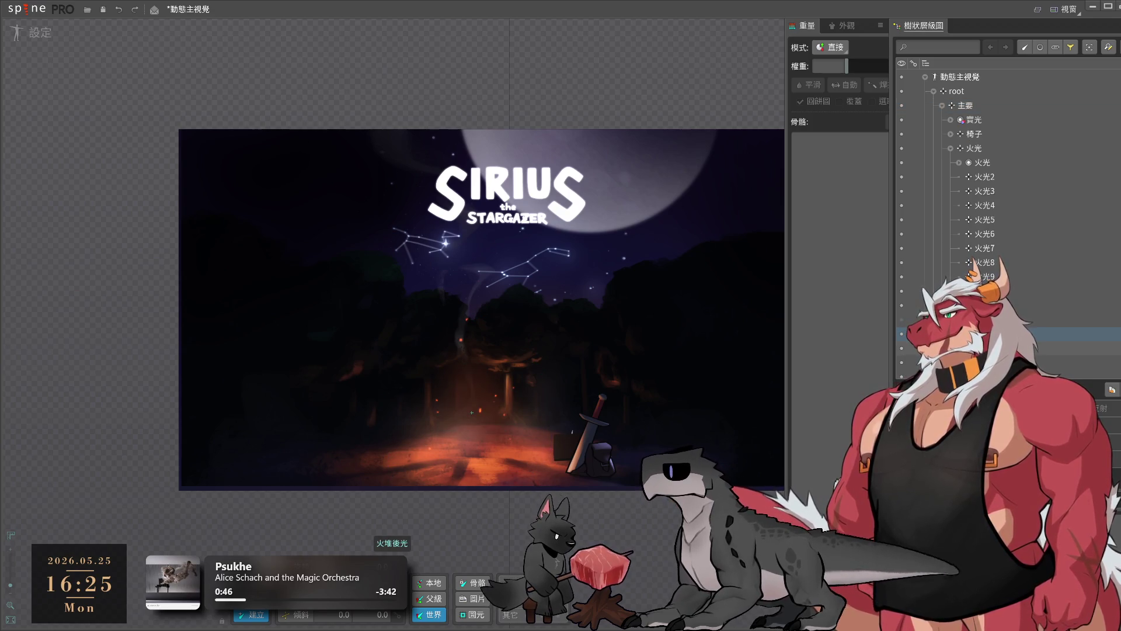
left_click(471, 412)
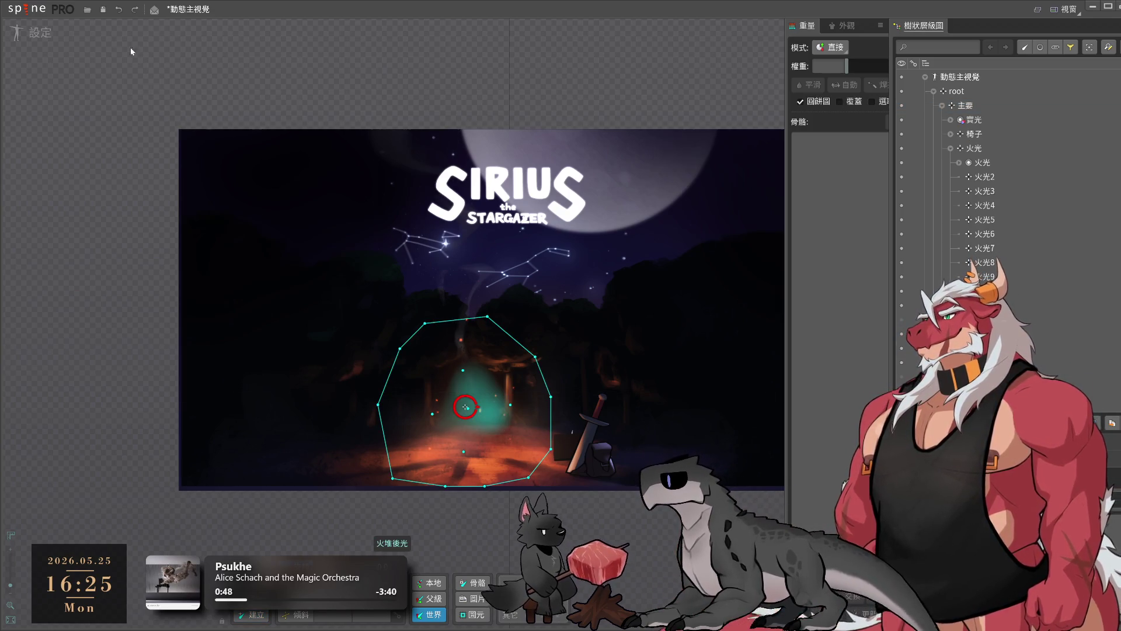
left_click(39, 32)
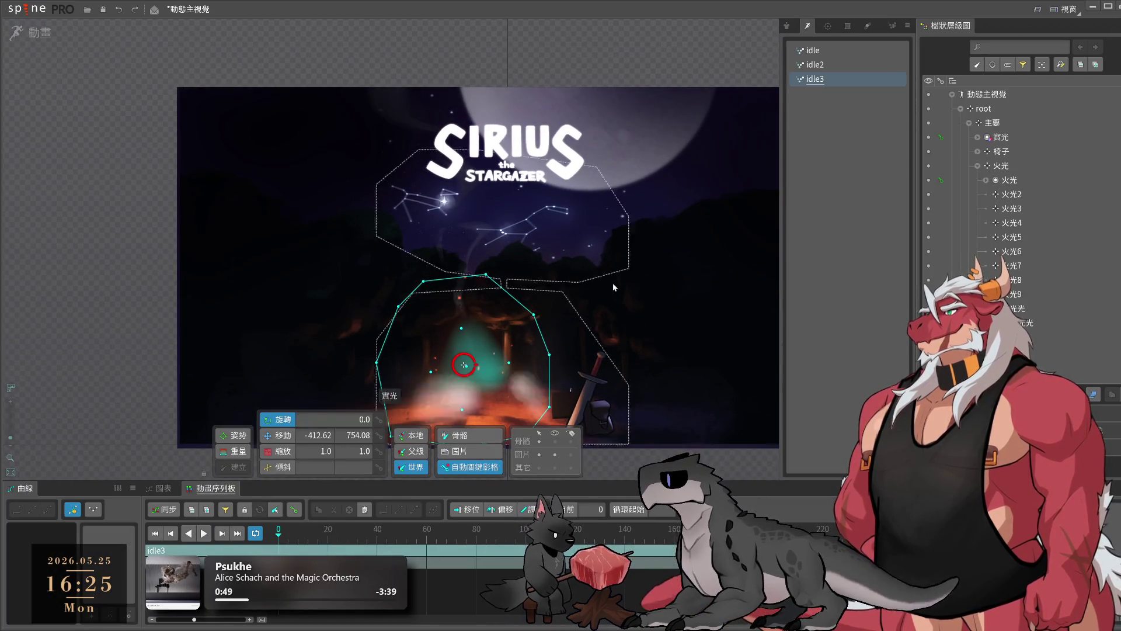
- Preview the idle2, idle3 and idle animations, ending on idle3
left_click(835, 65)
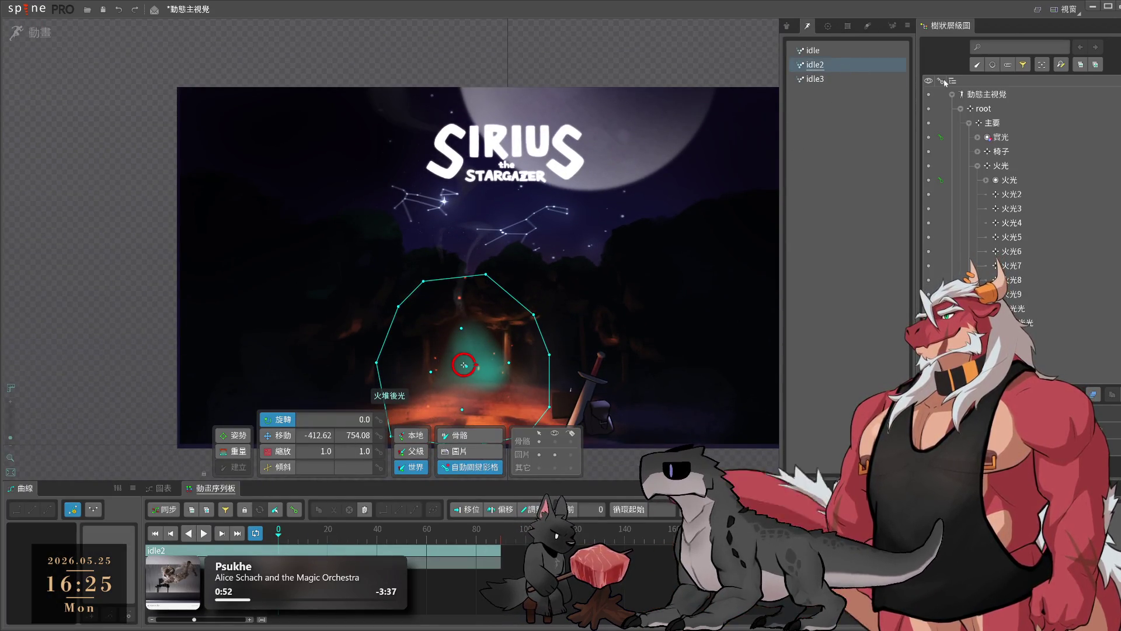
scroll(964, 146, "down", 2)
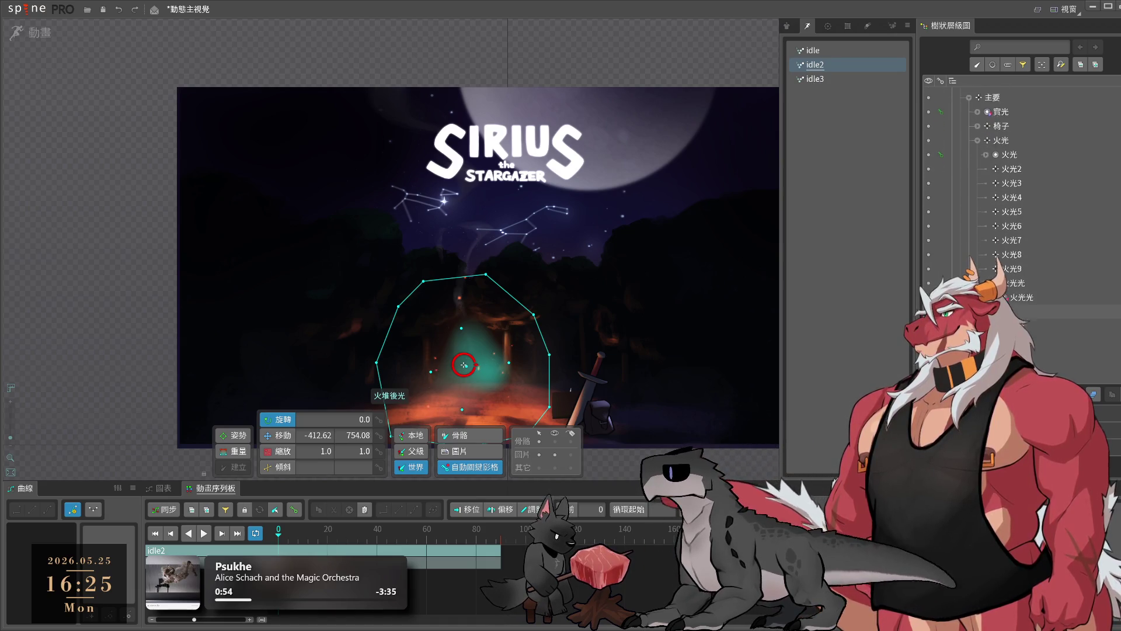
scroll(992, 176, "down", 3)
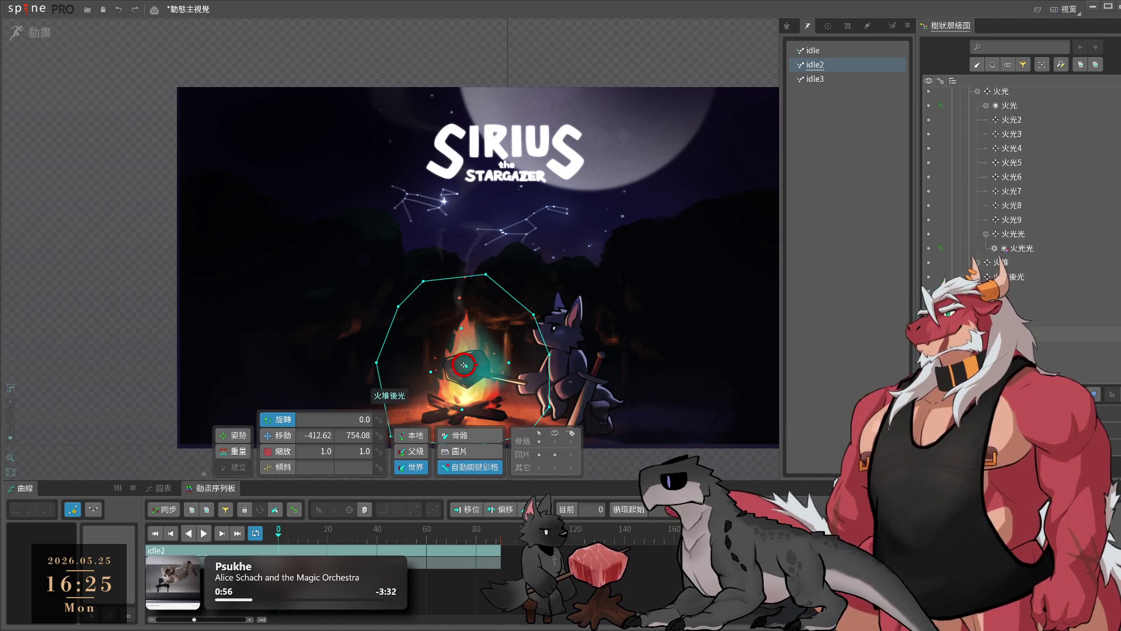
scroll(993, 176, "down", 5)
key("space")
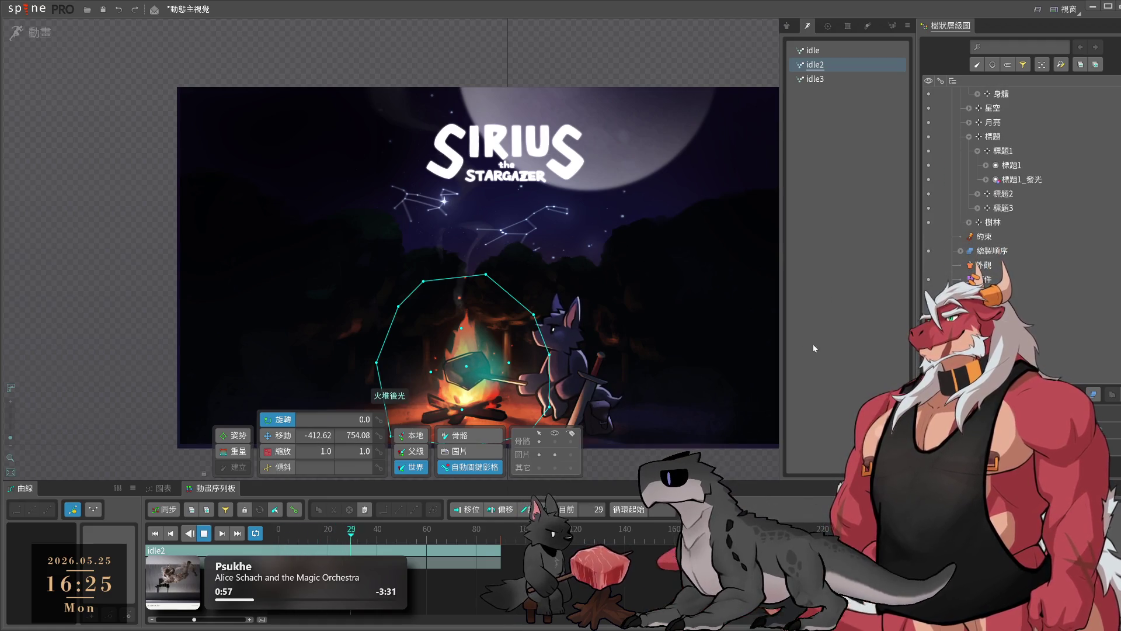
left_click(815, 78)
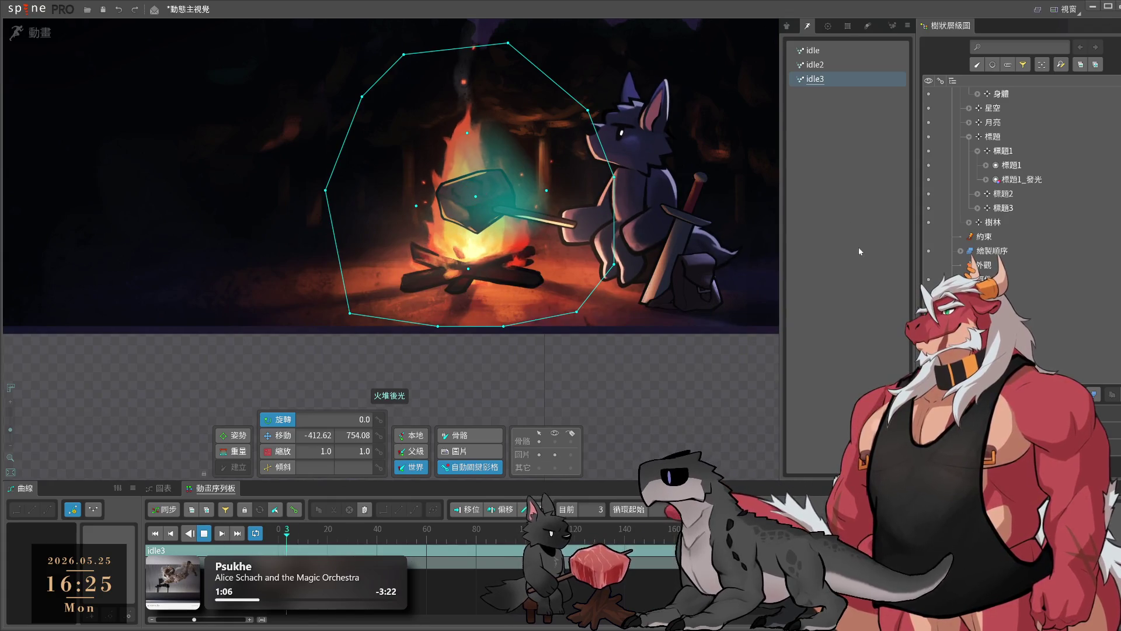
left_click(829, 52)
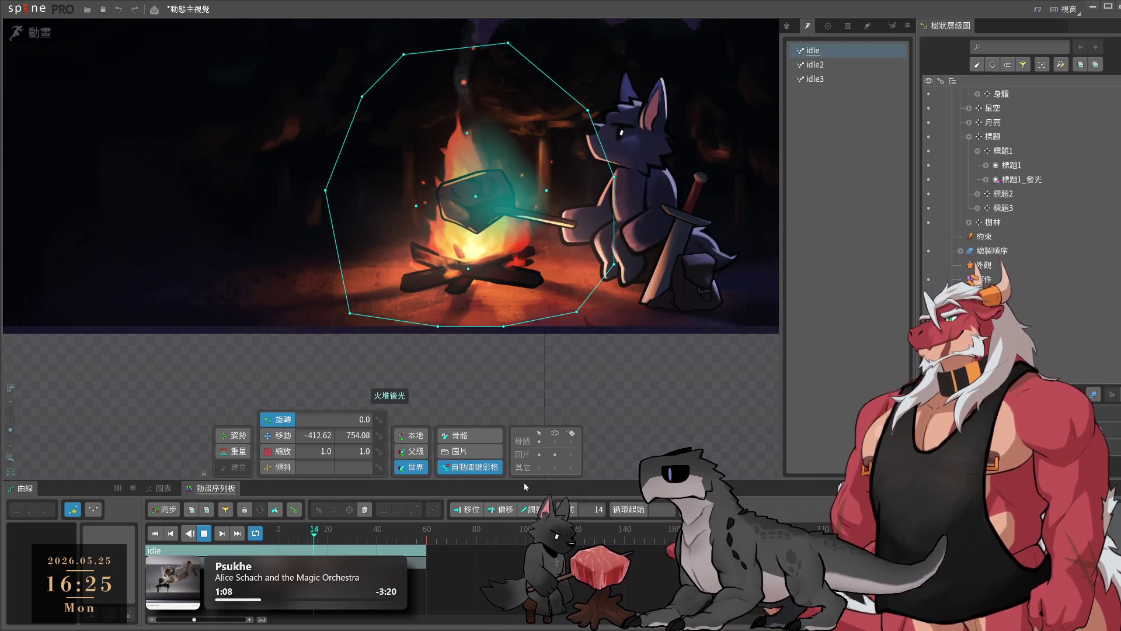
left_click(829, 78)
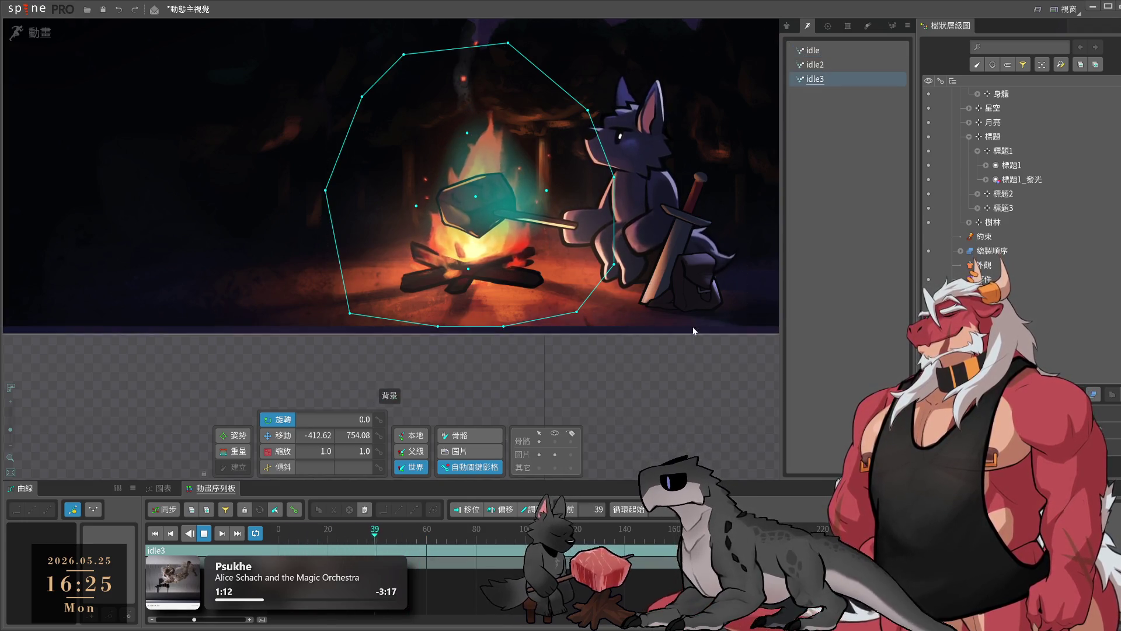
left_click(634, 356)
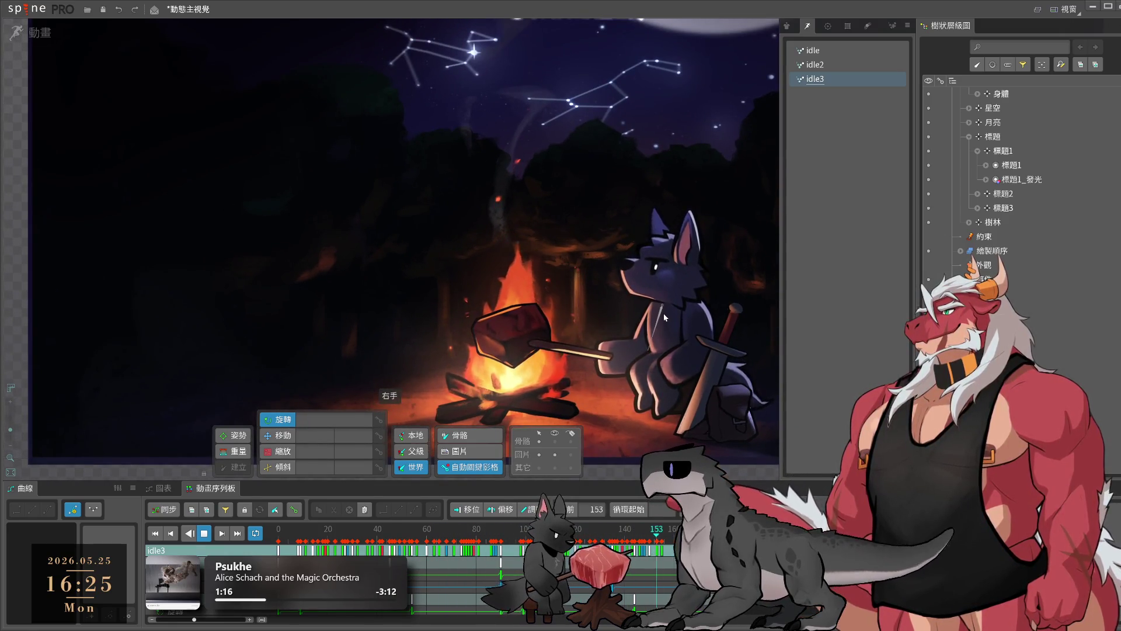
- Save the 動態主視覺 project and recentre the scene in the viewport
key("ctrl+s")
scroll(529, 287, "down", 3)
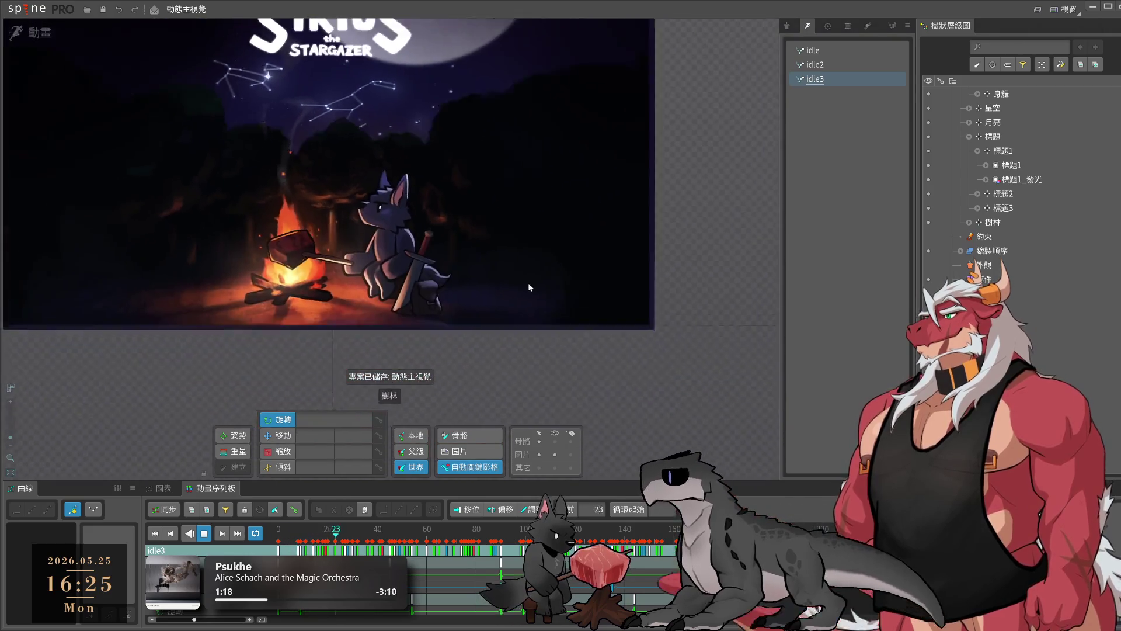
left_click_drag(529, 287, 586, 323)
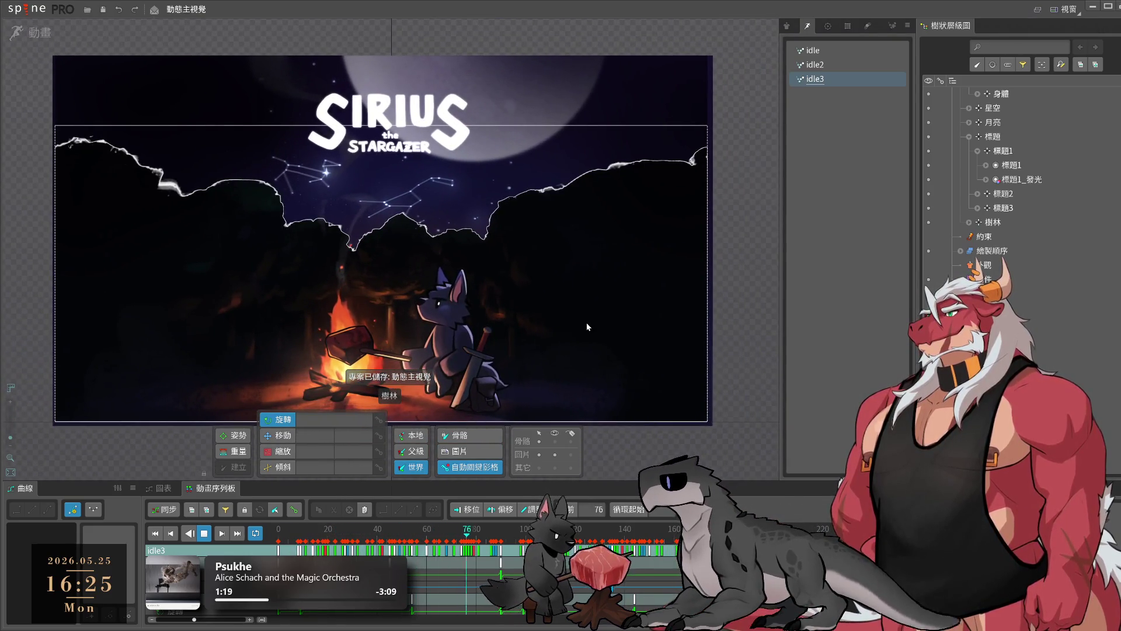